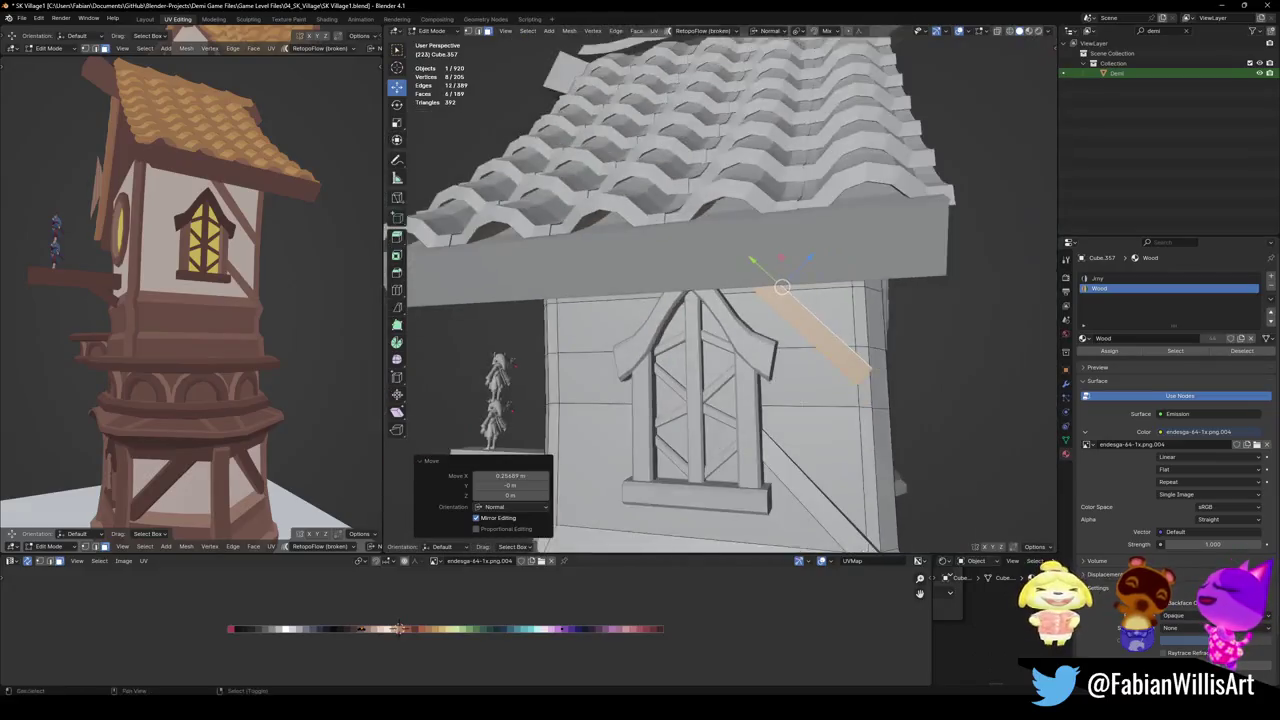
Select the whole diagonal brace and tilt it slightly around its Z axis
key(alt+a)
mouse_move(848, 270)
middle_down()
mouse_move(903, 515)
mouse_move(806, 497)
middle_up()
key(l)
scroll(903, 515, up, 2)
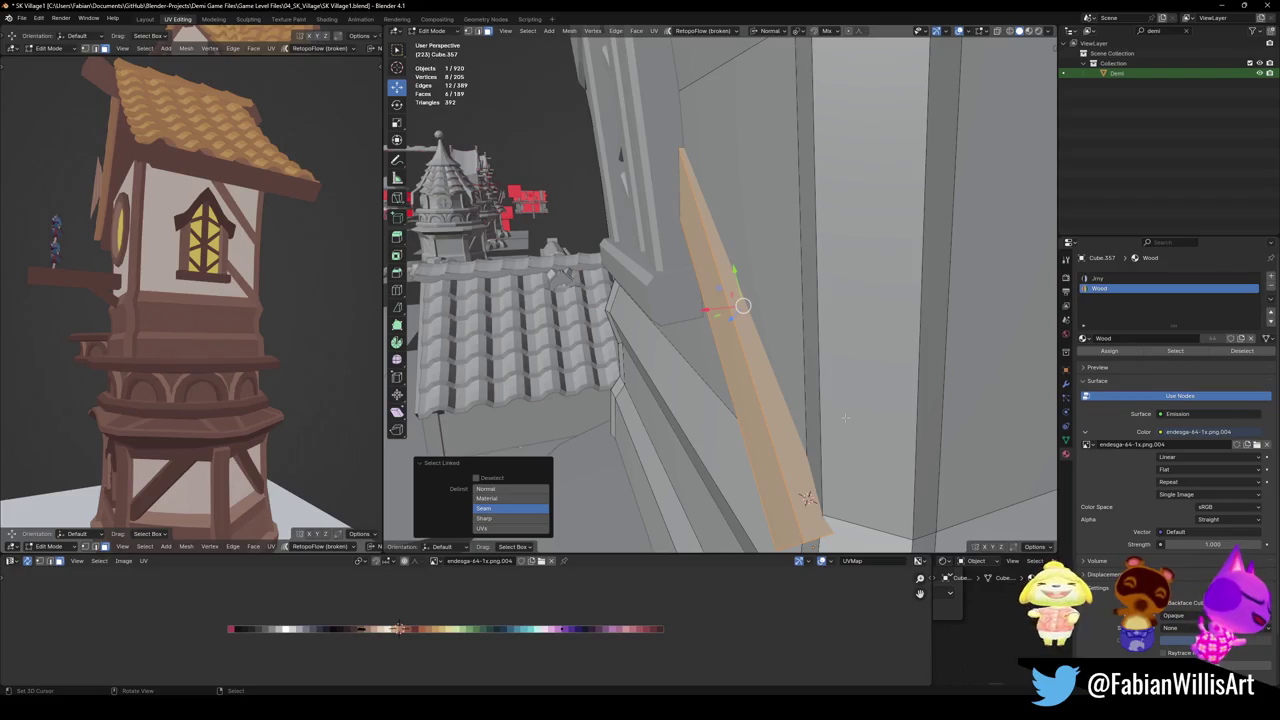
key(r)
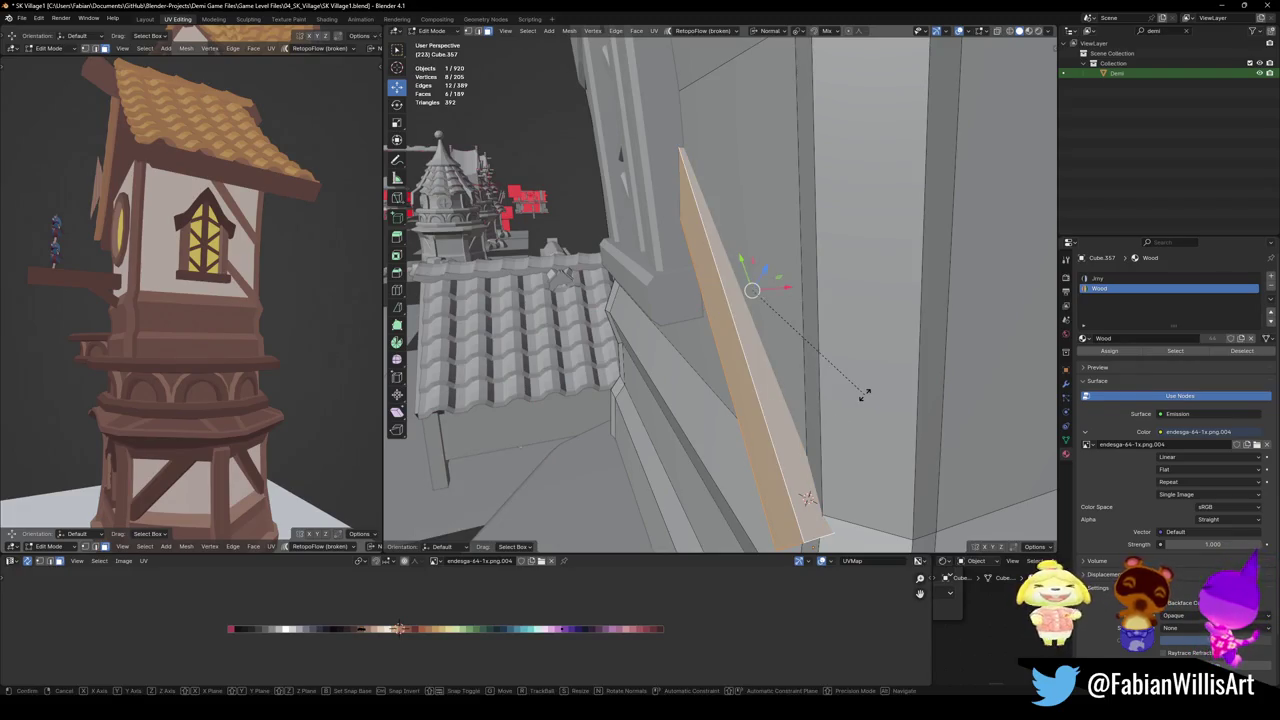
key(z)
key(z)
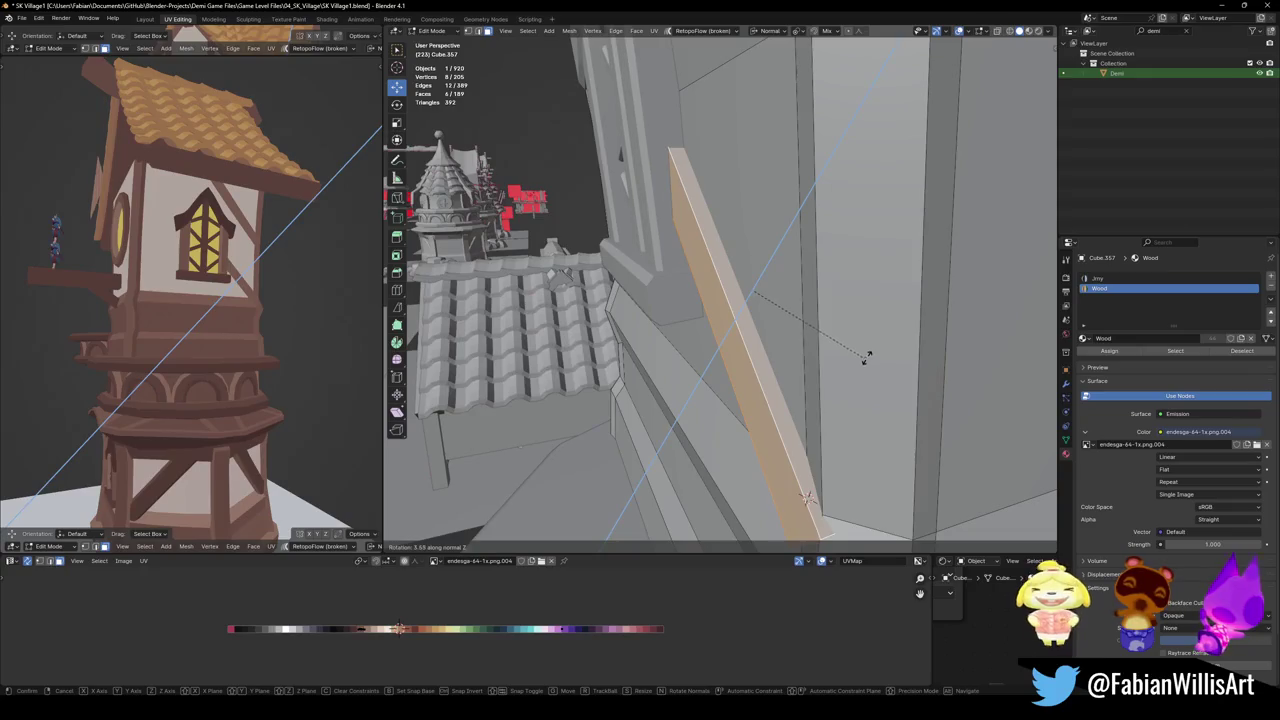
click(826, 369)
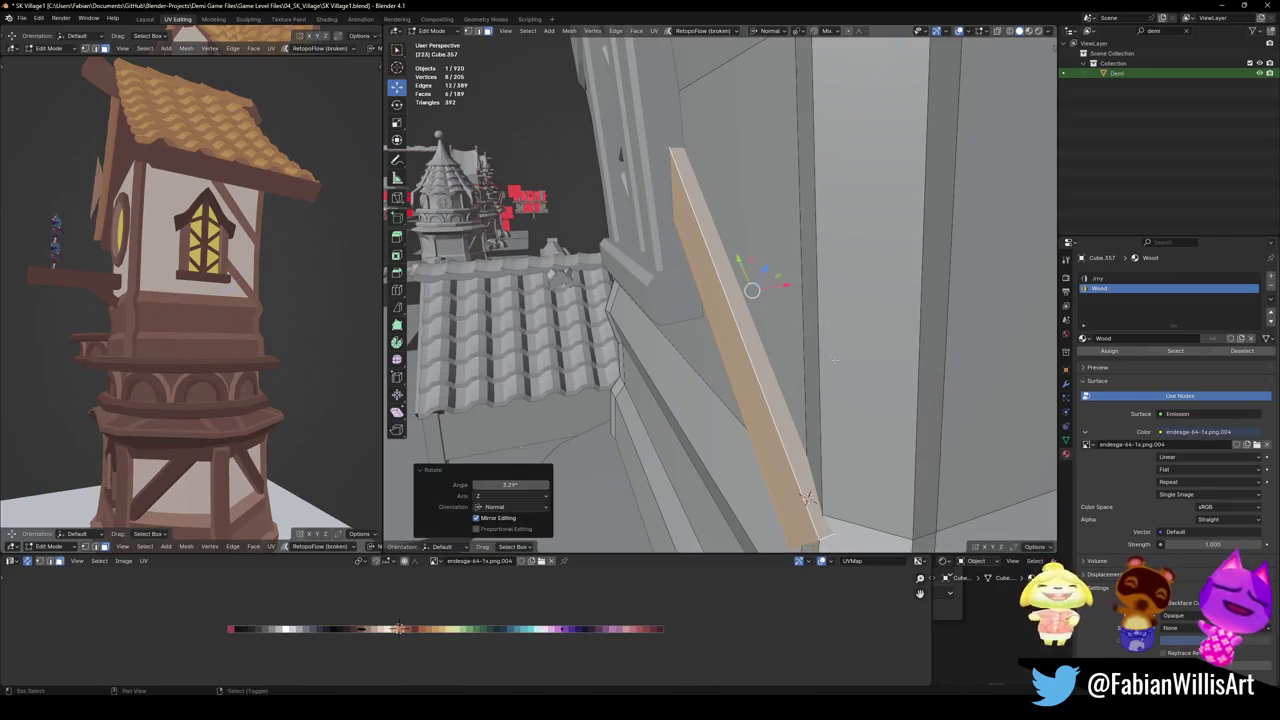
Duplicate the brace and move the copy along Y up beneath the roof overhang
middle_drag(826, 369, 802, 310)
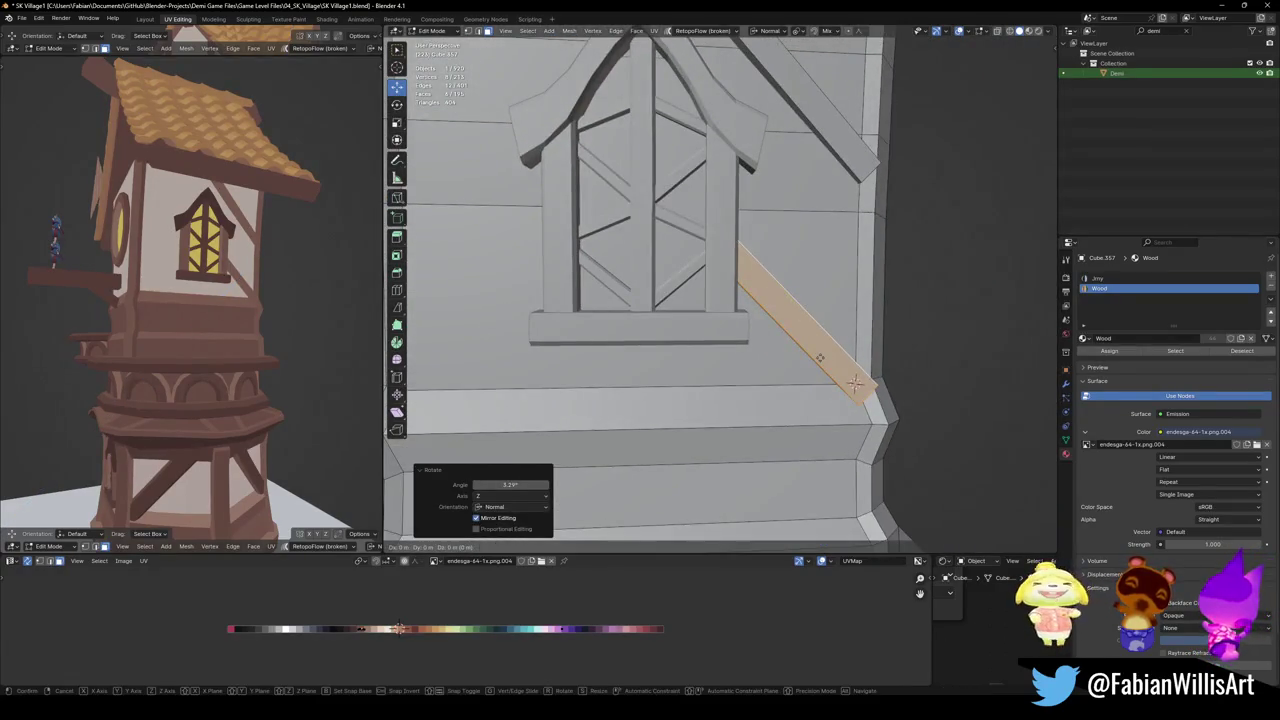
key(shift+d)
middle_drag(880, 400, 968, 447)
key(y)
key(y)
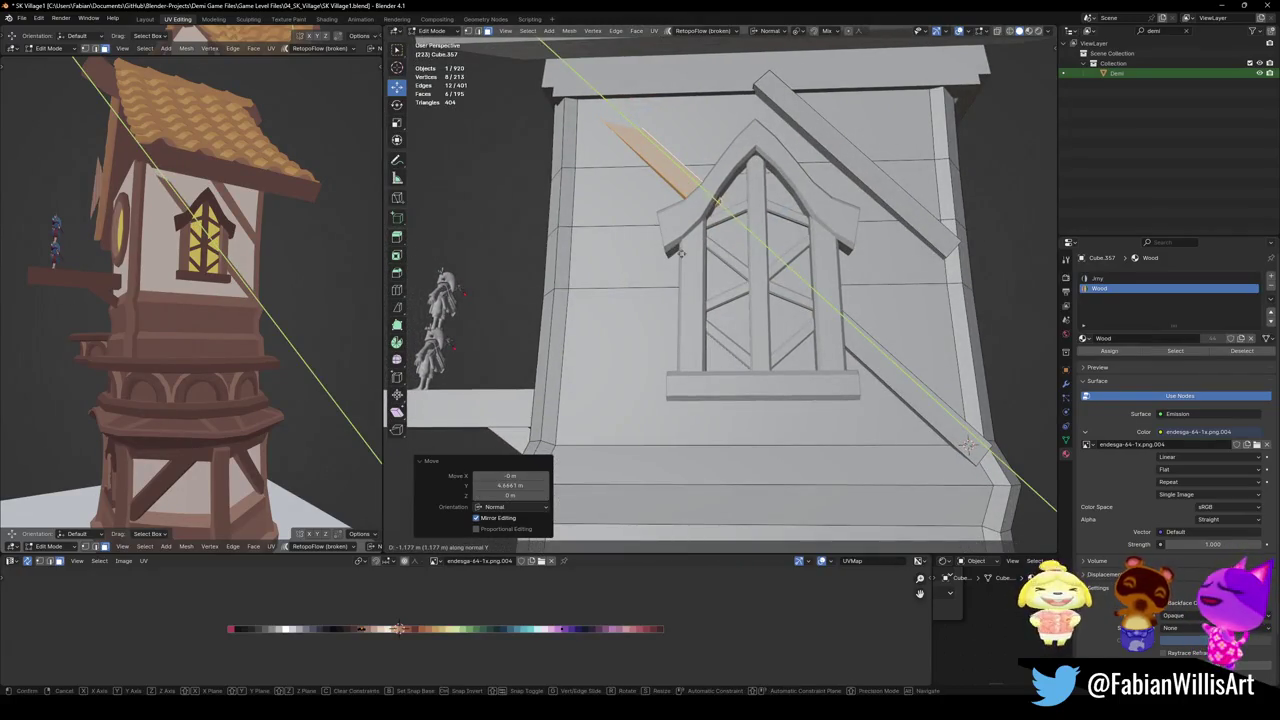
click(968, 447)
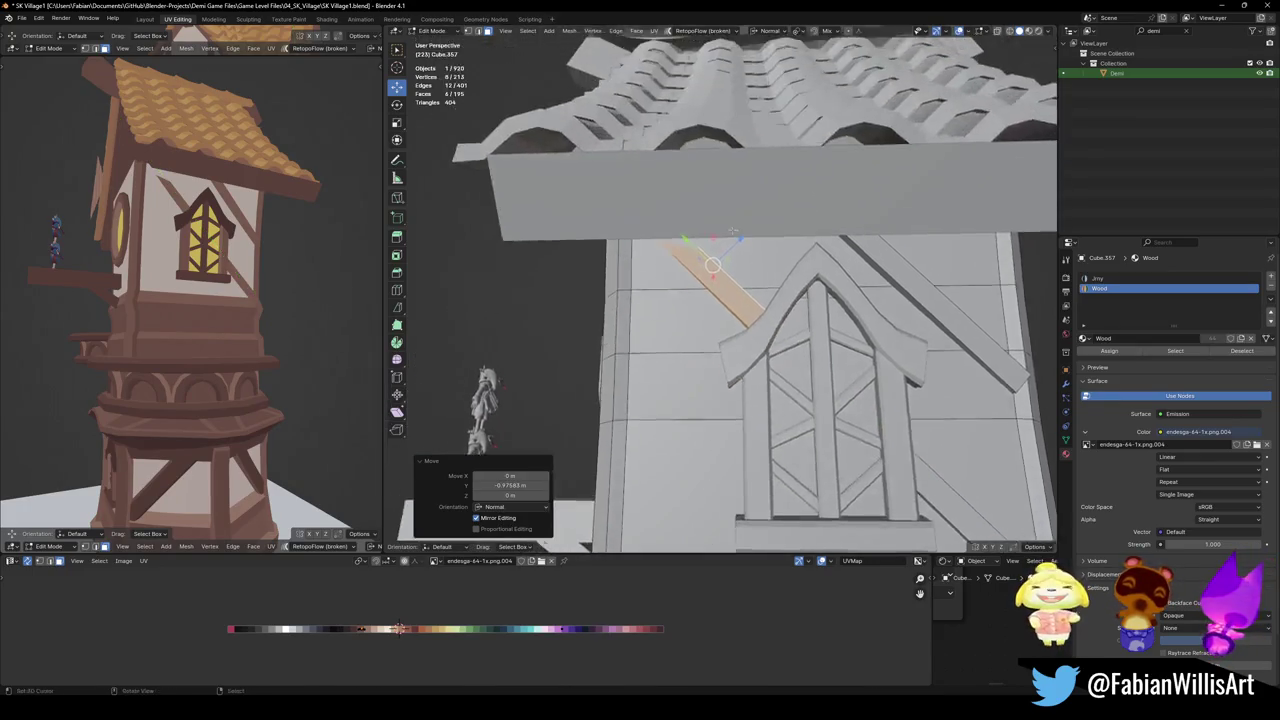
Tilt the copied brace slightly, shift it sideways along X, and save the file
middle_drag(968, 447, 703, 263)
key(r)
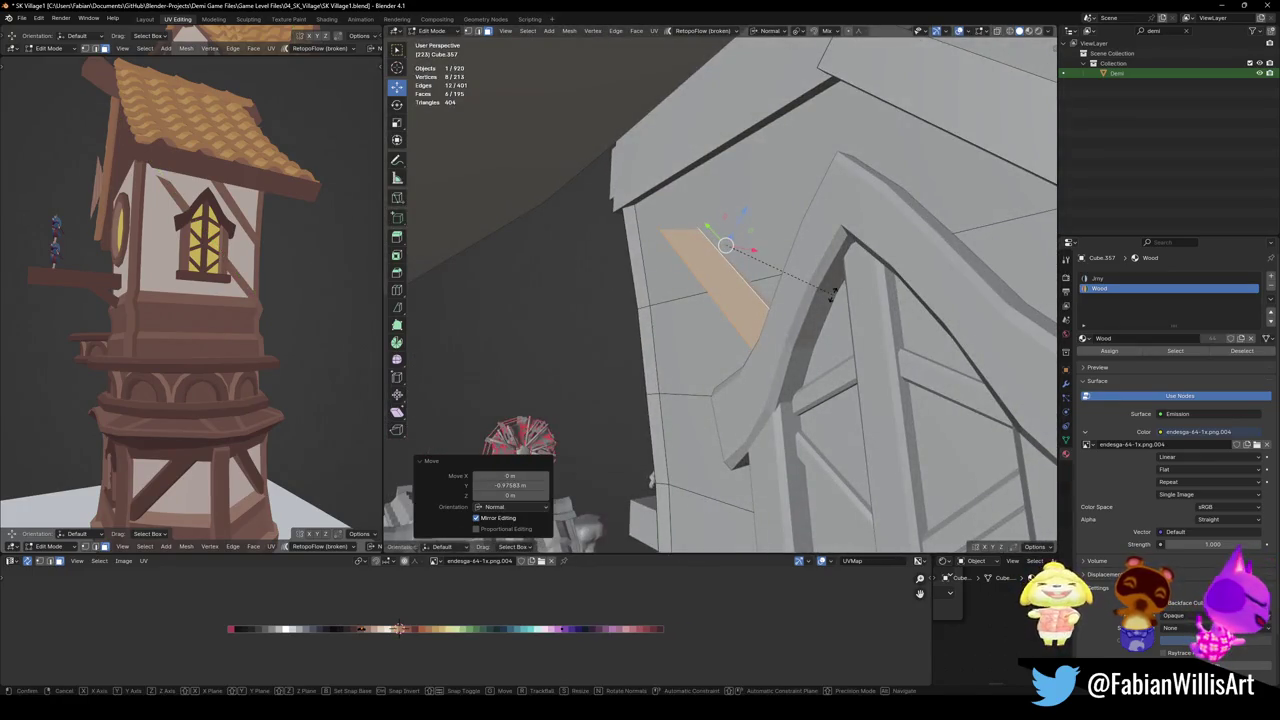
key(z)
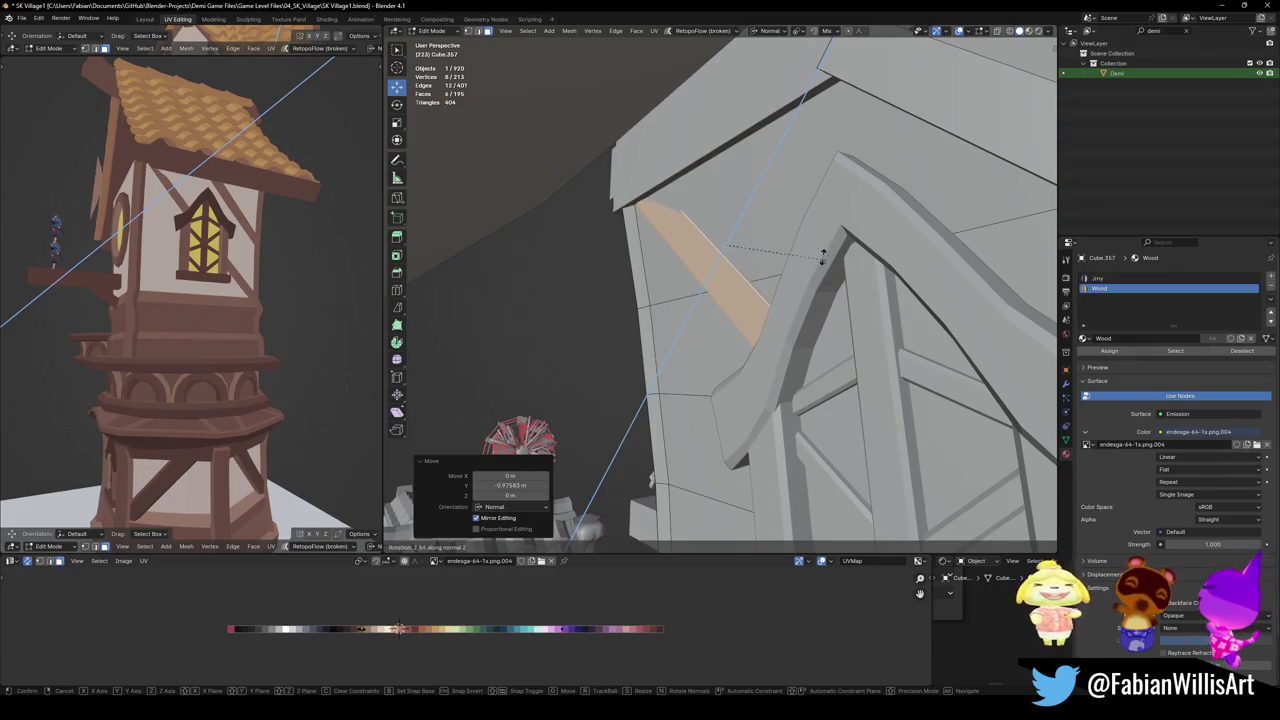
click(815, 260)
key(g)
key(x)
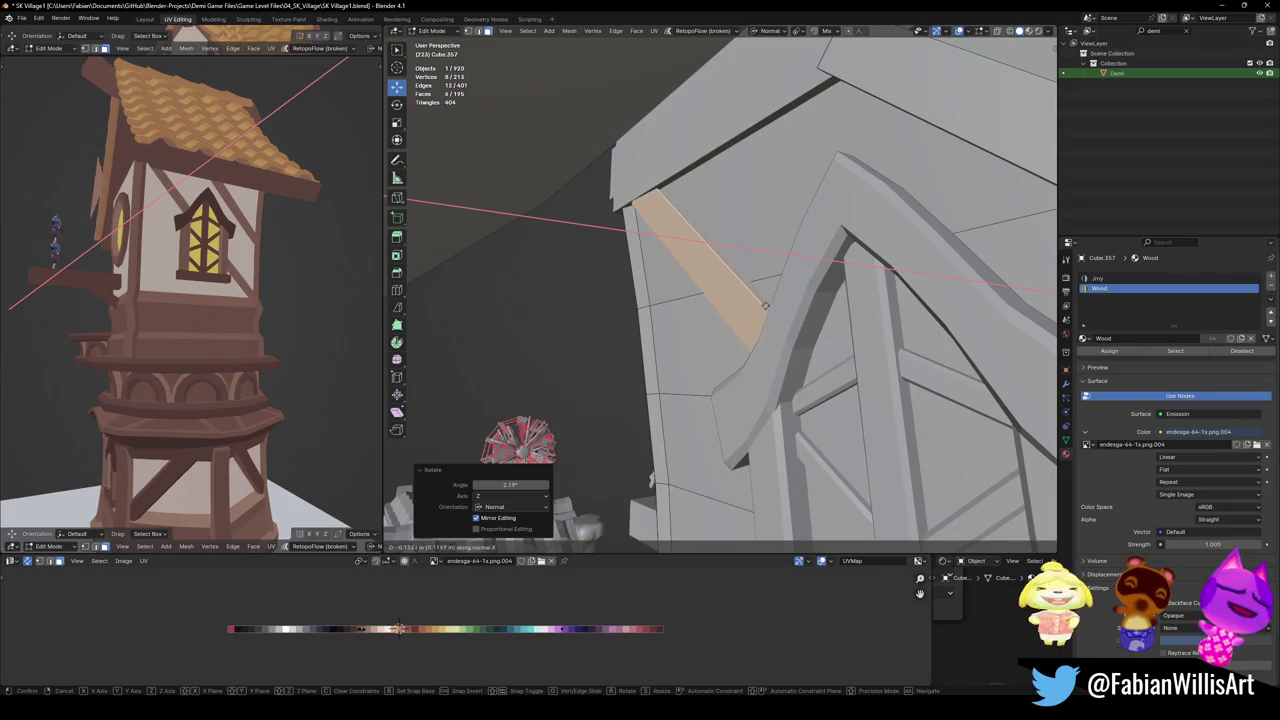
click(720, 244)
middle_drag(214, 286, 262, 292)
key(ctrl+s)
Switch editing to the roof trim object and select one of its faces
middle_drag(560, 400, 470, 455)
key(alt+q)
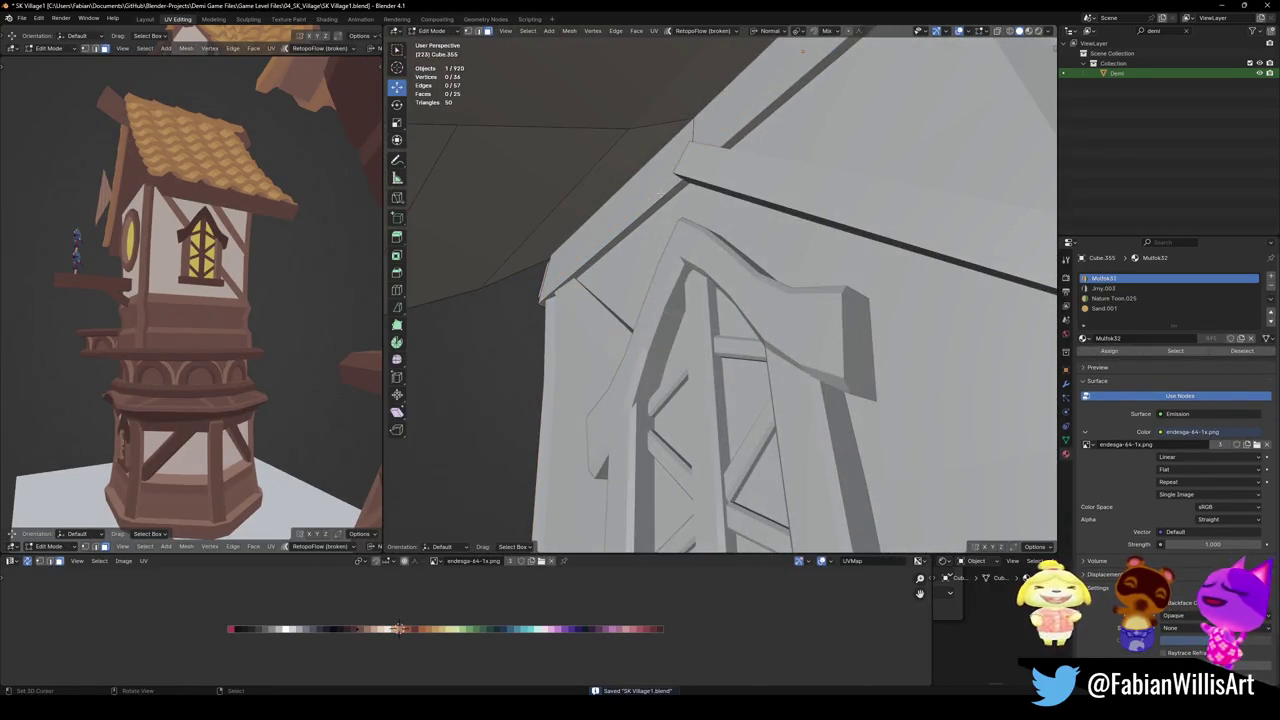
click(630, 205)
Move the roof trim face along its normal Z against the gable
middle_drag(590, 215, 640, 240)
key(g)
key(x)
key(x)
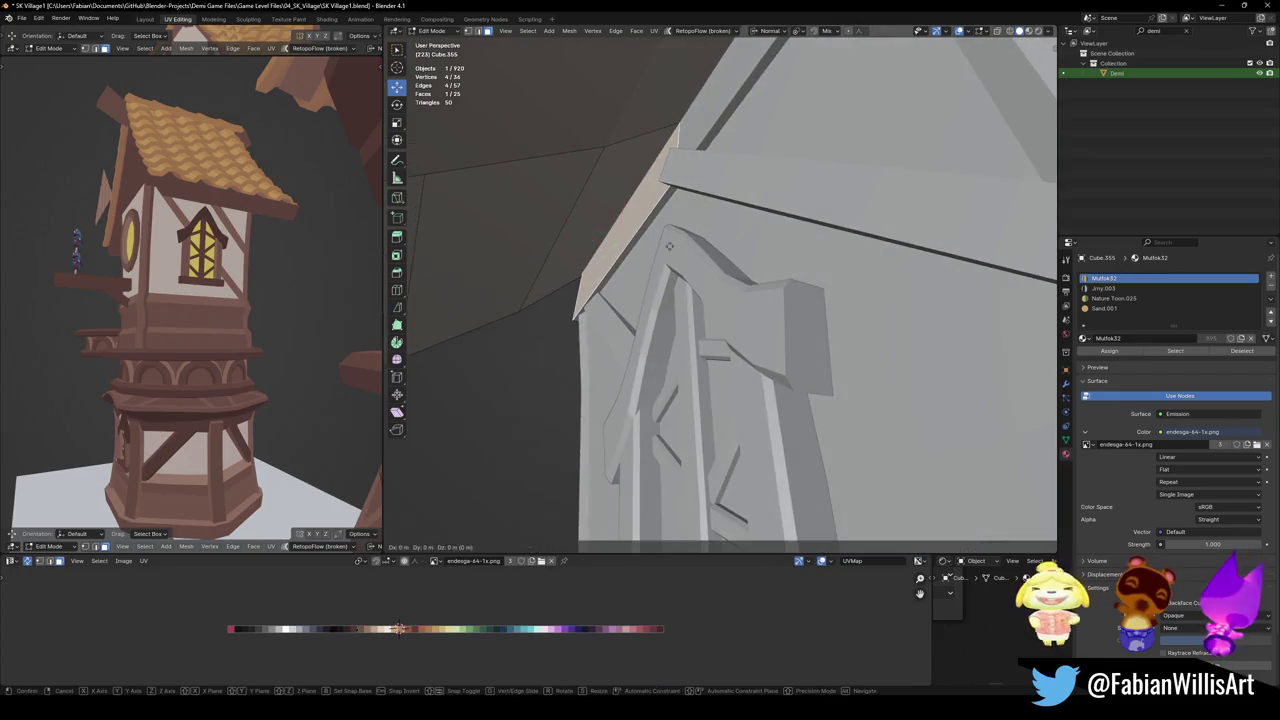
key(z)
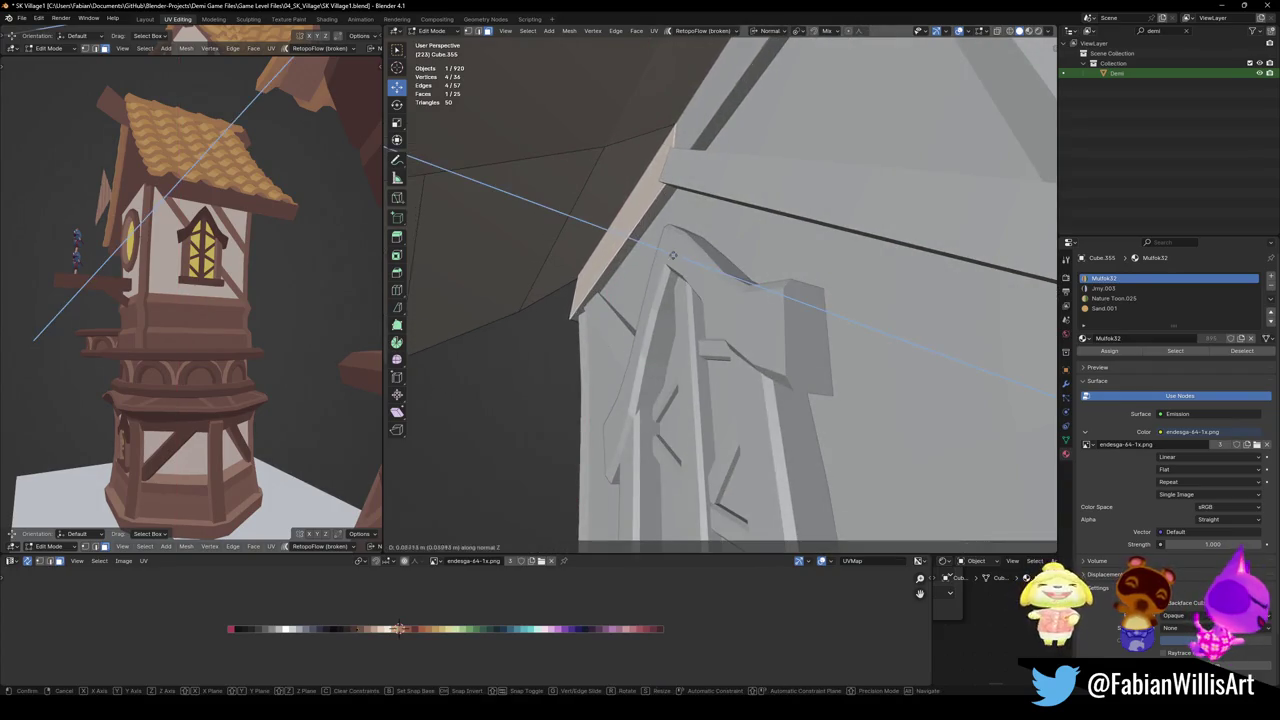
click(593, 258)
Return to Object Mode, select the wall object, and save the file
mouse_move(593, 258)
middle_down()
mouse_move(740, 305)
mouse_move(748, 345)
mouse_move(717, 287)
mouse_move(700, 290)
mouse_move(754, 322)
middle_up()
key(Tab)
click(717, 287)
key(ctrl+s)
middle_drag(248, 325, 278, 290)
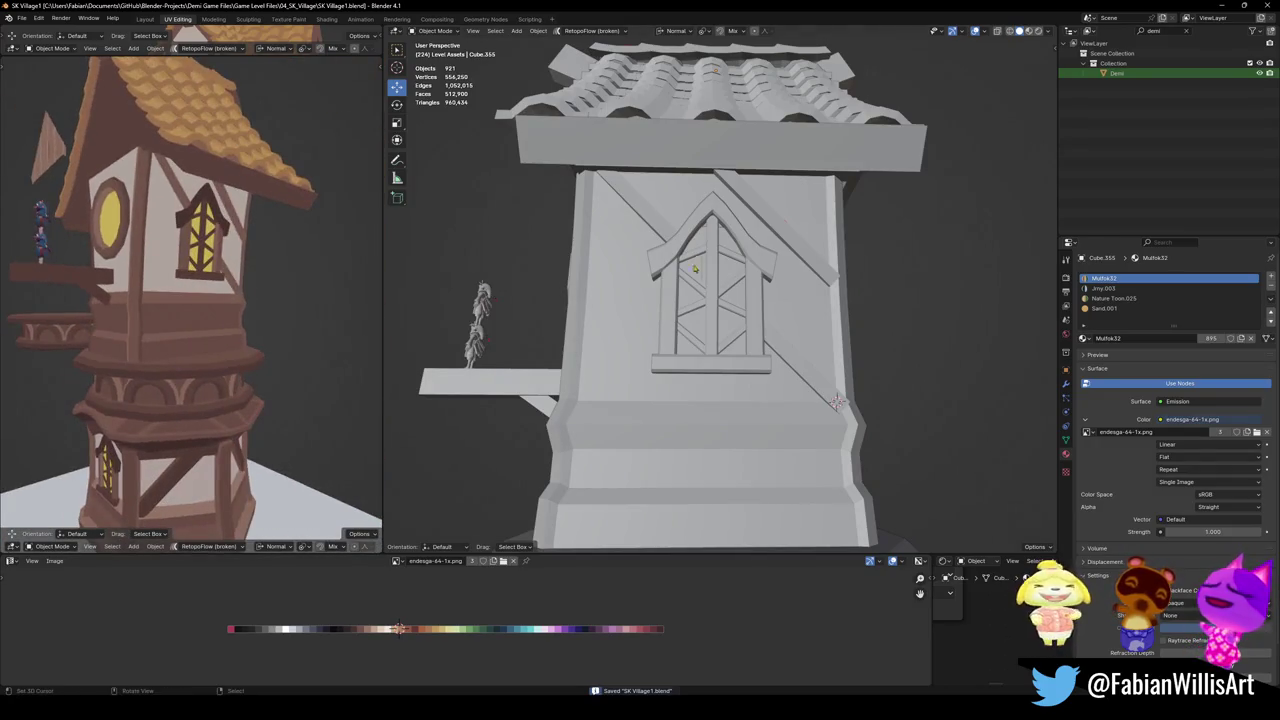
Make the wooden framing object active and enter Edit Mode on it
click(790, 232)
click(810, 253)
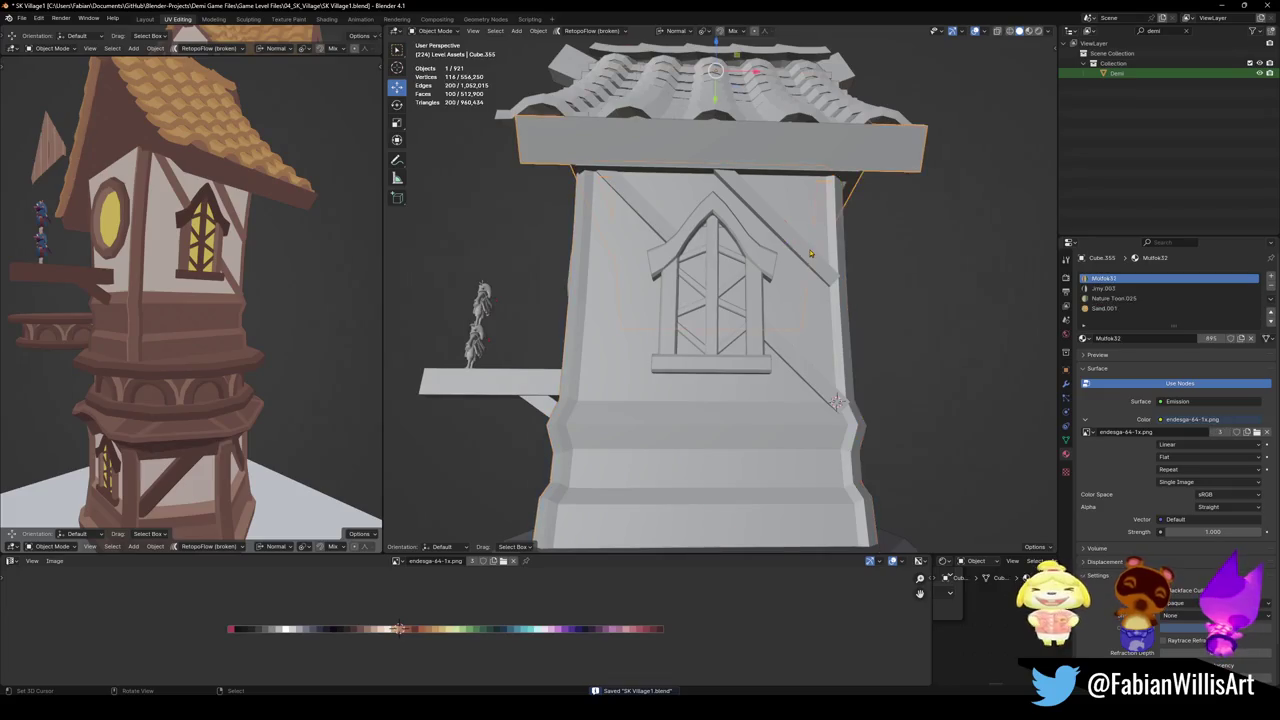
click(820, 267)
key(Tab)
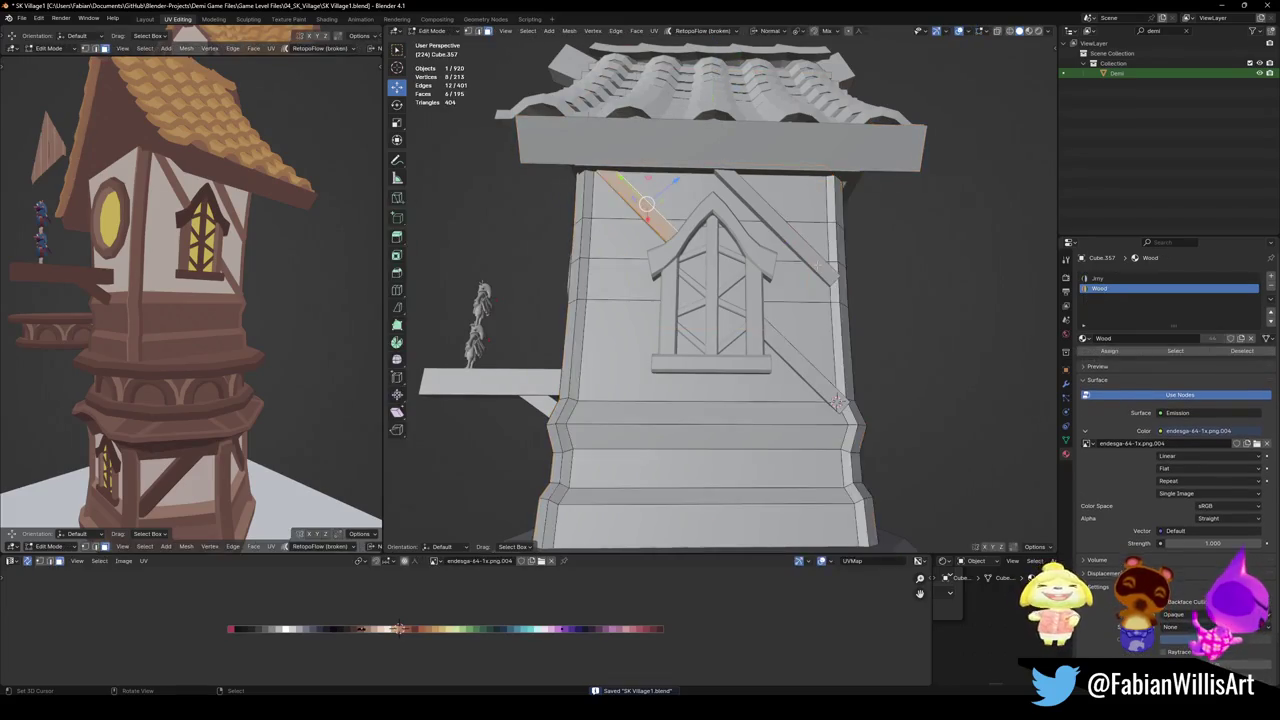
Push the diagonal plank face to a new depth along its normal Z
click(810, 250)
scroll(810, 250, up, 3)
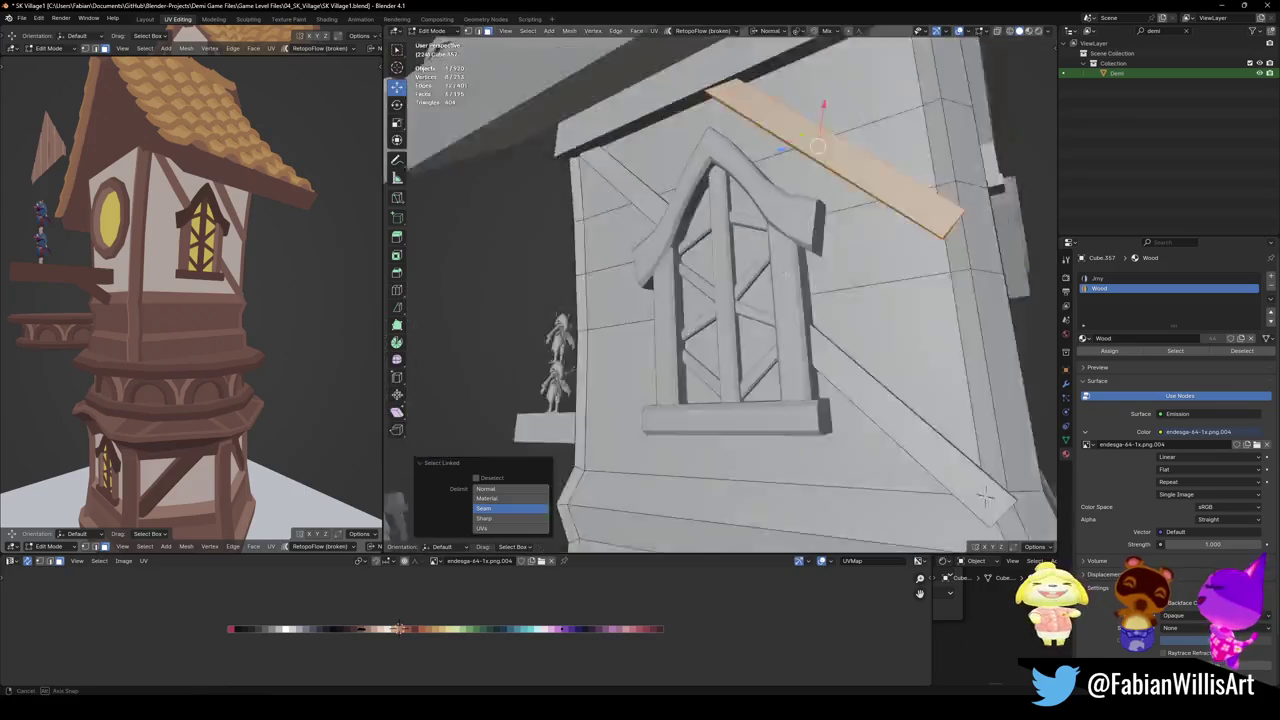
middle_drag(810, 250, 782, 134)
key(g)
key(z)
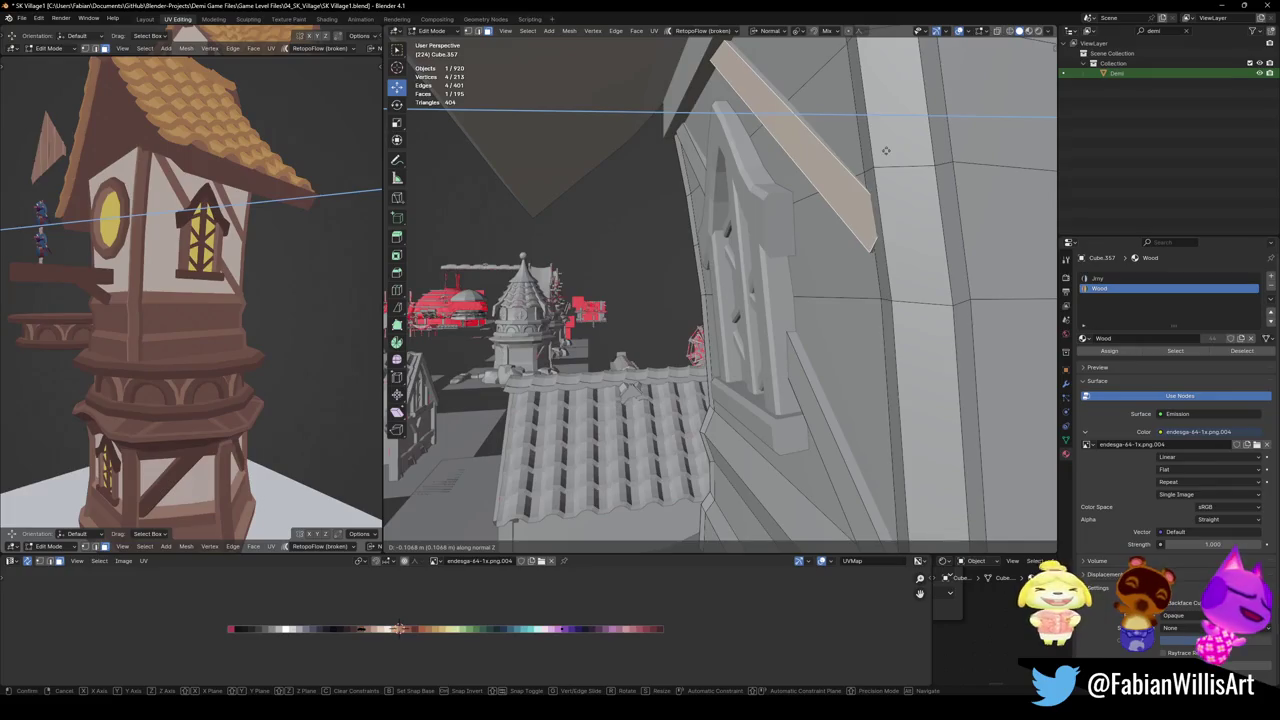
click(883, 152)
Adjust another face's depth along normal Z and slide an edge along the wall
middle_drag(883, 152, 830, 157)
key(alt+a)
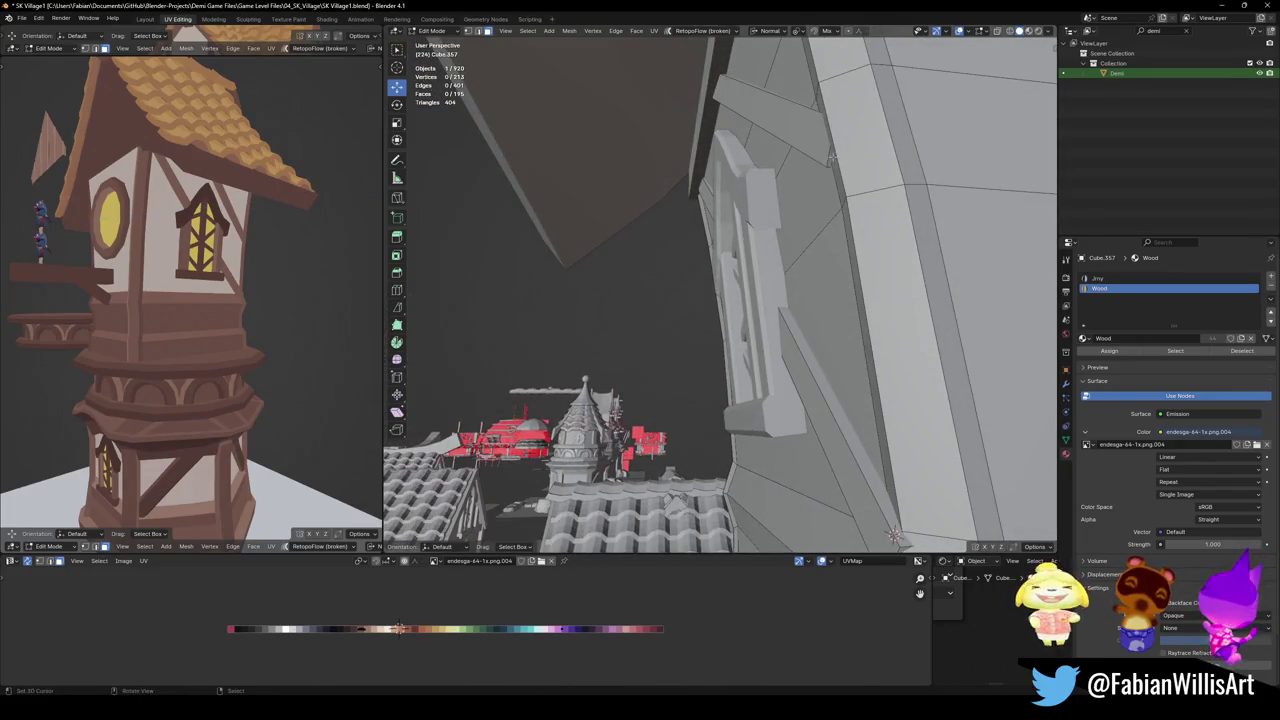
key(g)
key(z)
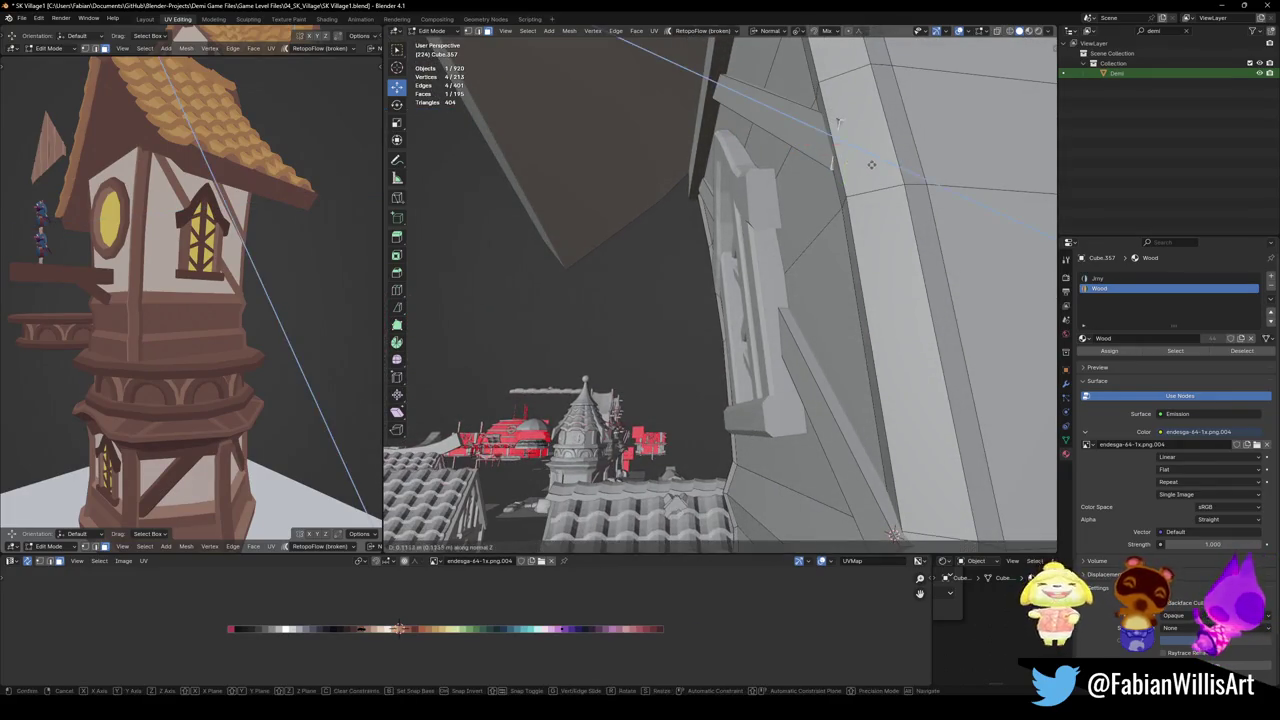
click(879, 171)
key(alt+a)
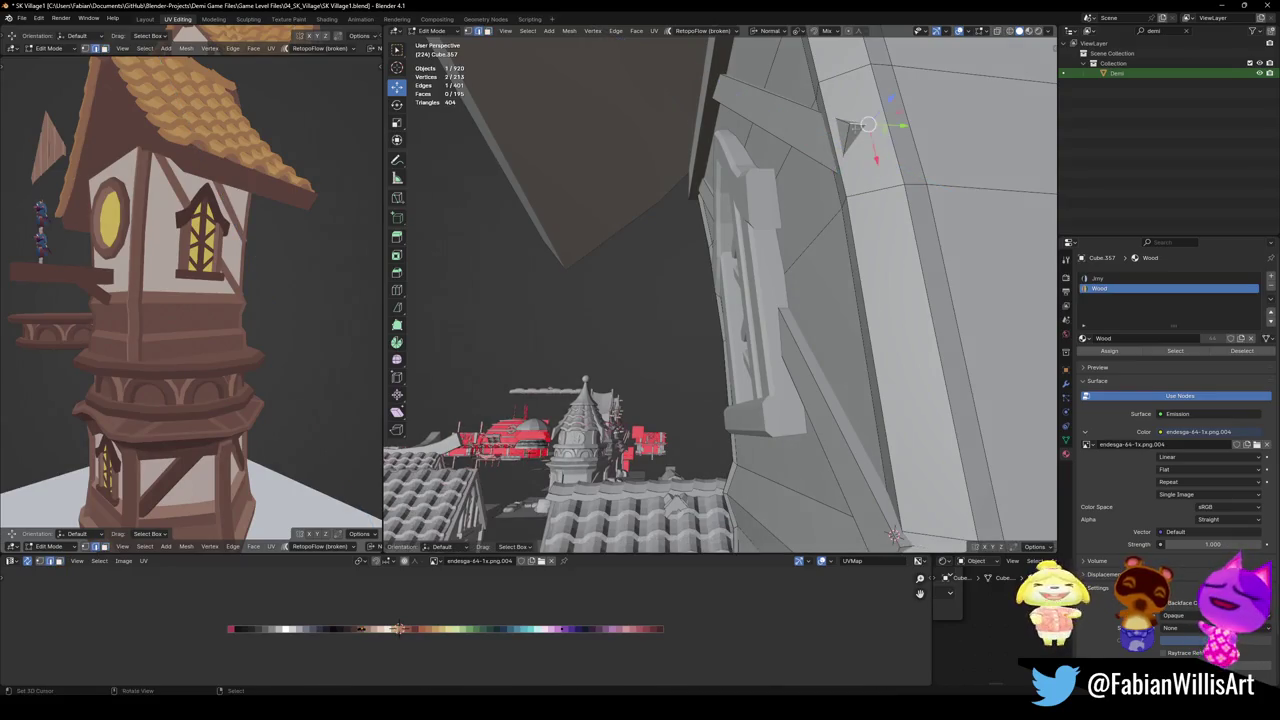
key(g)
key(g)
click(879, 171)
key(alt+a)
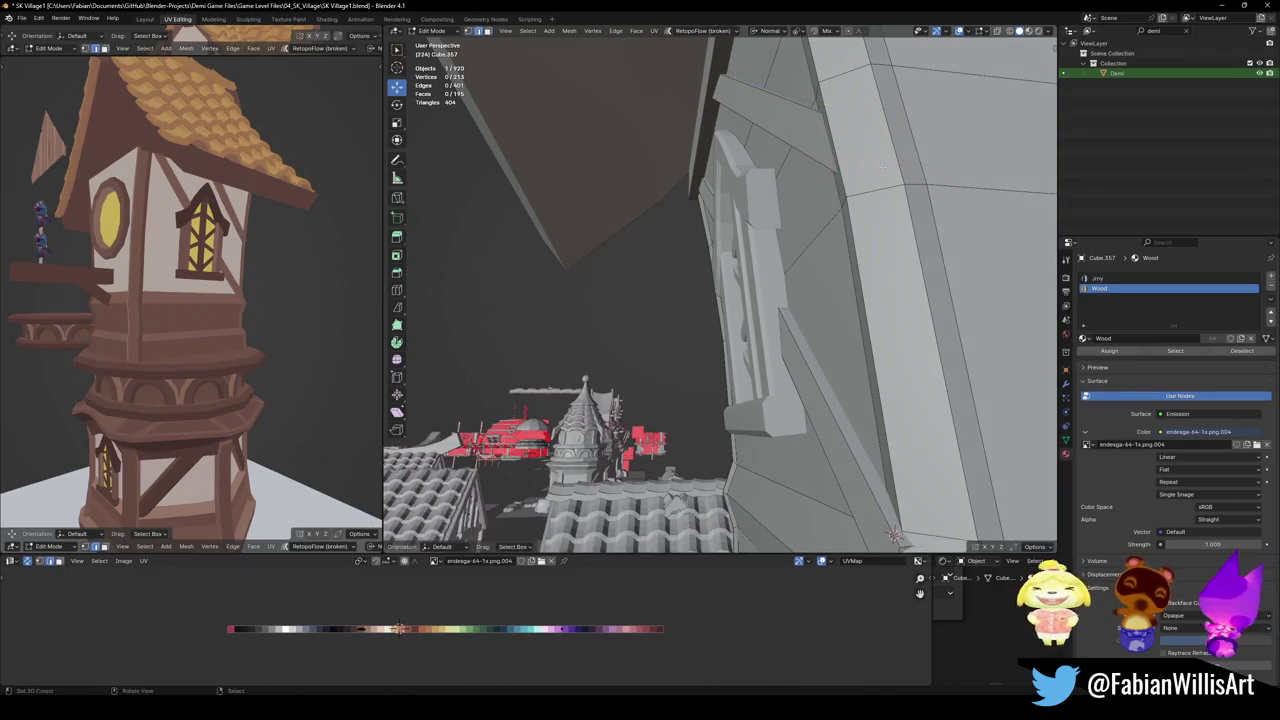
Save the file and zoom in on the tower edge to inspect the framing
middle_drag(879, 171, 848, 403)
key(ctrl+s)
scroll(848, 403, up, 1)
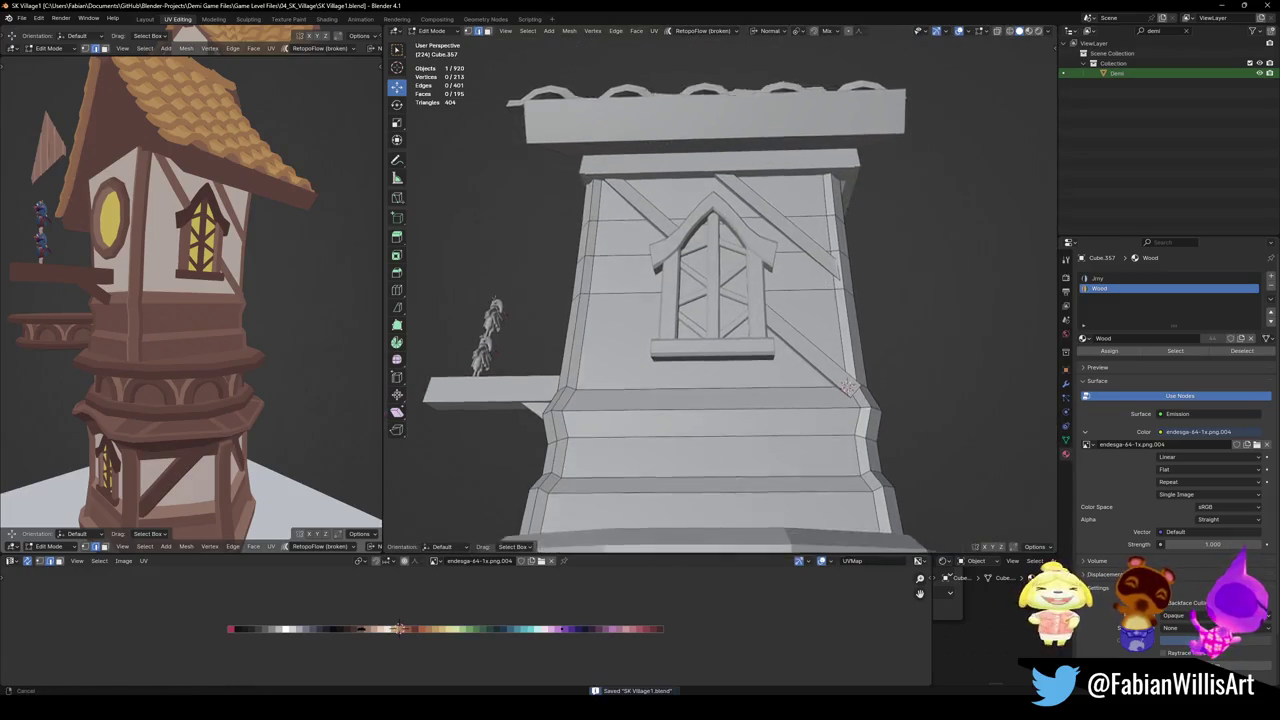
scroll(820, 255, up, 5)
middle_drag(820, 255, 818, 290)
scroll(217, 275, up, 4)
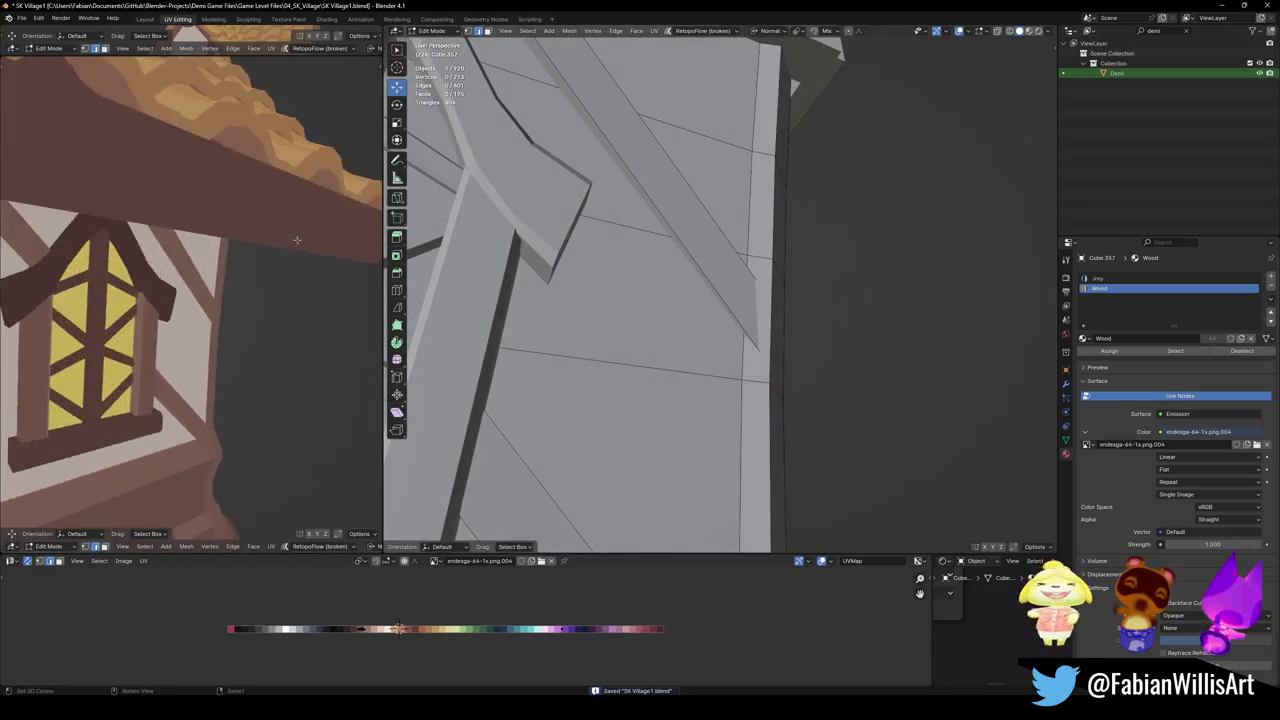
scroll(217, 275, up, 4)
scroll(217, 275, down, 4)
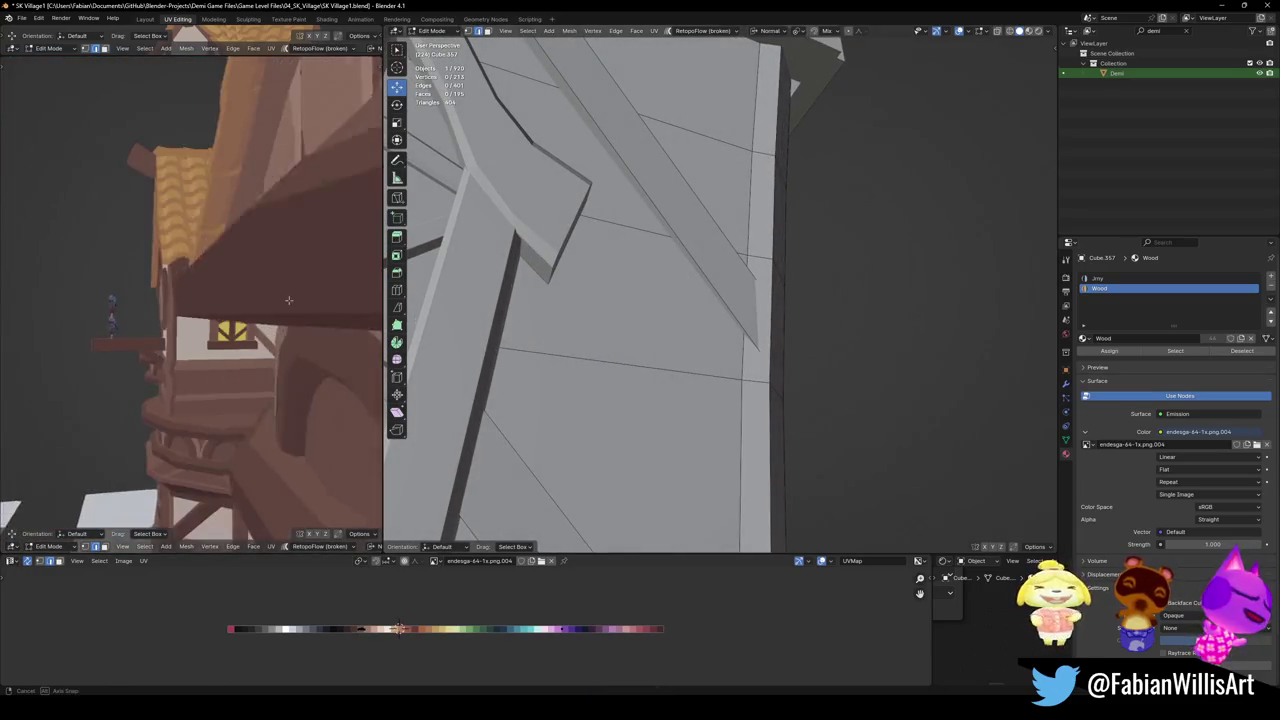
scroll(250, 280, down, 3)
key(ctrl+s)
mouse_move(340, 288)
middle_down()
mouse_move(266, 290)
mouse_move(286, 300)
middle_up()
scroll(286, 300, up, 2)
scroll(291, 305, up, 2)
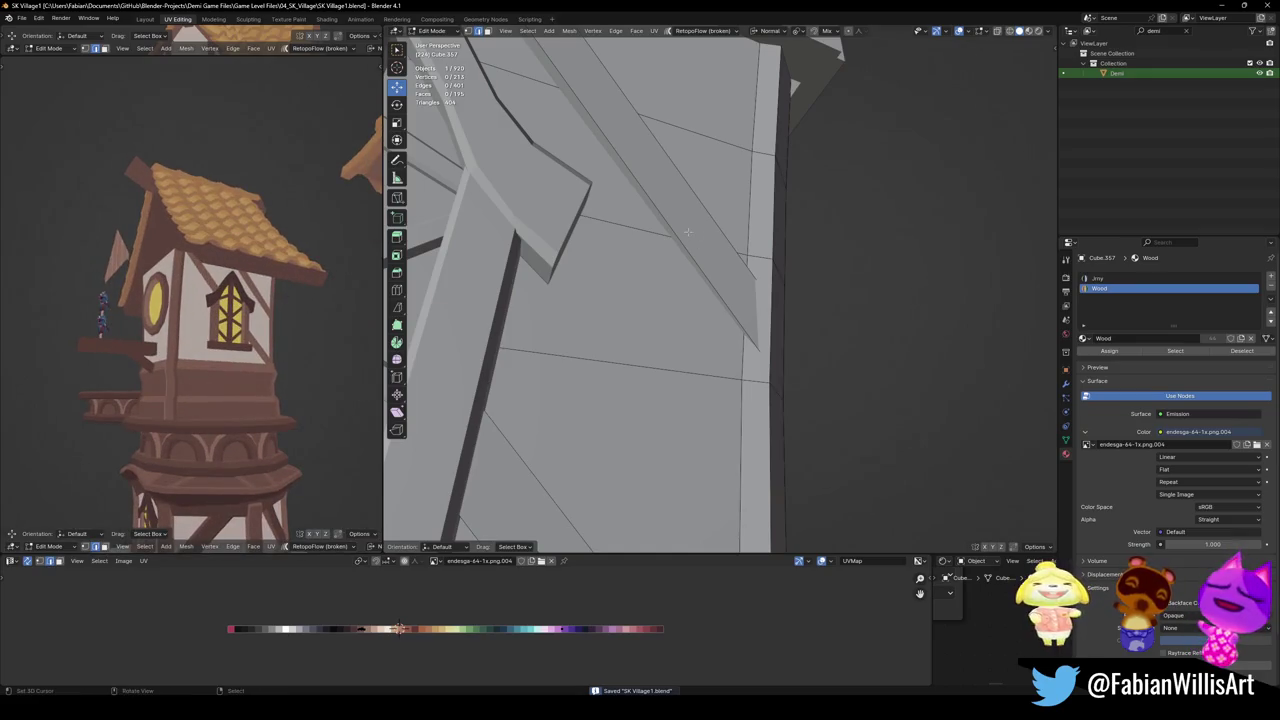
In face select mode, select the whole diagonal beam strip and enable X-ray to inspect it
key(3)
key(l)
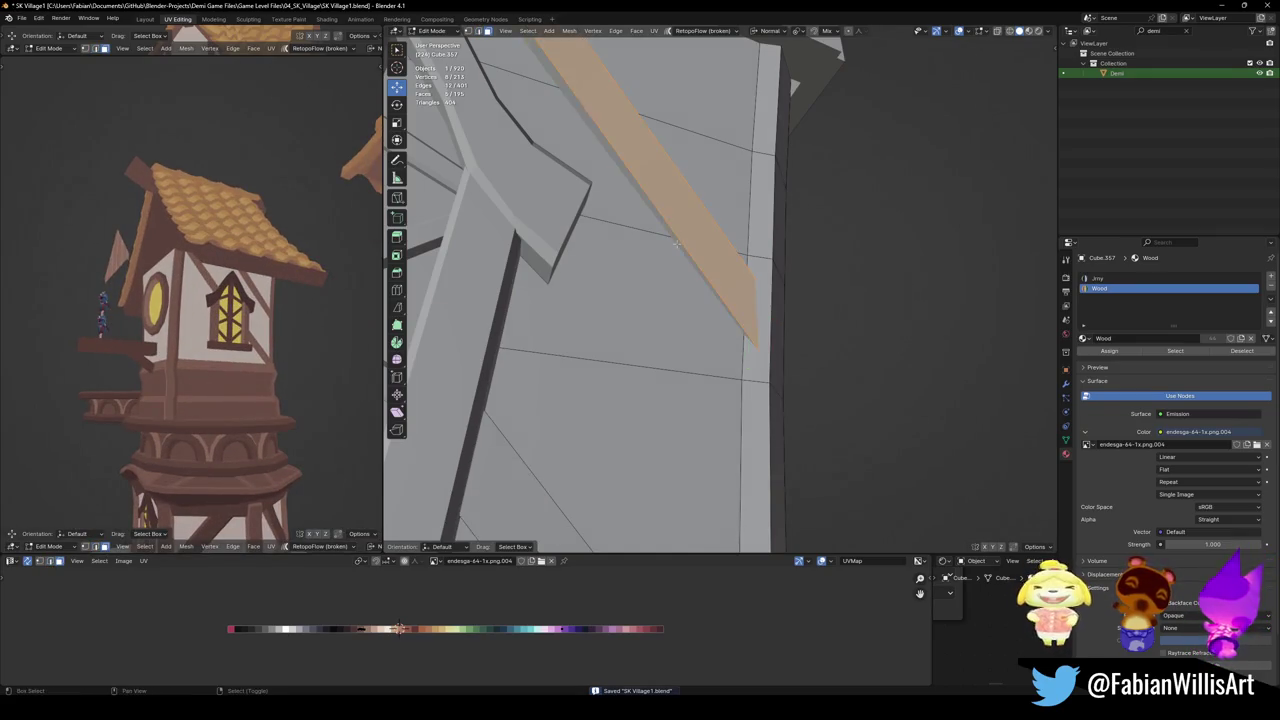
scroll(700, 260, down, 3)
scroll(731, 283, down, 2)
key(alt+z)
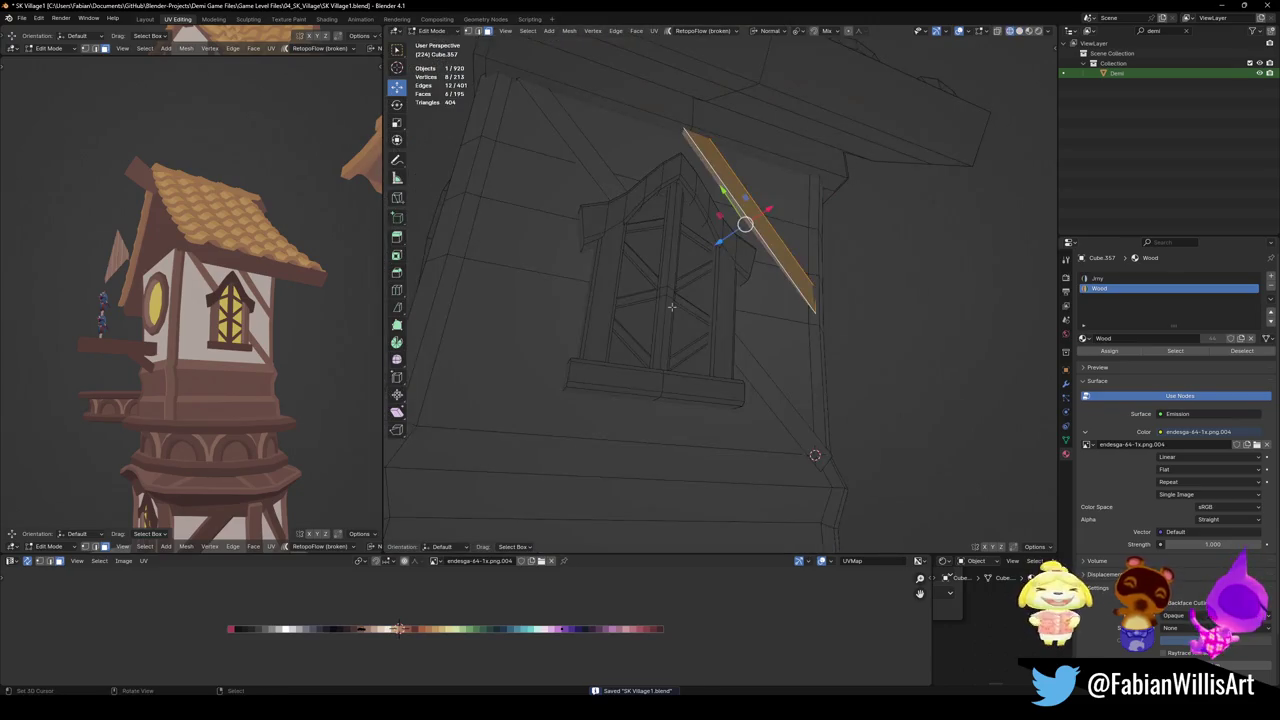
Return to solid shading and duplicate the beam strip, moving the copy along Z
key(alt+z)
key(shift+d)
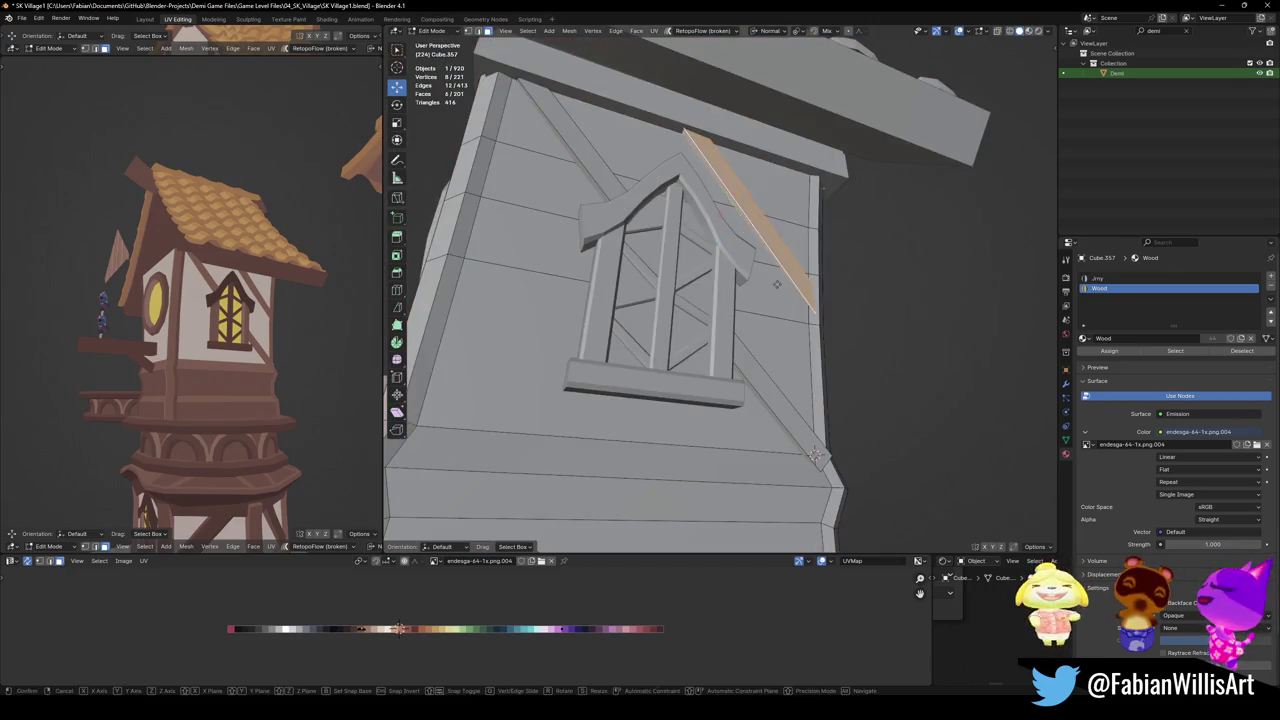
key(z)
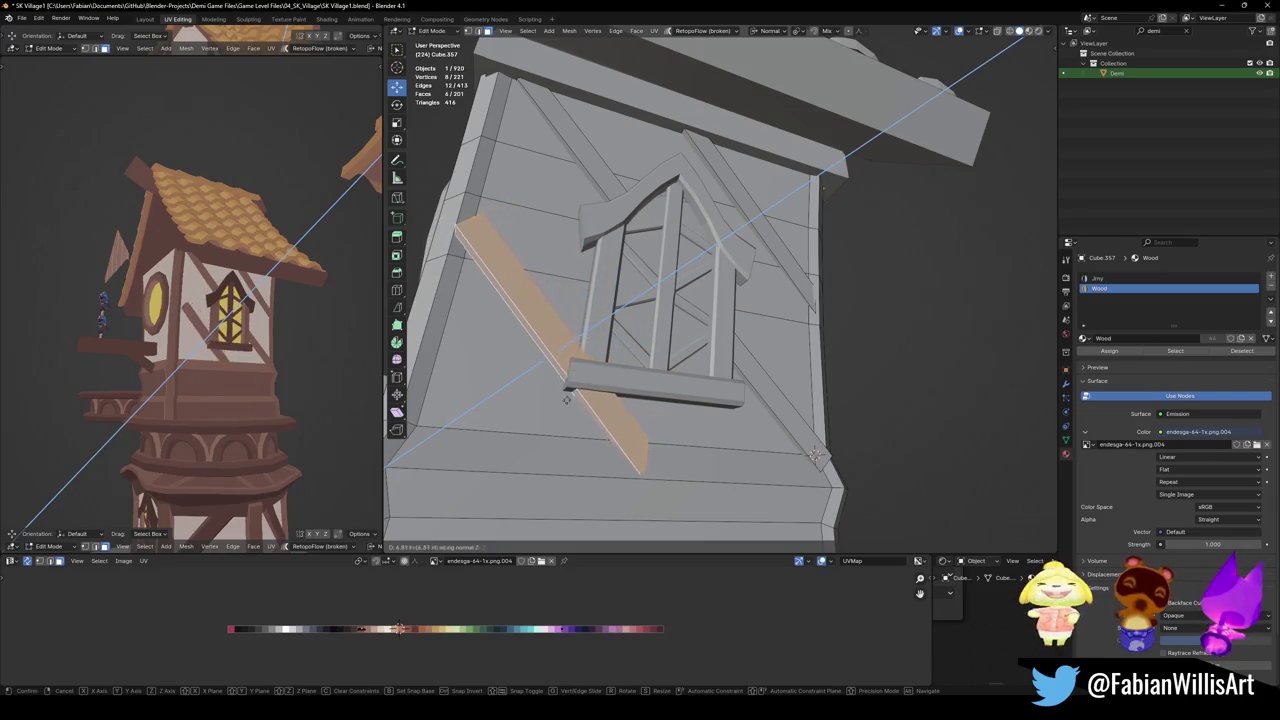
click(565, 401)
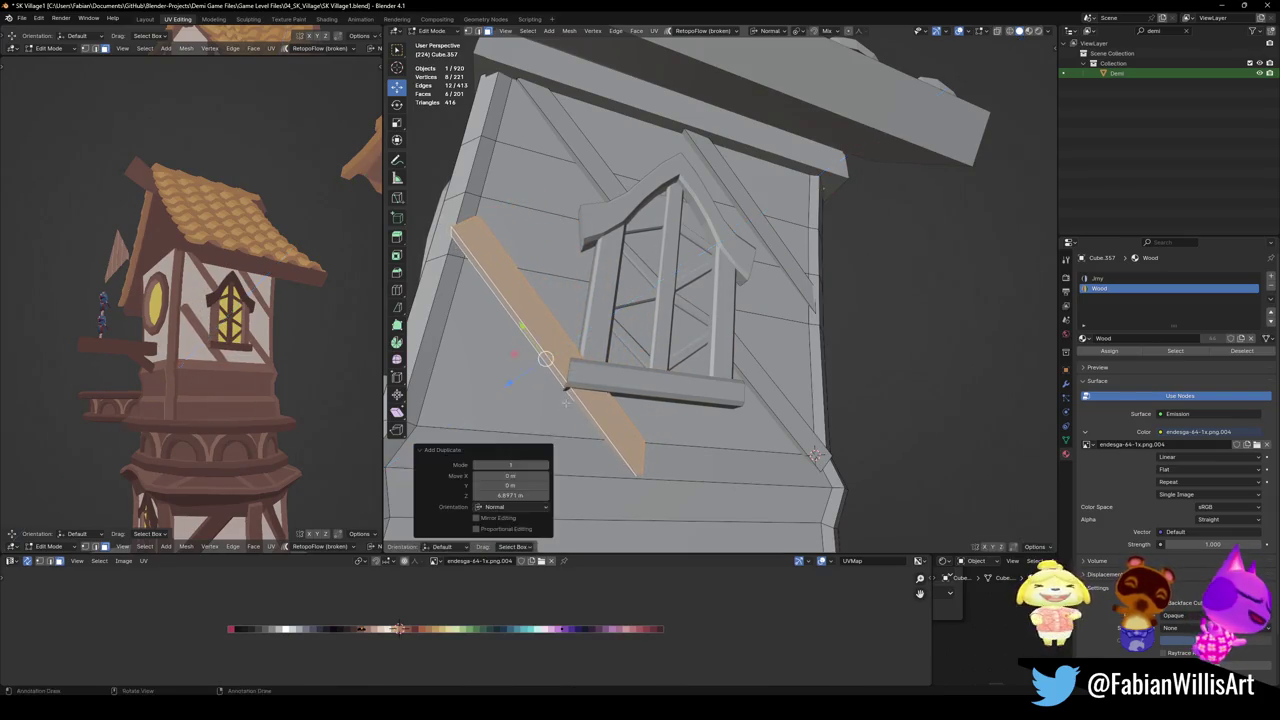
Position the duplicated plank along X and along its normal below the window
mouse_move(815, 453)
middle_down()
mouse_move(596, 392)
mouse_move(792, 310)
middle_up()
key(g)
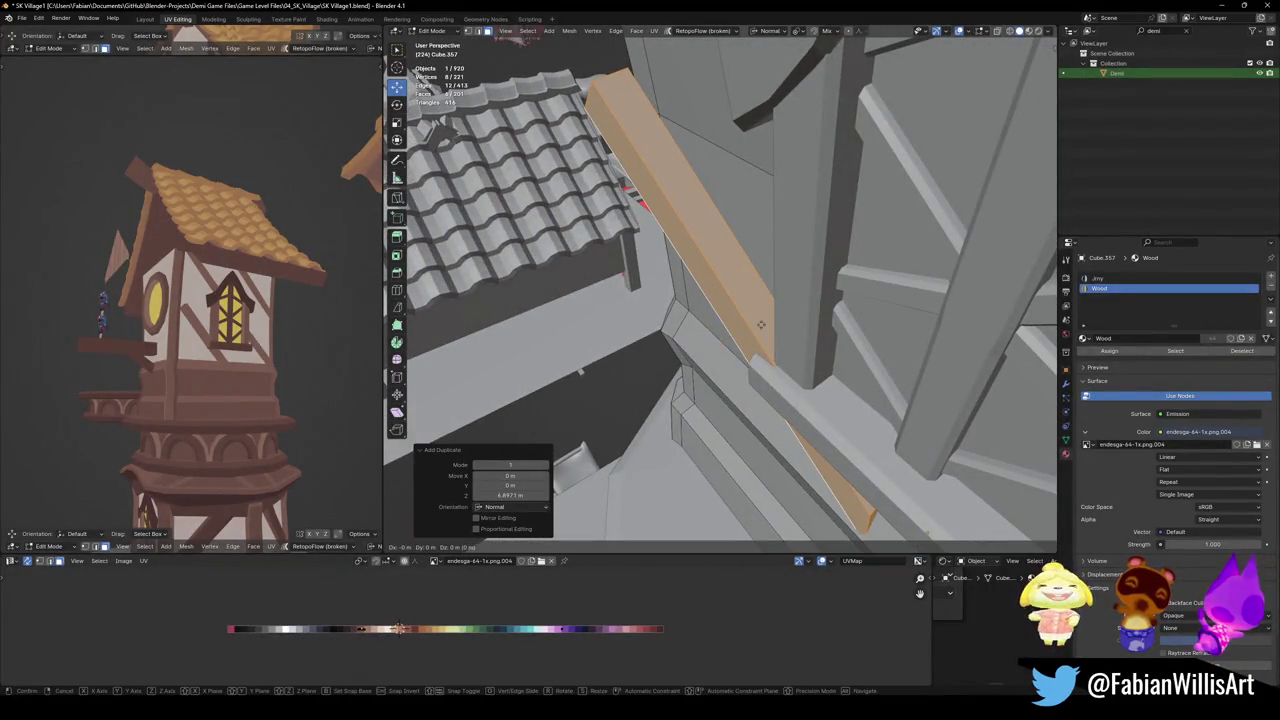
key(x)
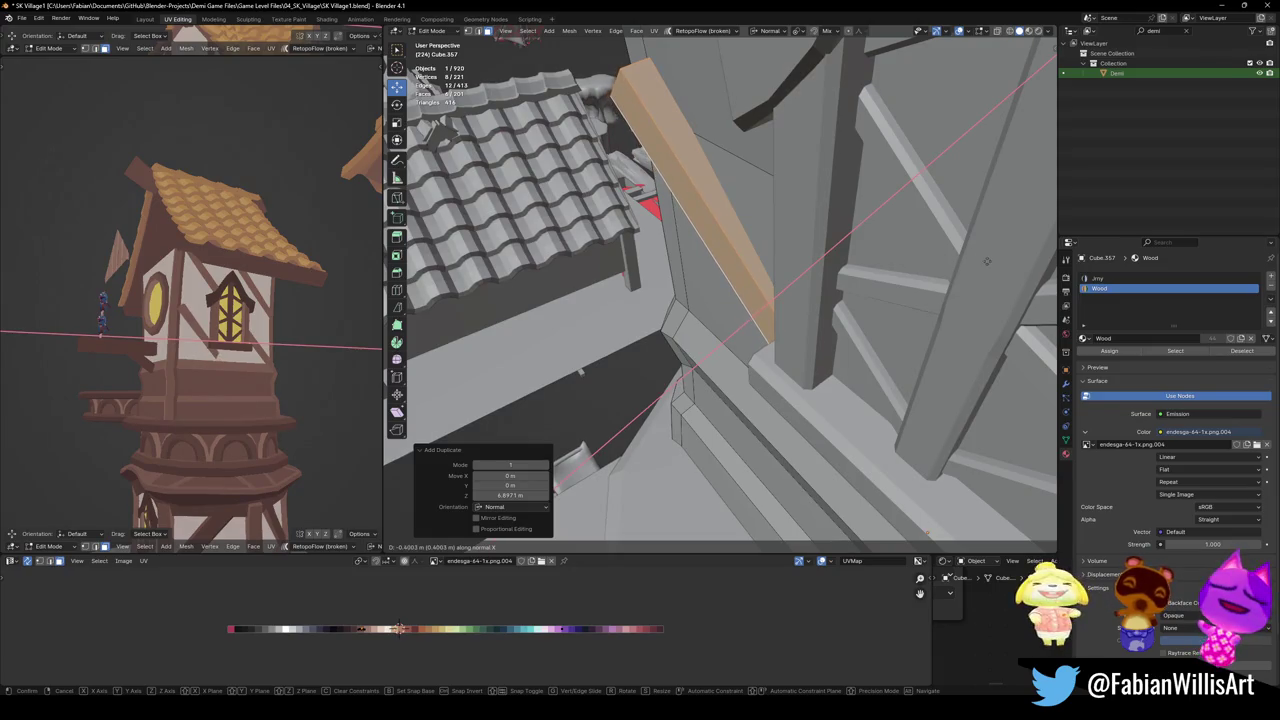
click(940, 264)
key(g)
key(z)
key(z)
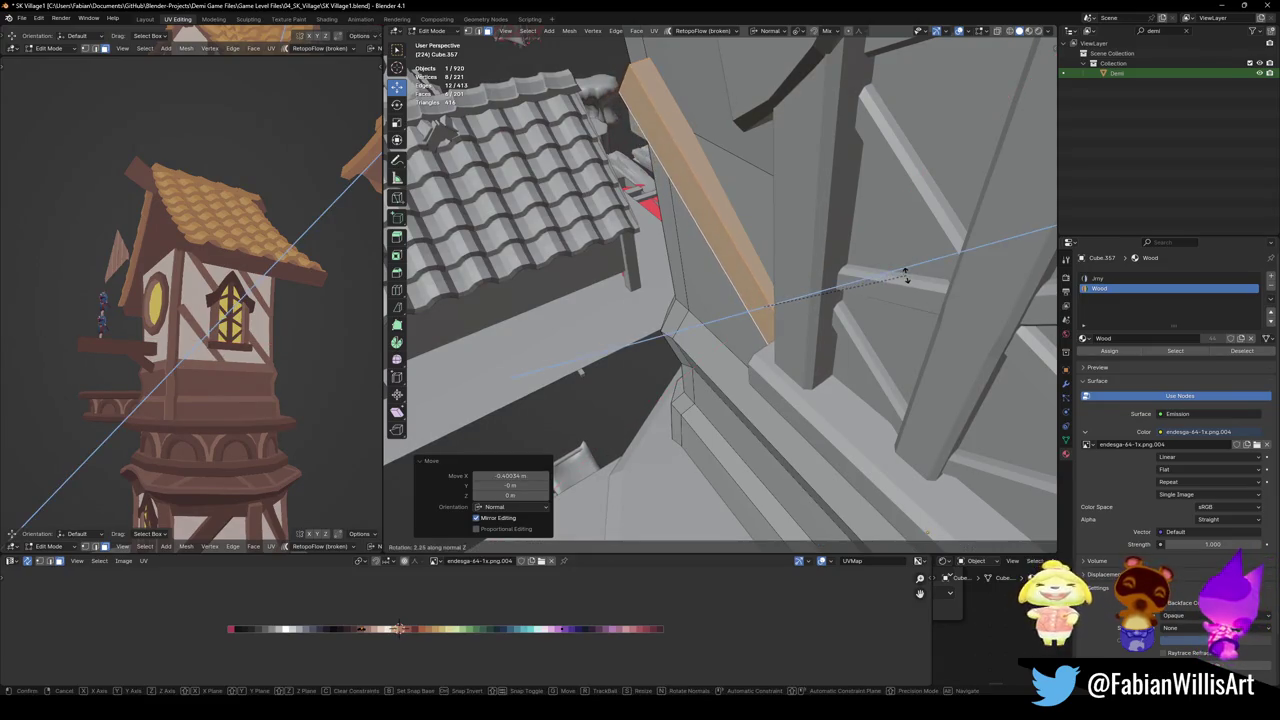
click(833, 338)
Shift the plank along X and rotate it slightly about Z
middle_drag(833, 338, 709, 333)
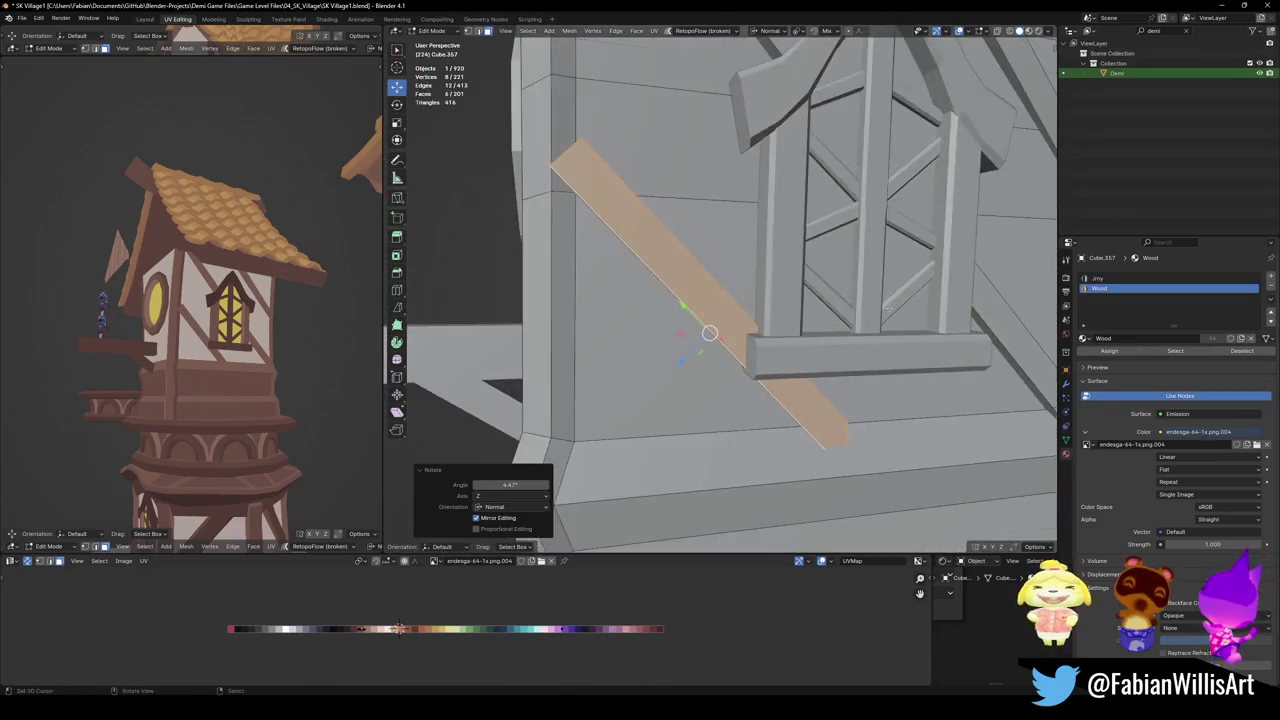
middle_drag(885, 307, 828, 283)
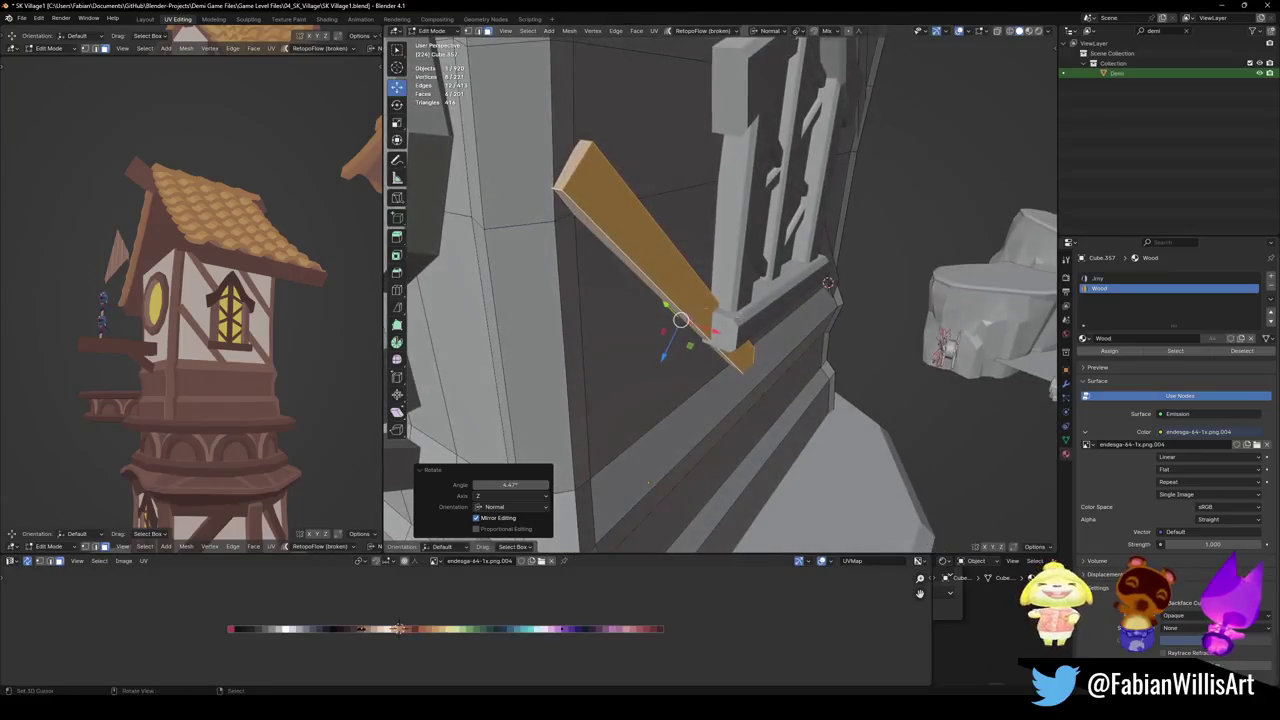
key(g)
key(x)
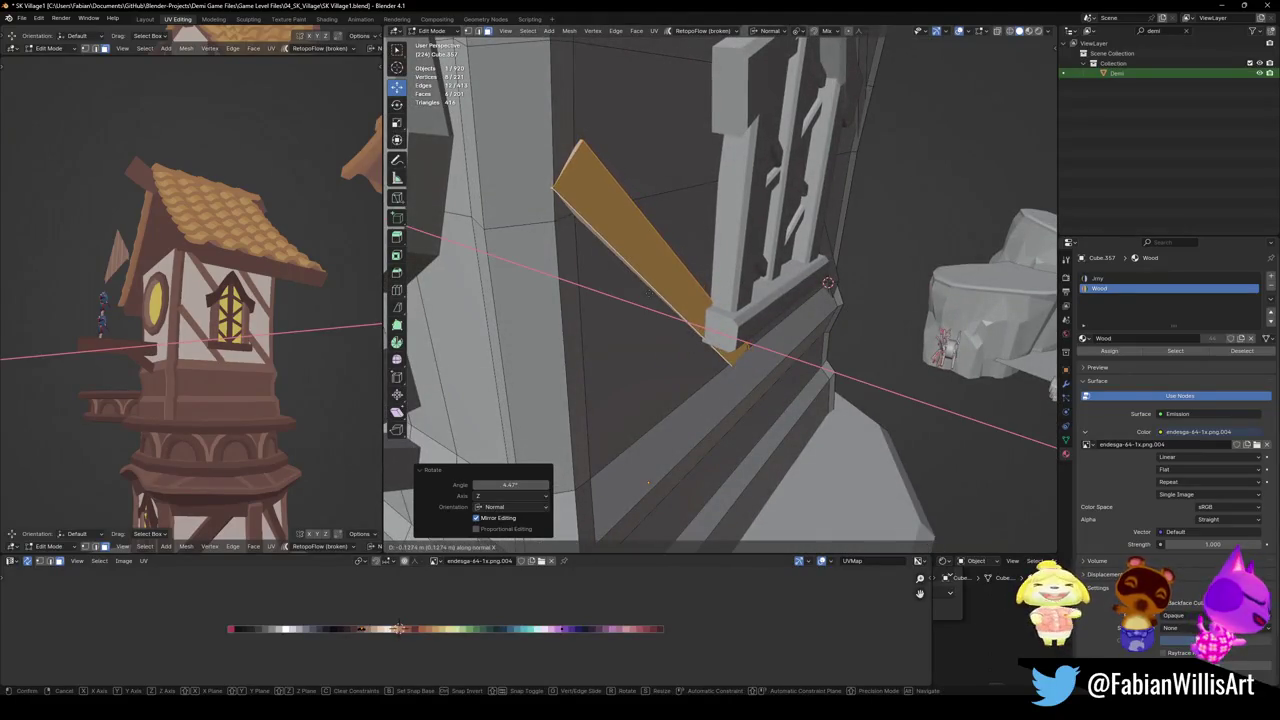
click(637, 297)
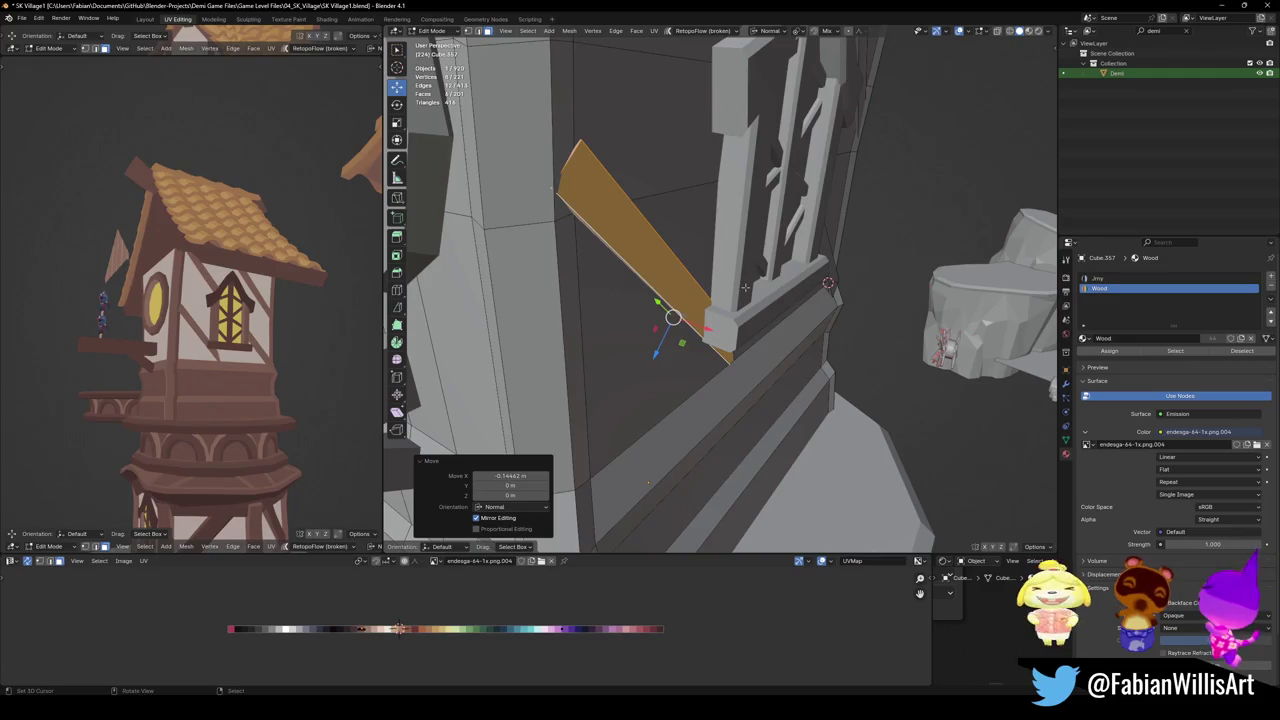
key(r)
key(z)
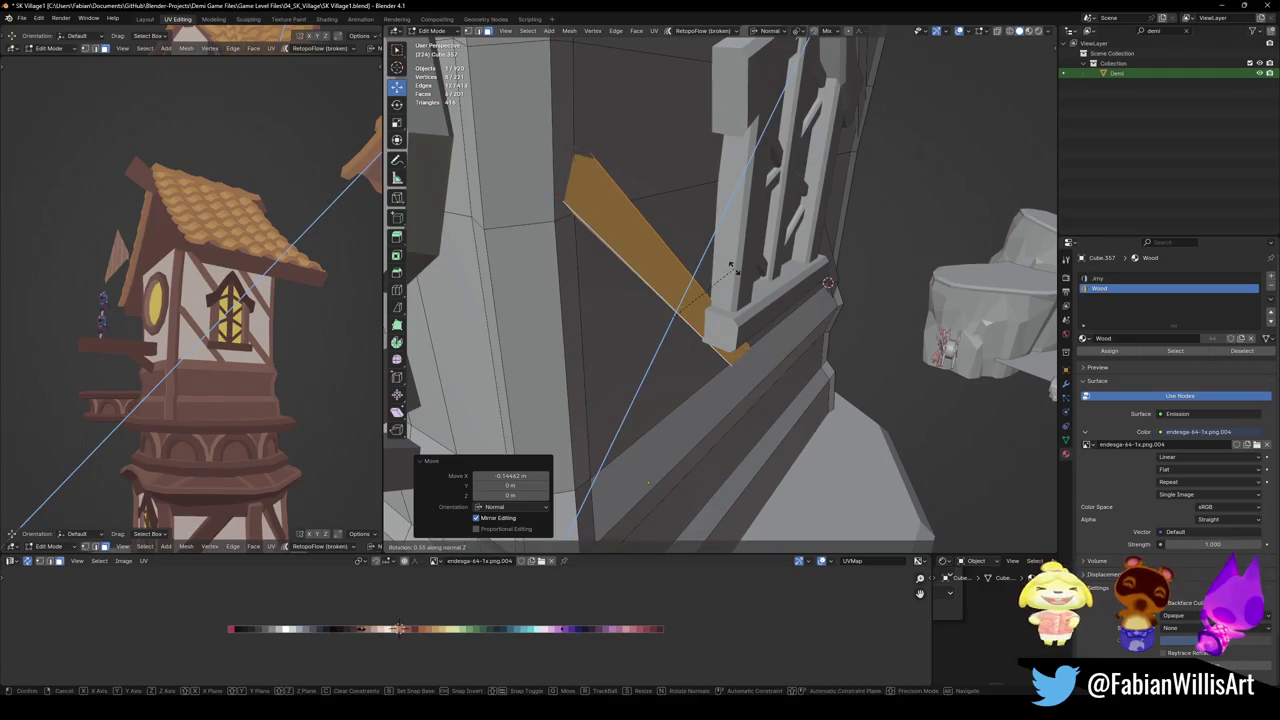
click(737, 271)
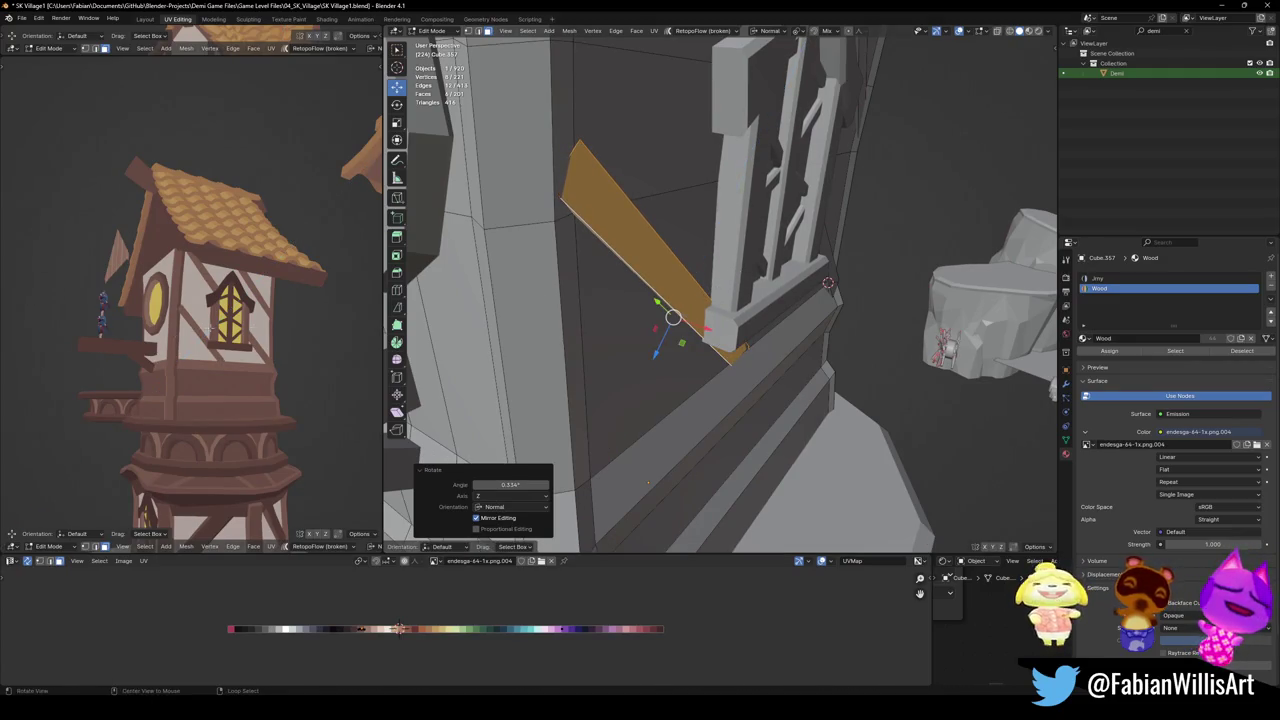
Refine the plank's fit with a normal push, a small X shift and a Z rotation
middle_drag(731, 321, 1011, 373)
key(g)
key(z)
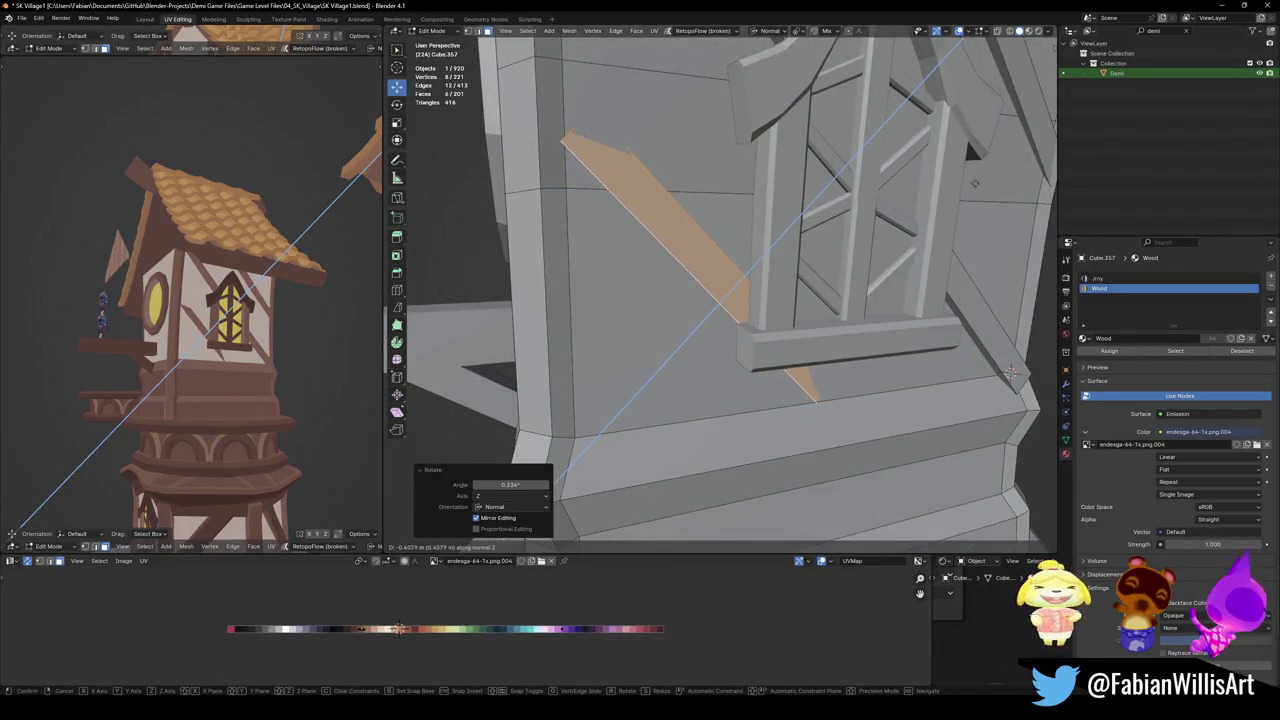
click(1011, 373)
mouse_move(1011, 373)
middle_down()
mouse_move(910, 234)
mouse_move(851, 257)
middle_up()
key(g)
key(x)
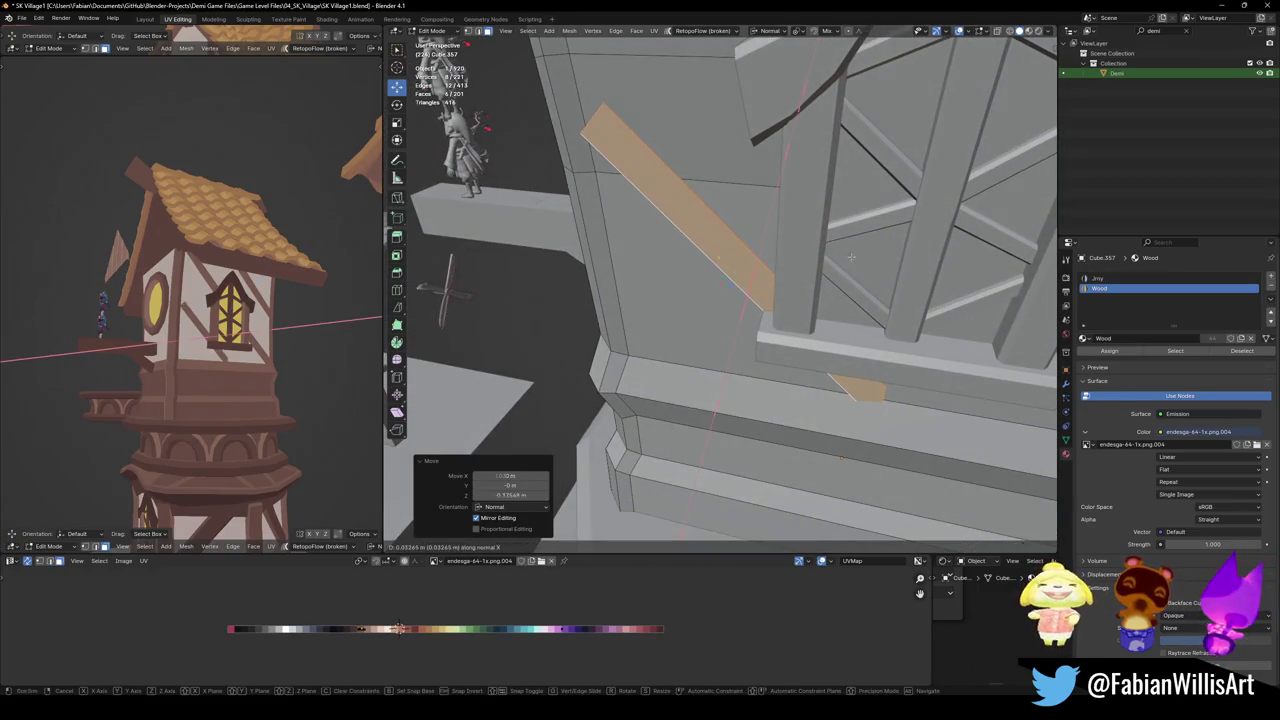
click(851, 257)
key(r)
key(z)
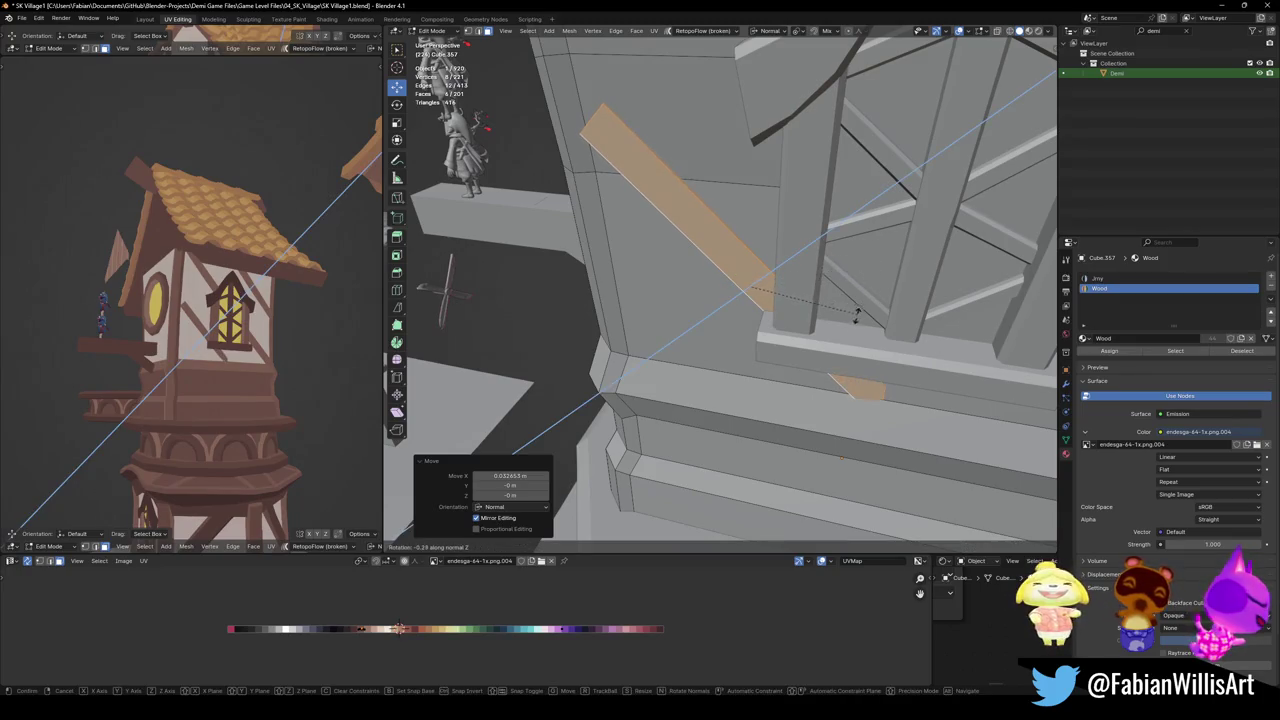
click(843, 323)
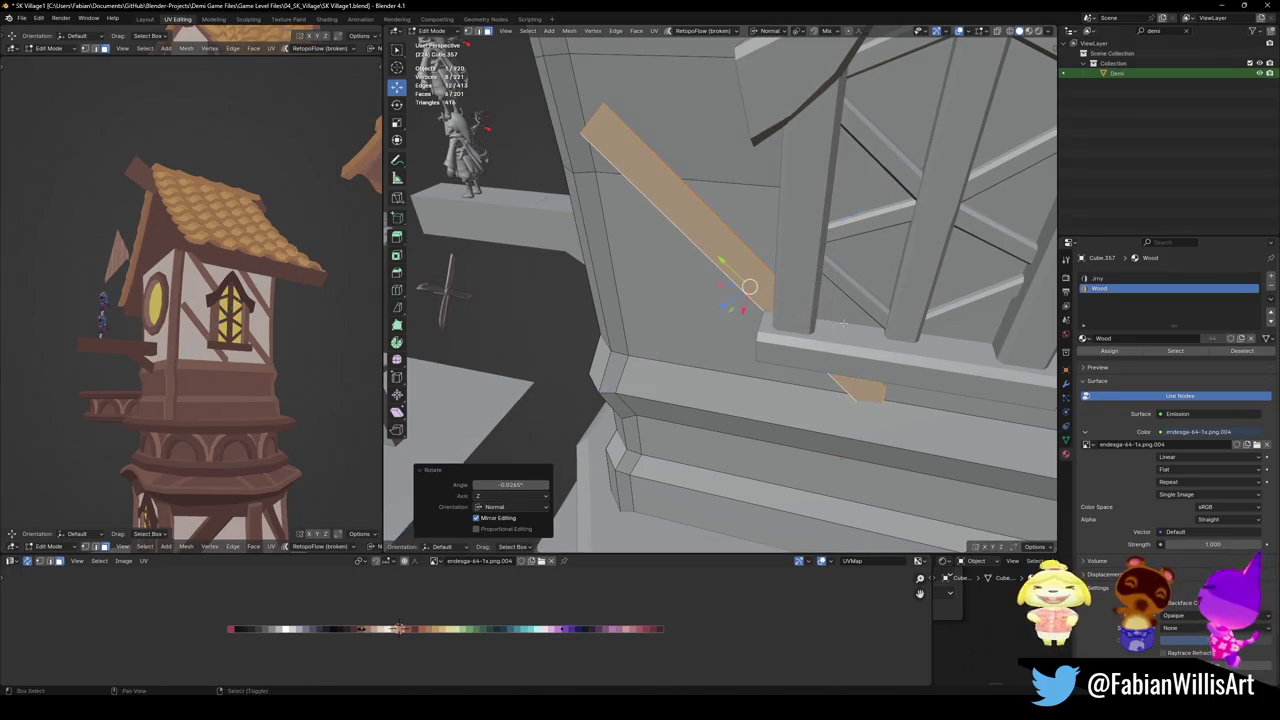
Select the small edge at the plank's end and try moving it, then cancel
middle_drag(673, 262, 623, 172)
click(623, 172)
click(562, 165)
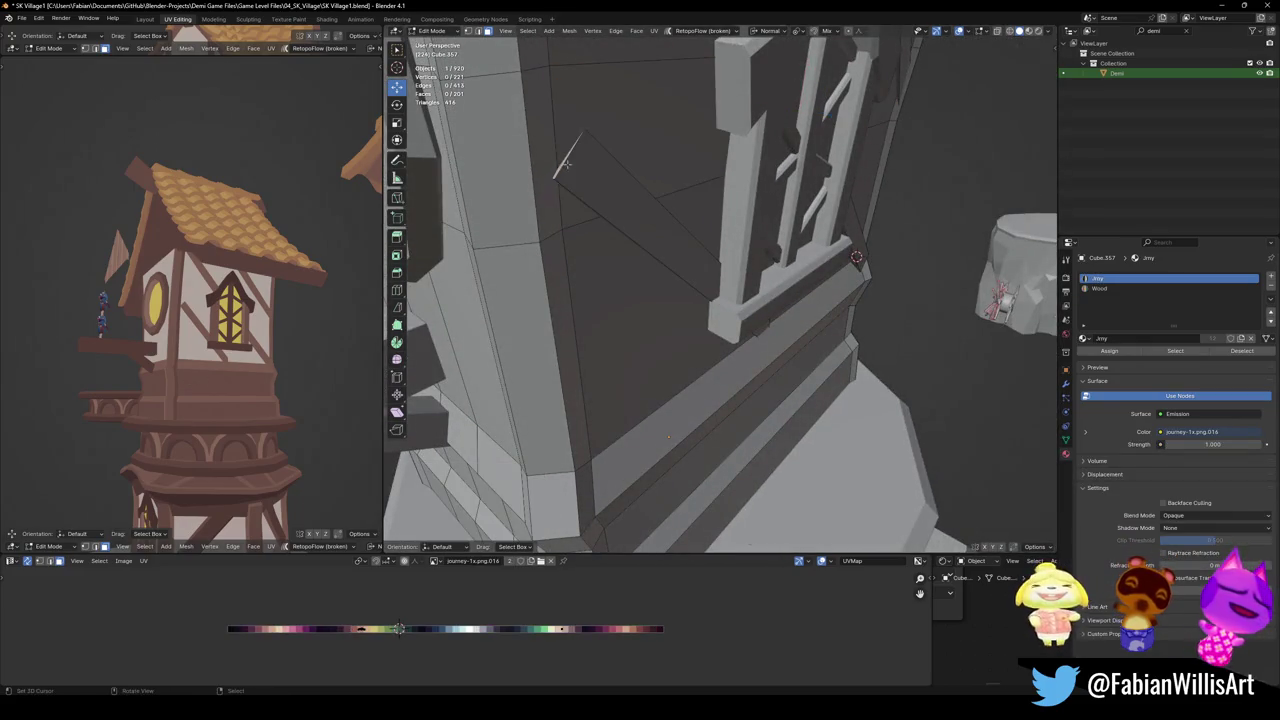
key(g)
key(z)
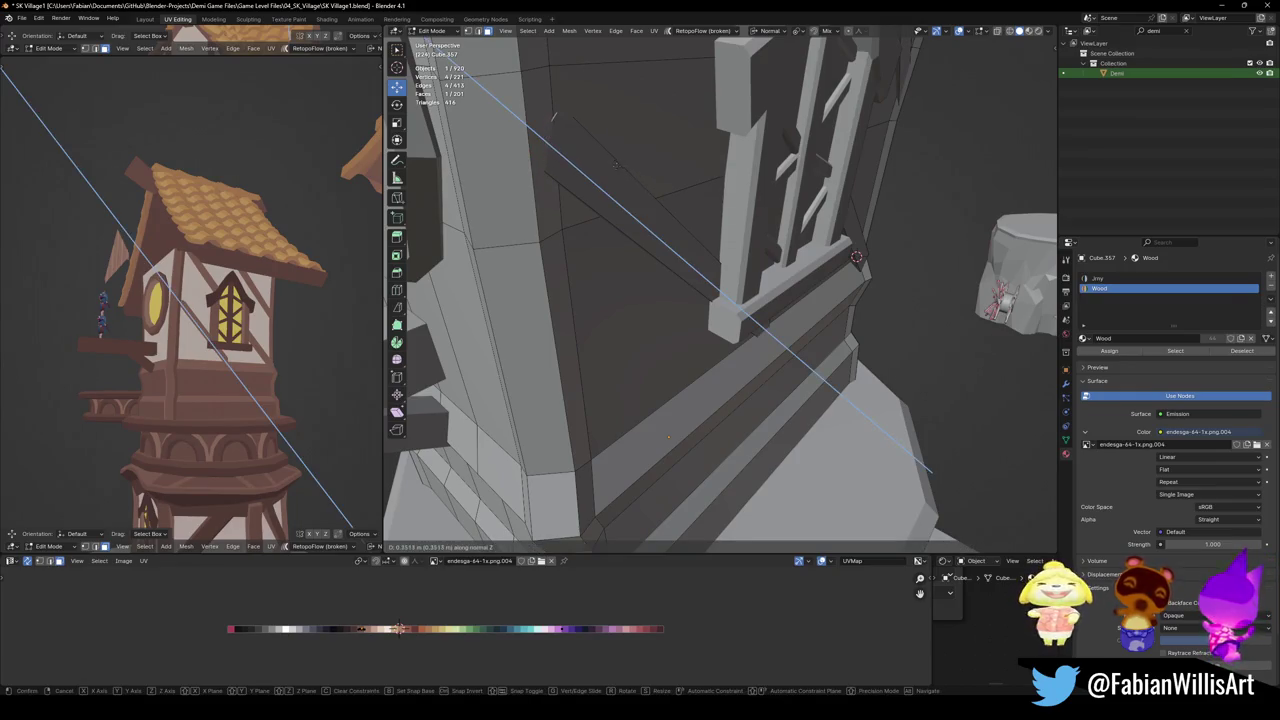
key(Escape)
Select the diagonal plank face and push it along its normal
middle_drag(613, 162, 635, 175)
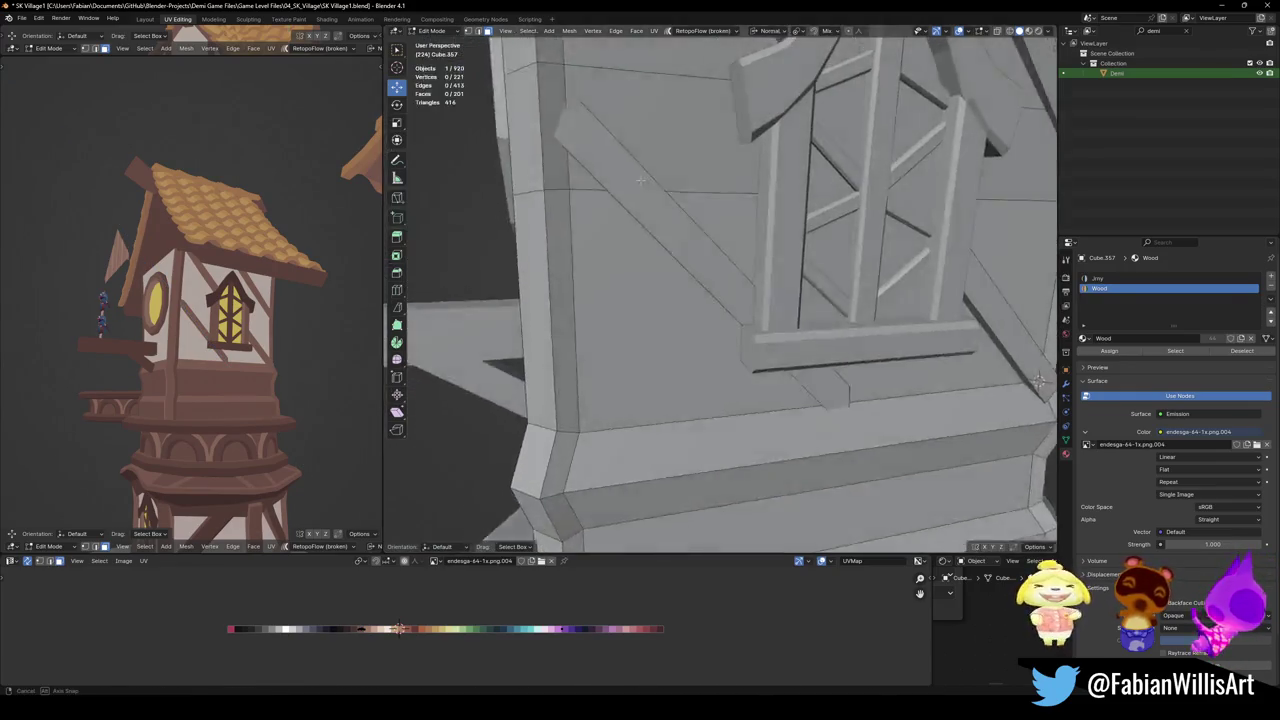
click(725, 285)
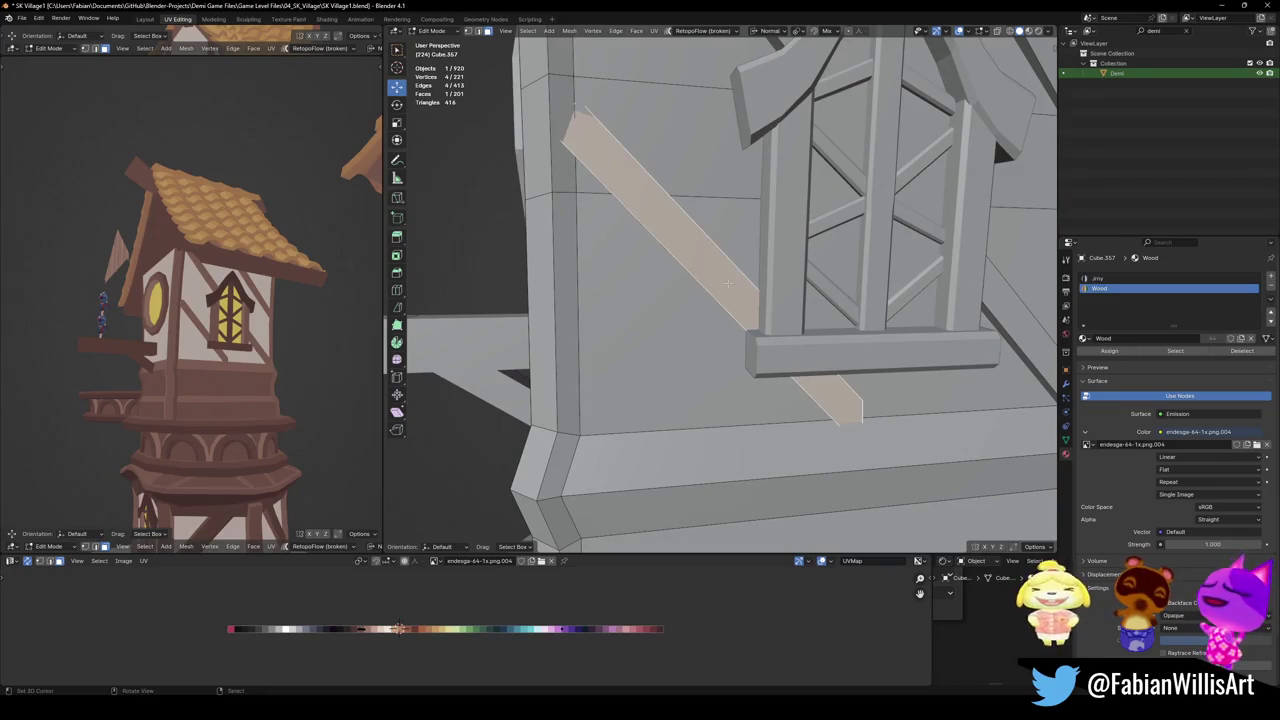
middle_drag(727, 285, 776, 261)
key(g)
key(z)
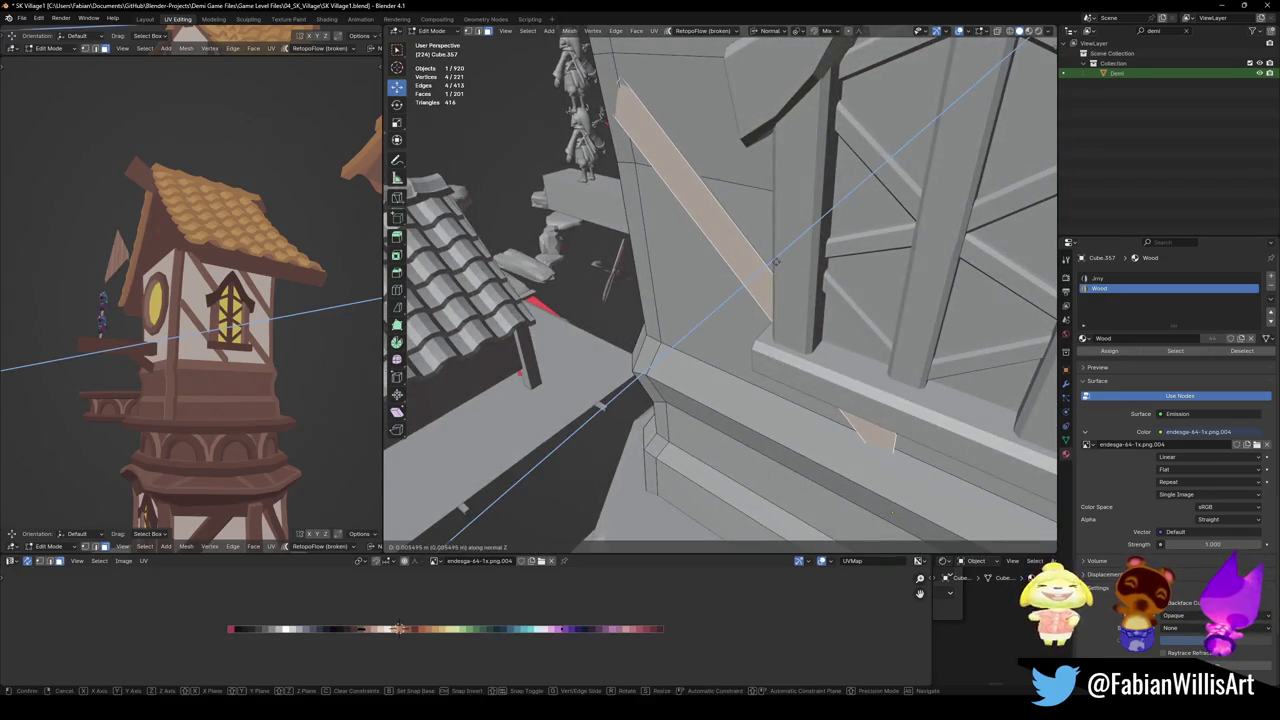
key(Return)
Check hidden geometry in see-through mode, then offset the face further along its normal
key(alt+z)
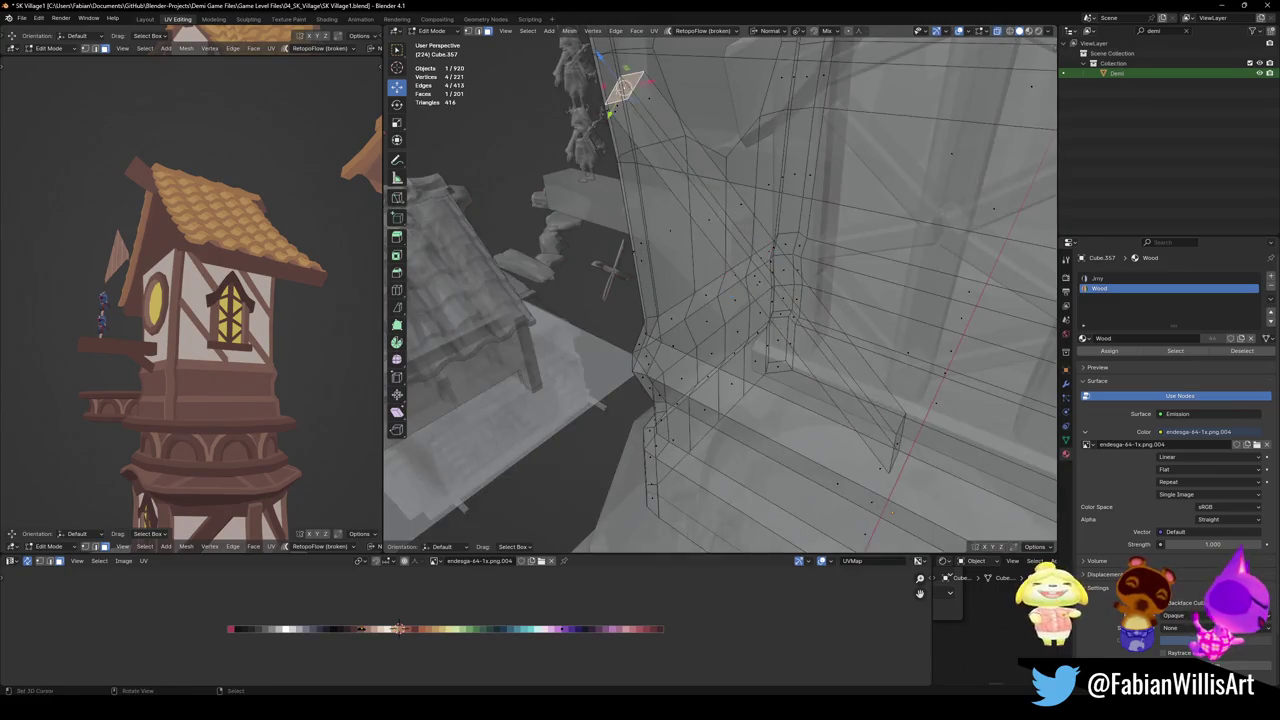
key(alt+z)
middle_drag(720, 290, 700, 300)
middle_drag(640, 140, 667, 125)
key(g)
key(z)
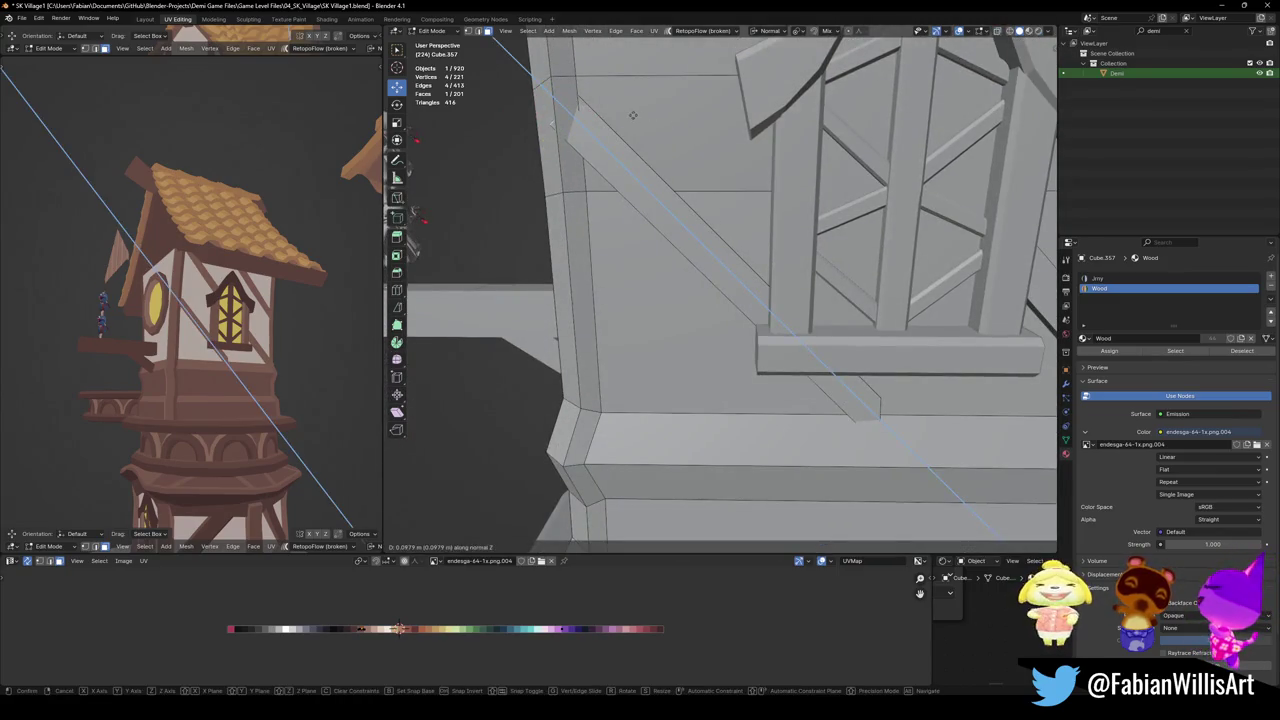
key(Return)
Slide two edges along the wall beneath the window sill
middle_drag(632, 112, 548, 77)
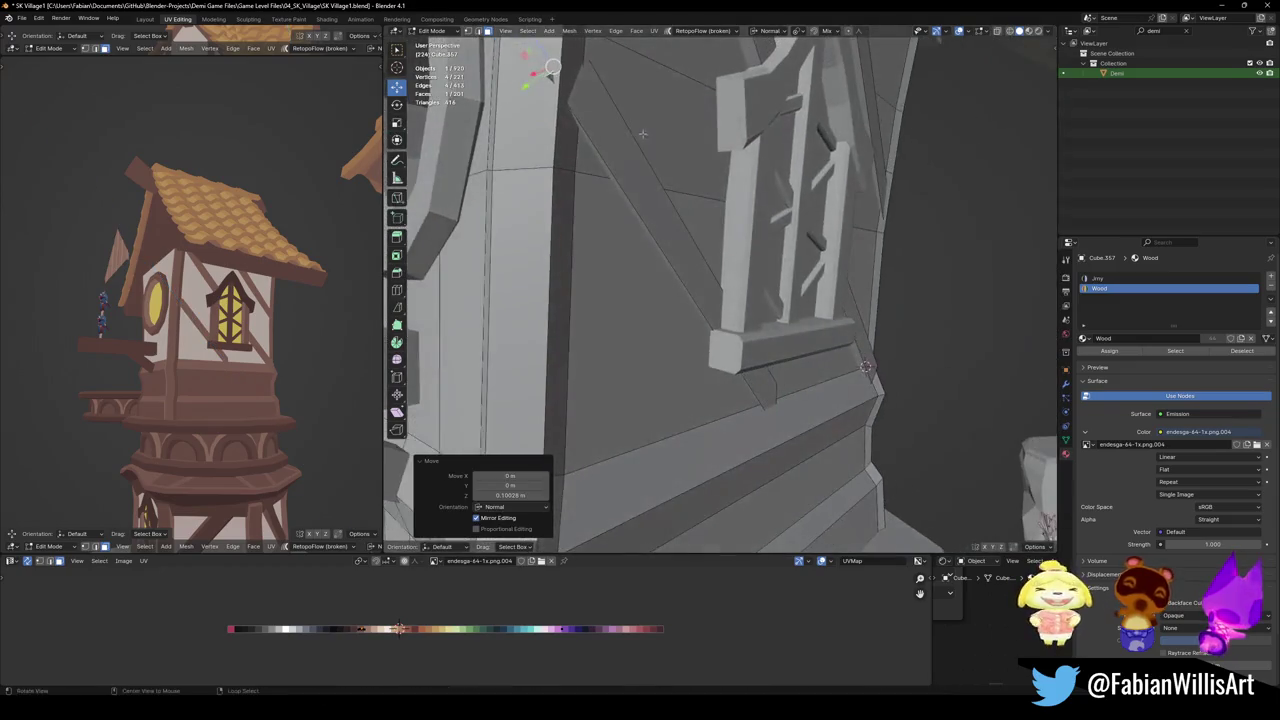
key(g)
key(g)
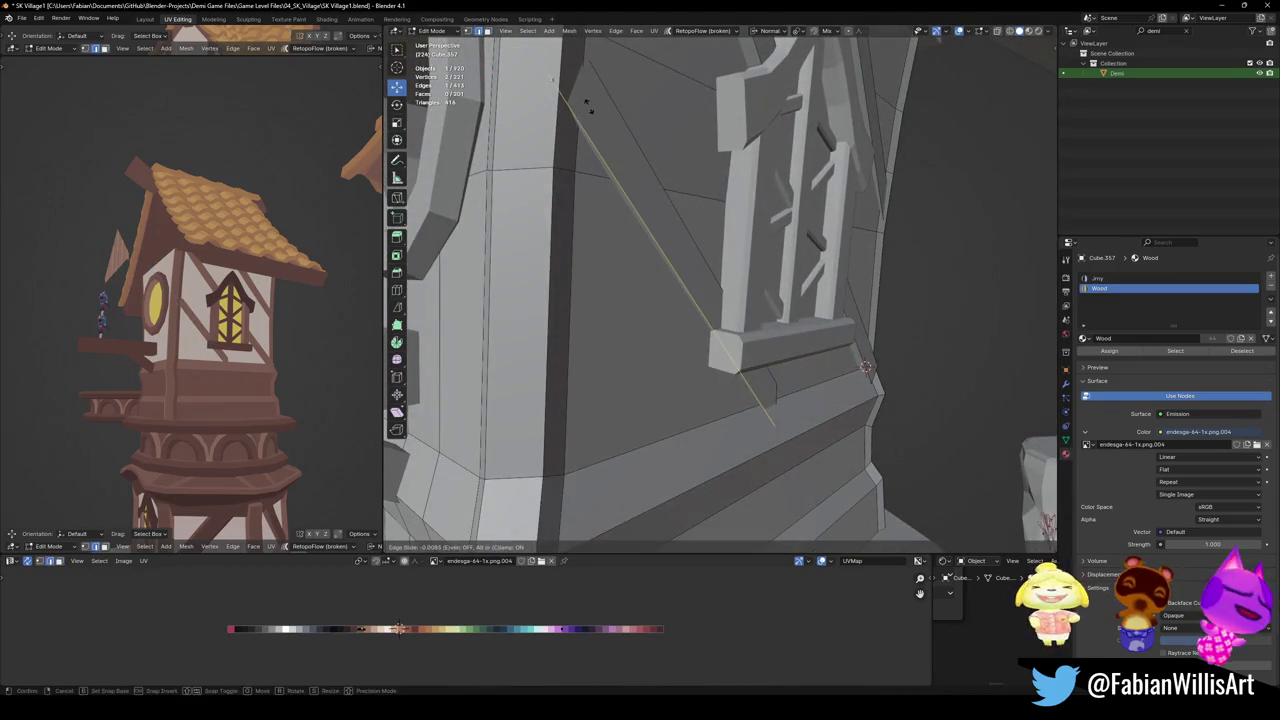
click(608, 122)
middle_drag(608, 122, 703, 318)
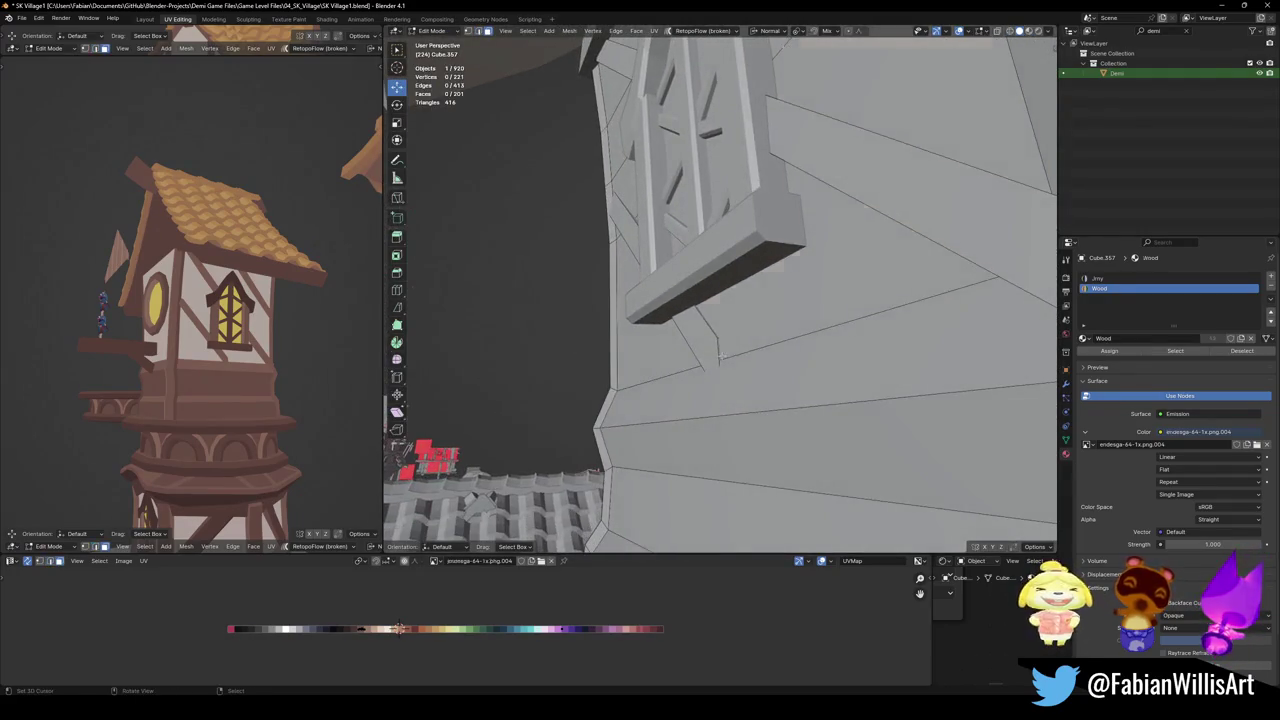
click(715, 330)
key(alt+z)
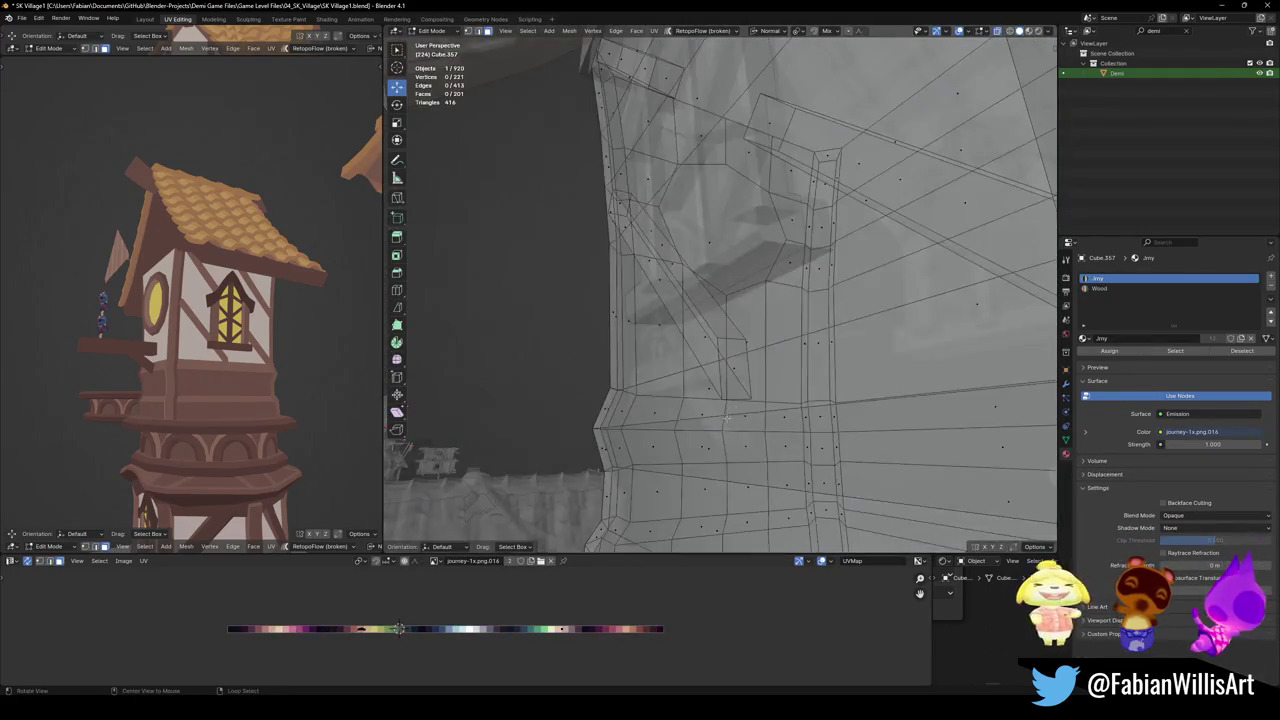
key(alt+z)
key(g)
key(g)
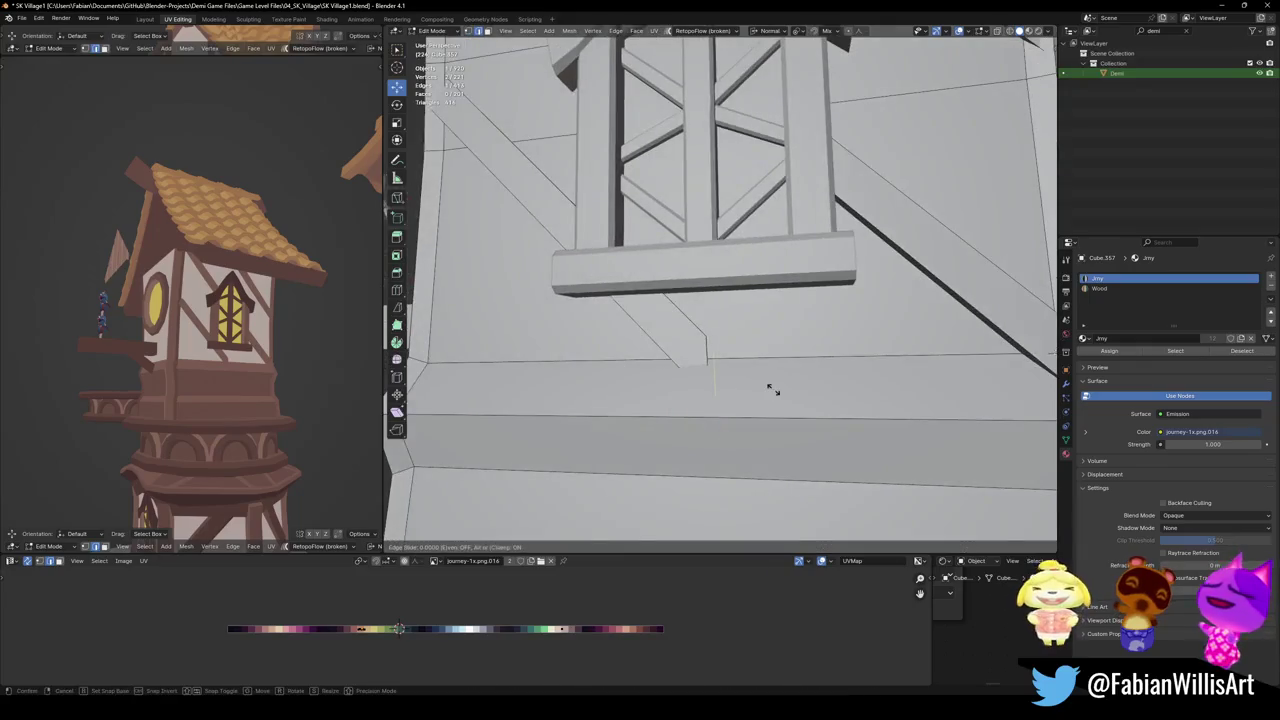
click(586, 340)
Push the sill face 0.57 m out along its normal, deselect it, and save
middle_drag(650, 357, 700, 330)
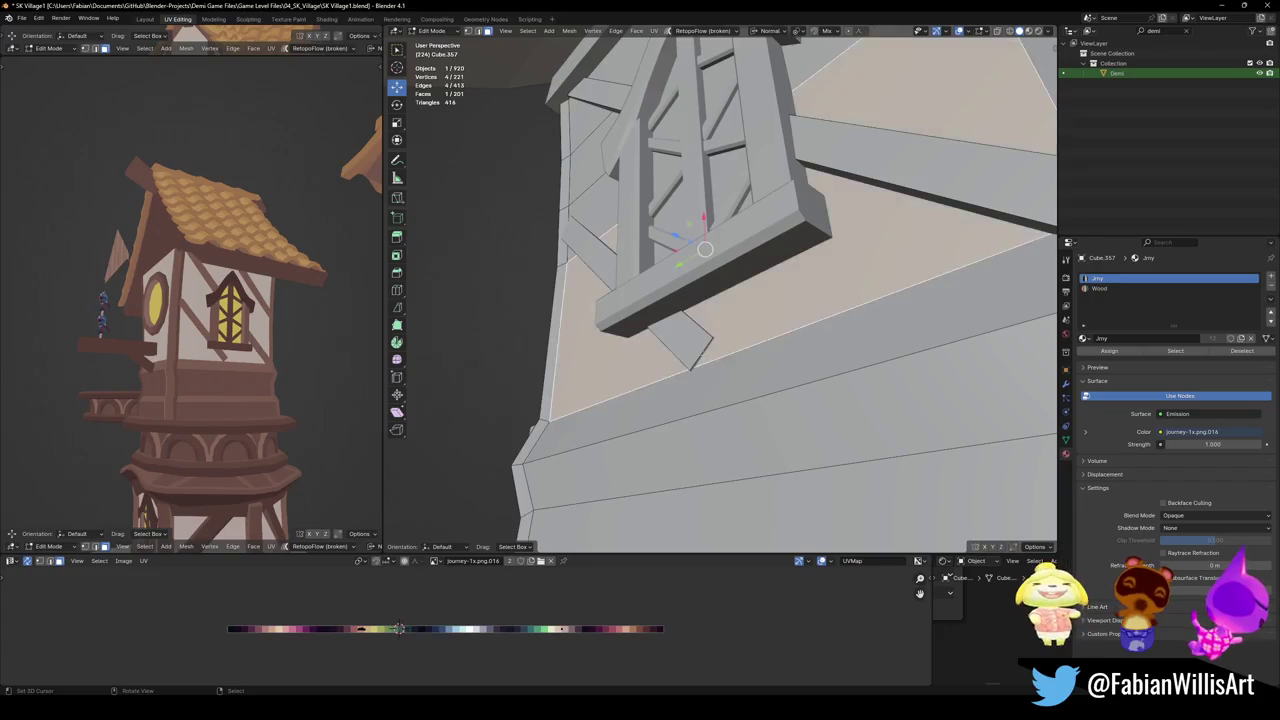
click(690, 355)
key(g)
key(z)
key(z)
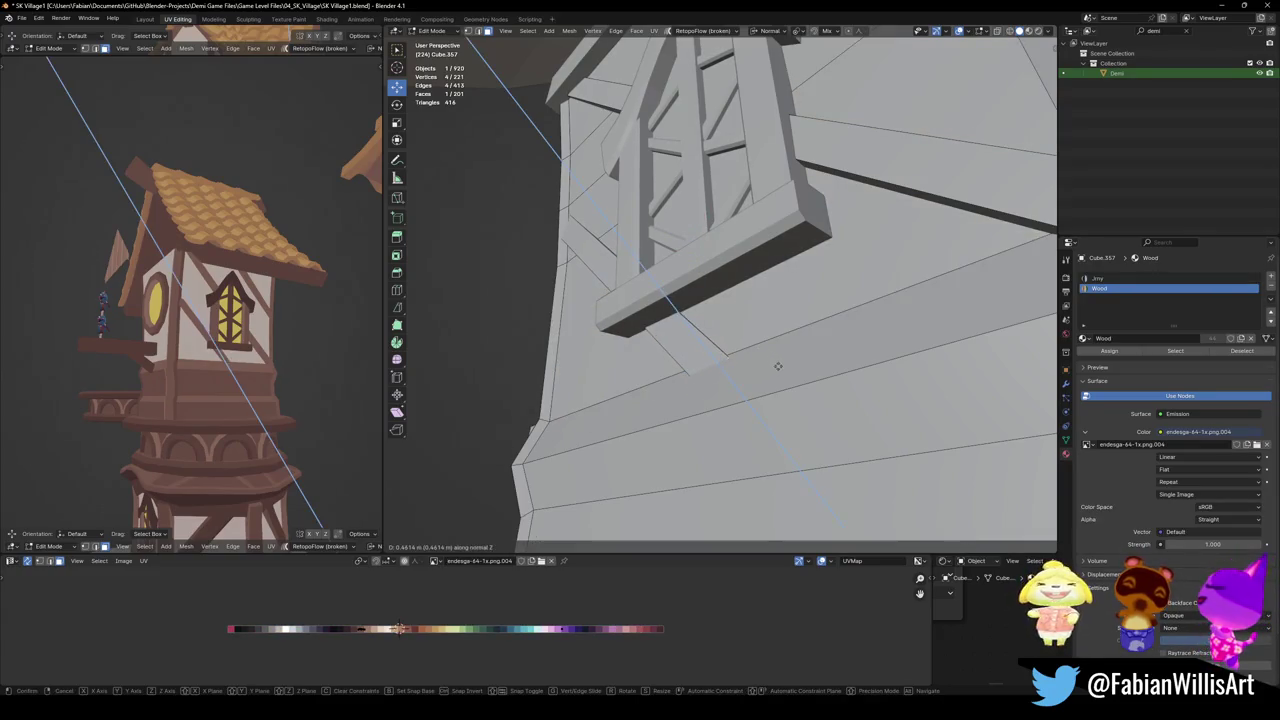
right_click(778, 366)
middle_drag(712, 357, 745, 352)
key(g)
key(z)
key(z)
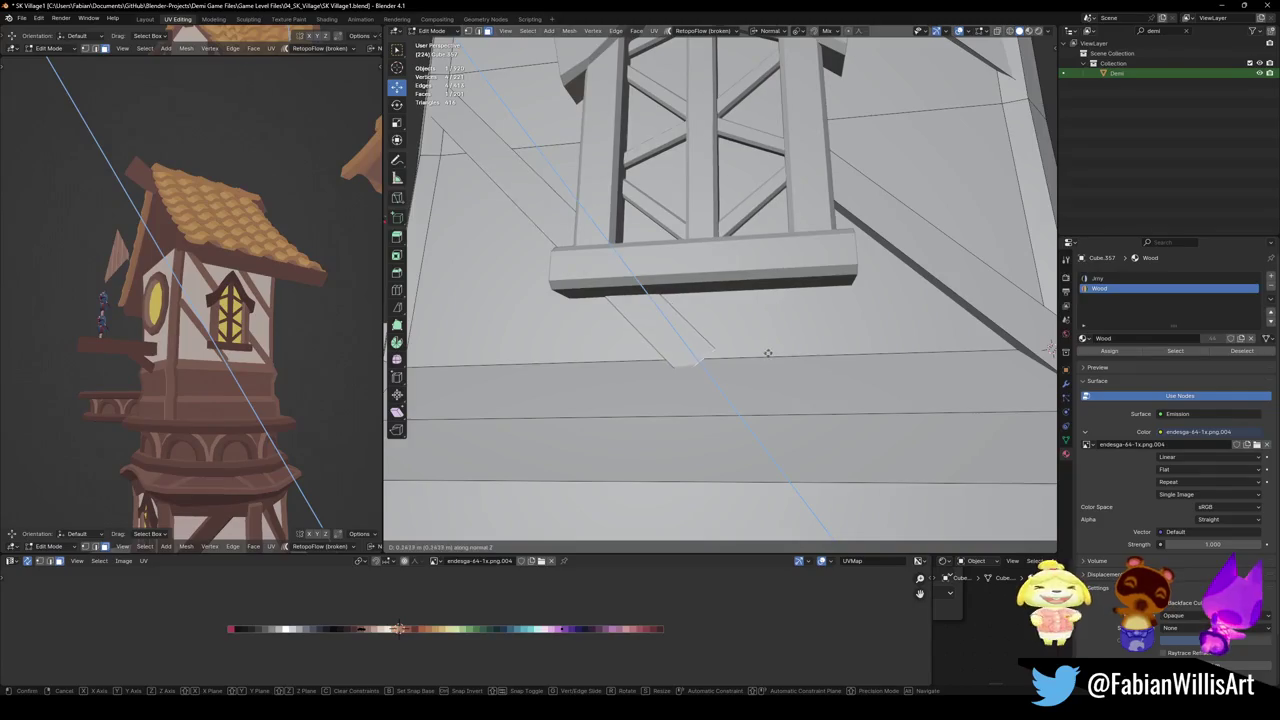
click(789, 363)
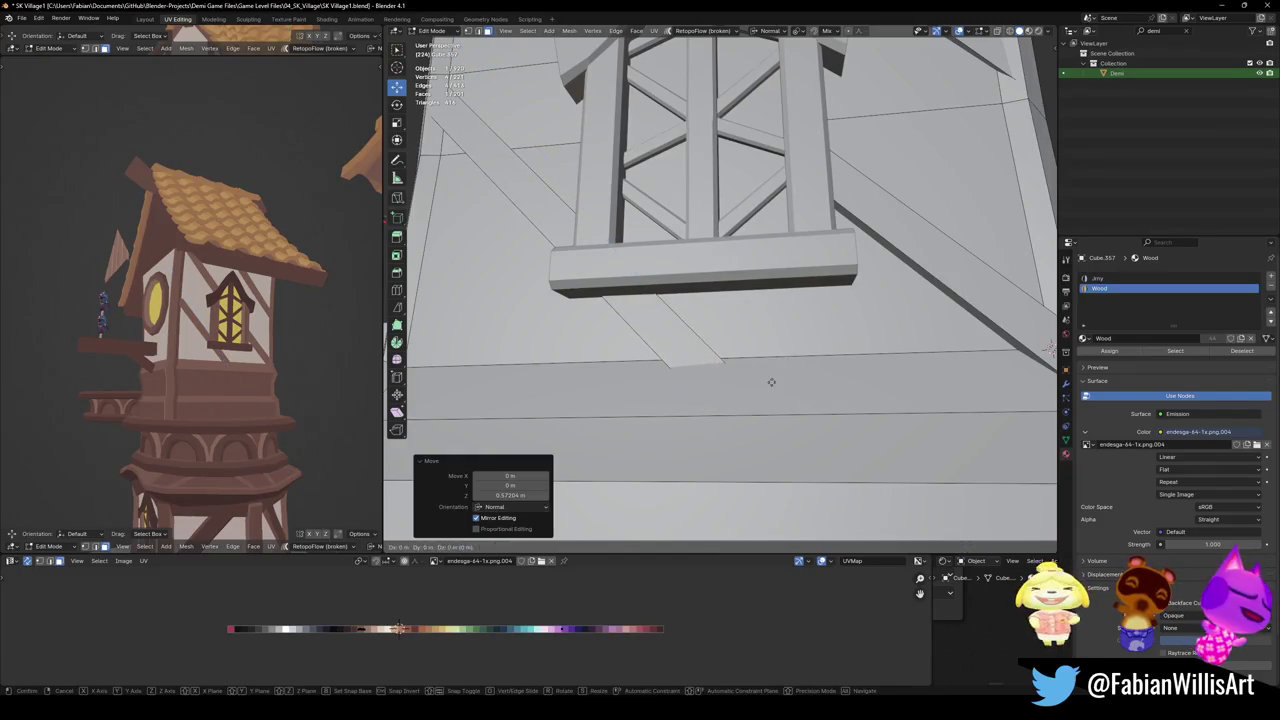
shift+click(770, 381)
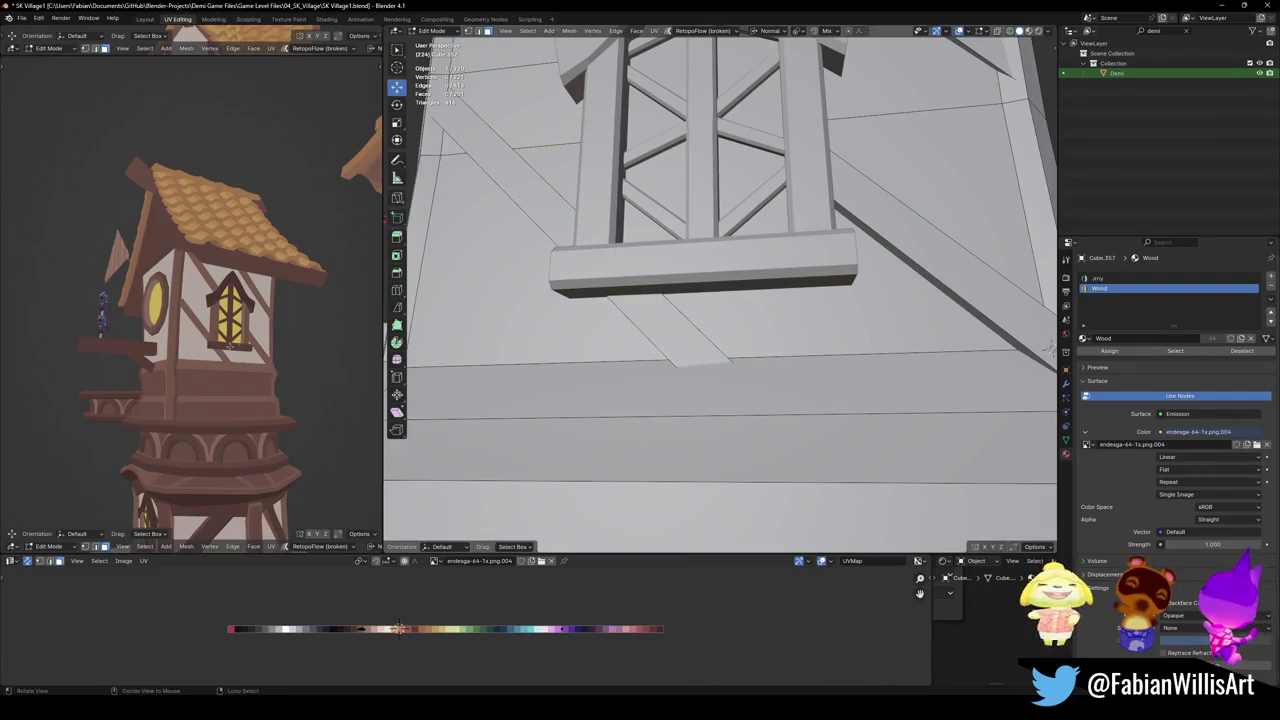
middle_drag(190, 300, 280, 332)
key(ctrl+s)
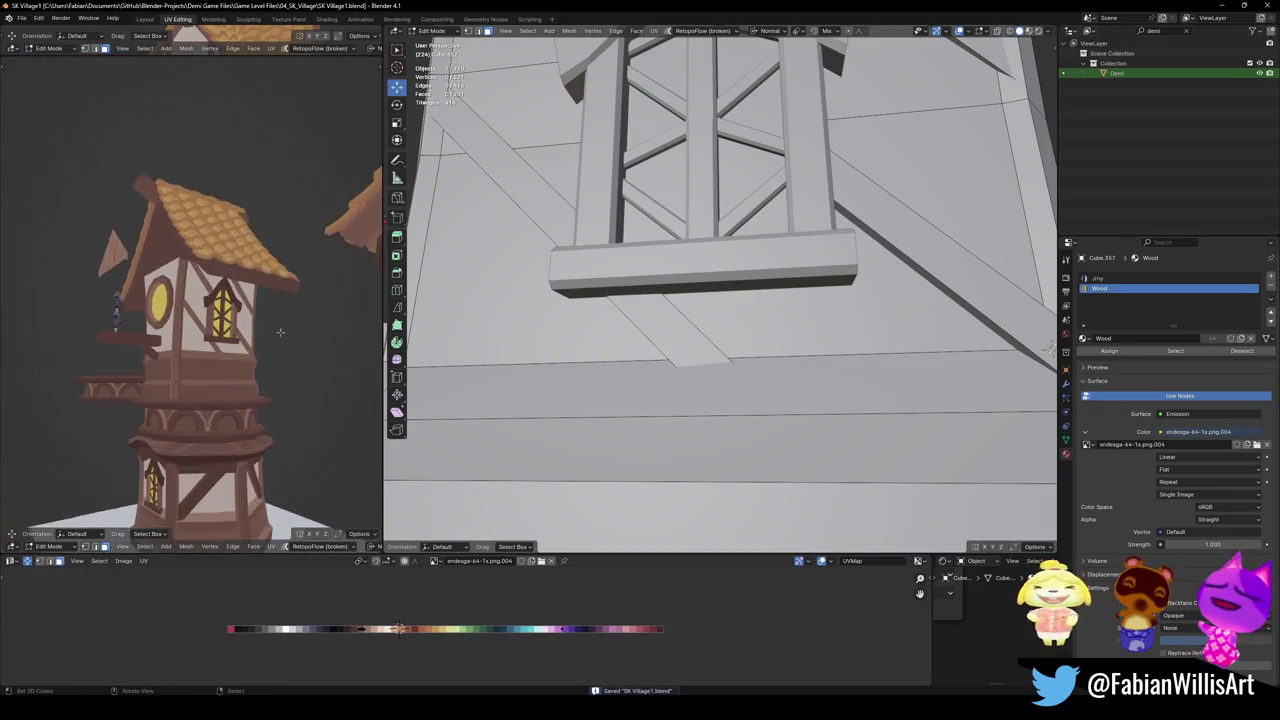
Select the lower and upper diagonal plank faces and slide them along X
scroll(1050, 348, down, 5)
middle_drag(1050, 348, 836, 392)
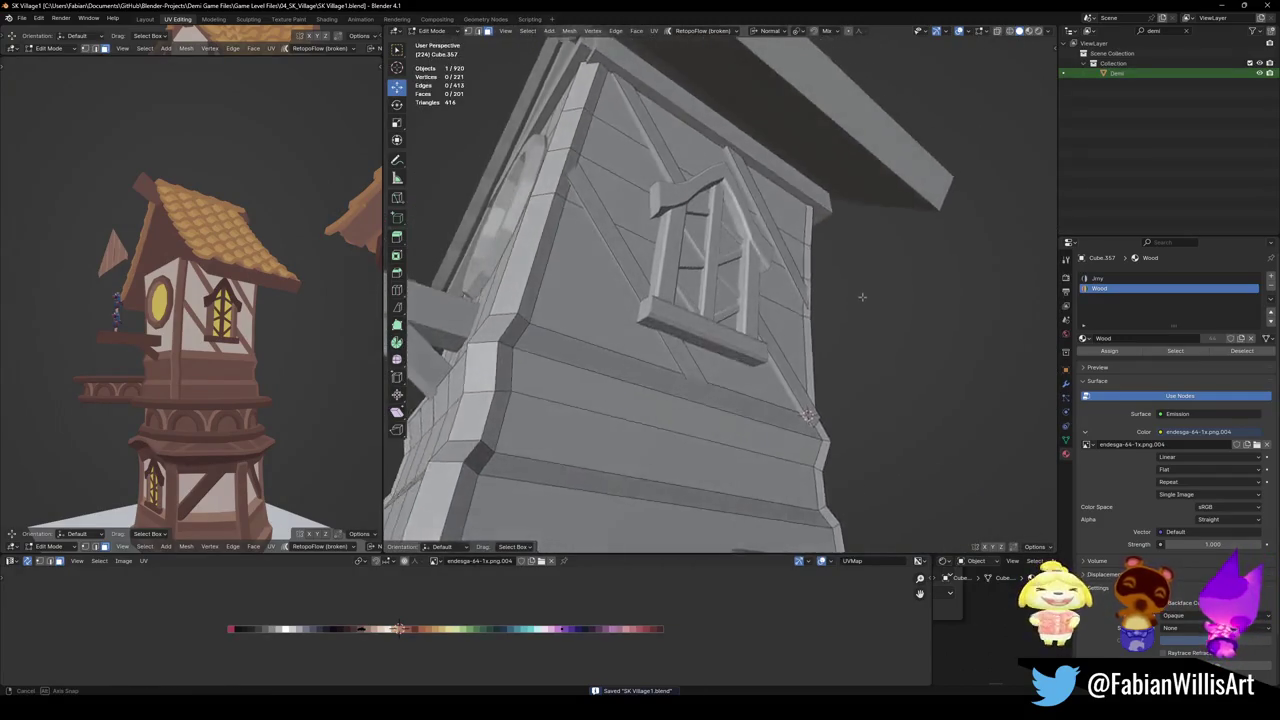
click(836, 392)
shift+click(634, 135)
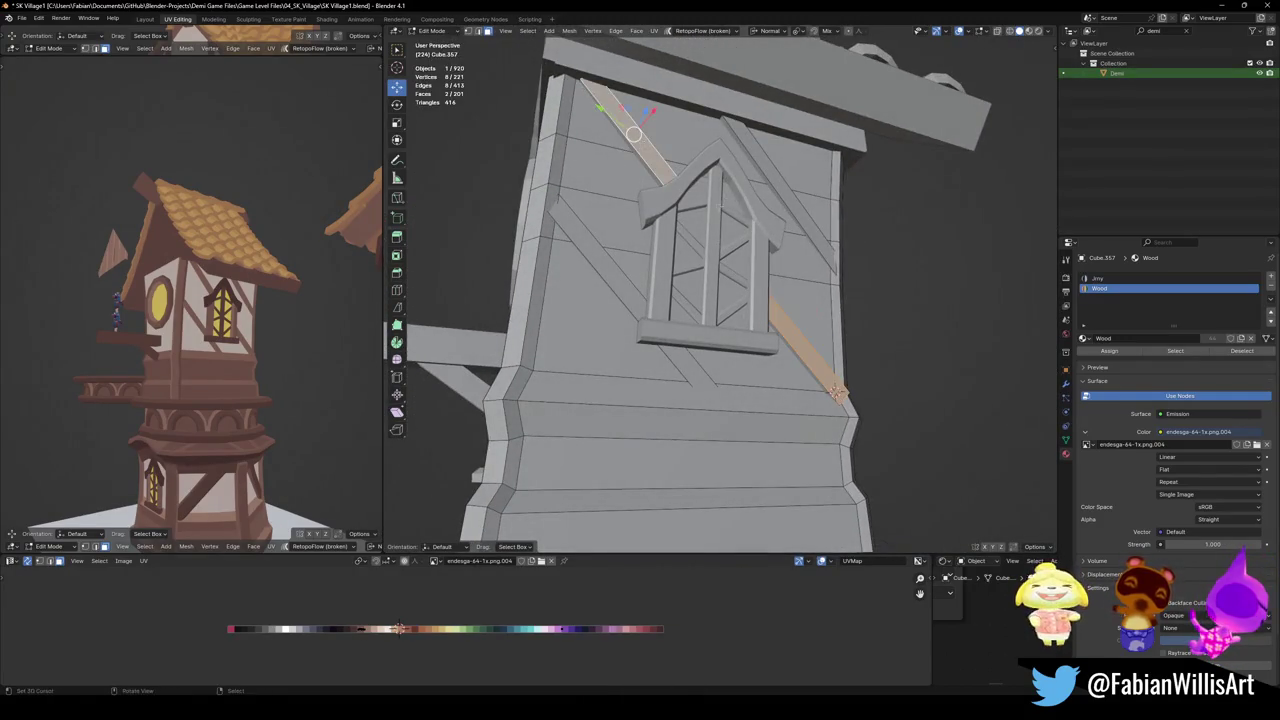
middle_drag(634, 135, 843, 234)
key(g)
key(x)
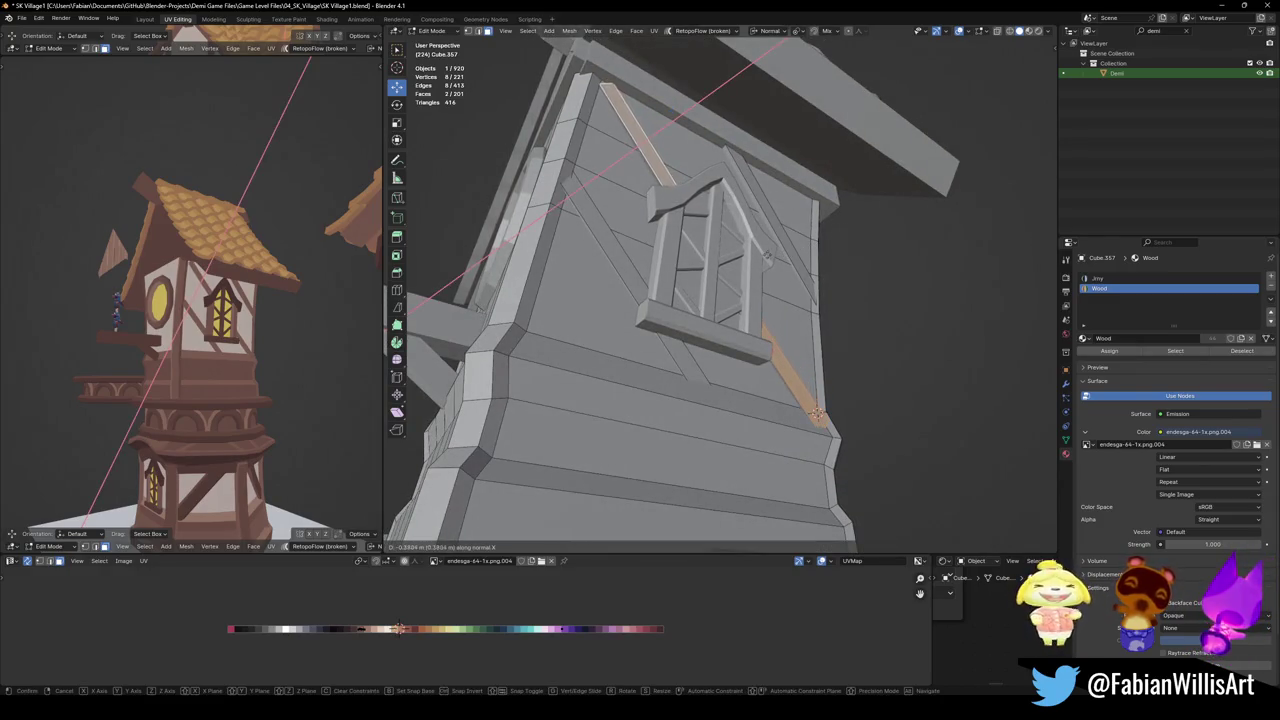
click(818, 413)
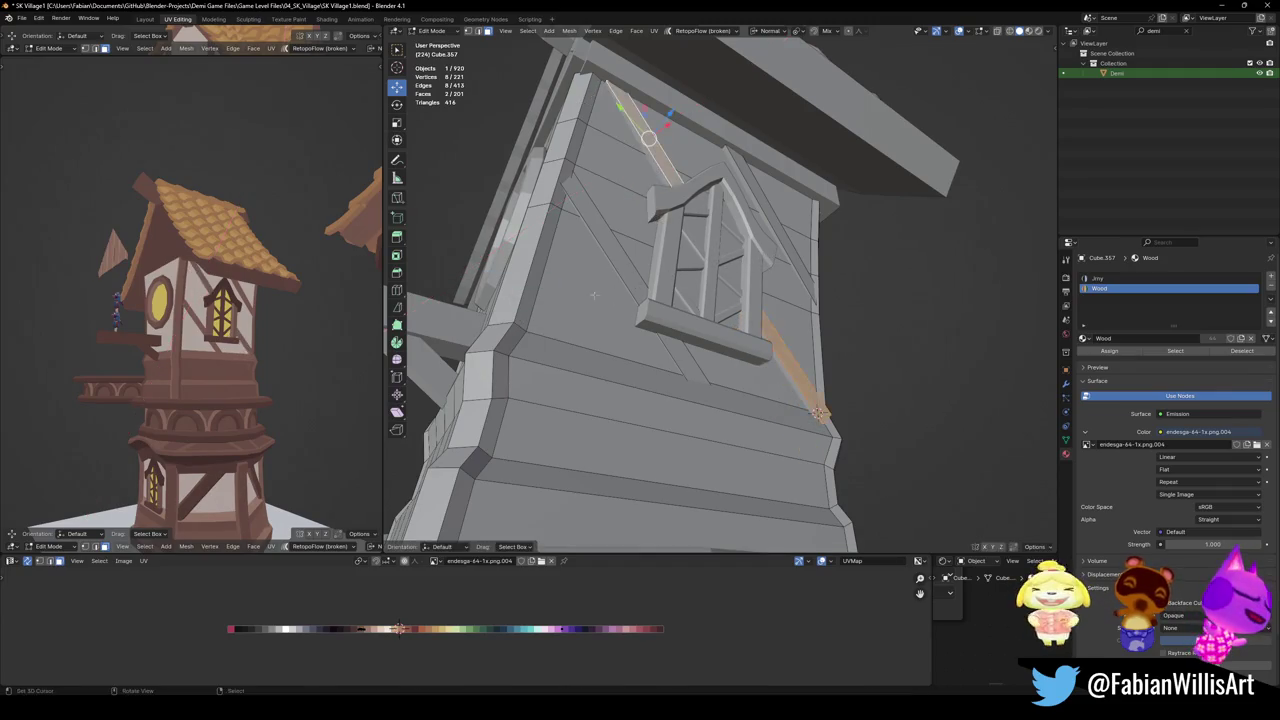
Move the planks back -0.042 m along their normal and save the file
key(g)
key(z)
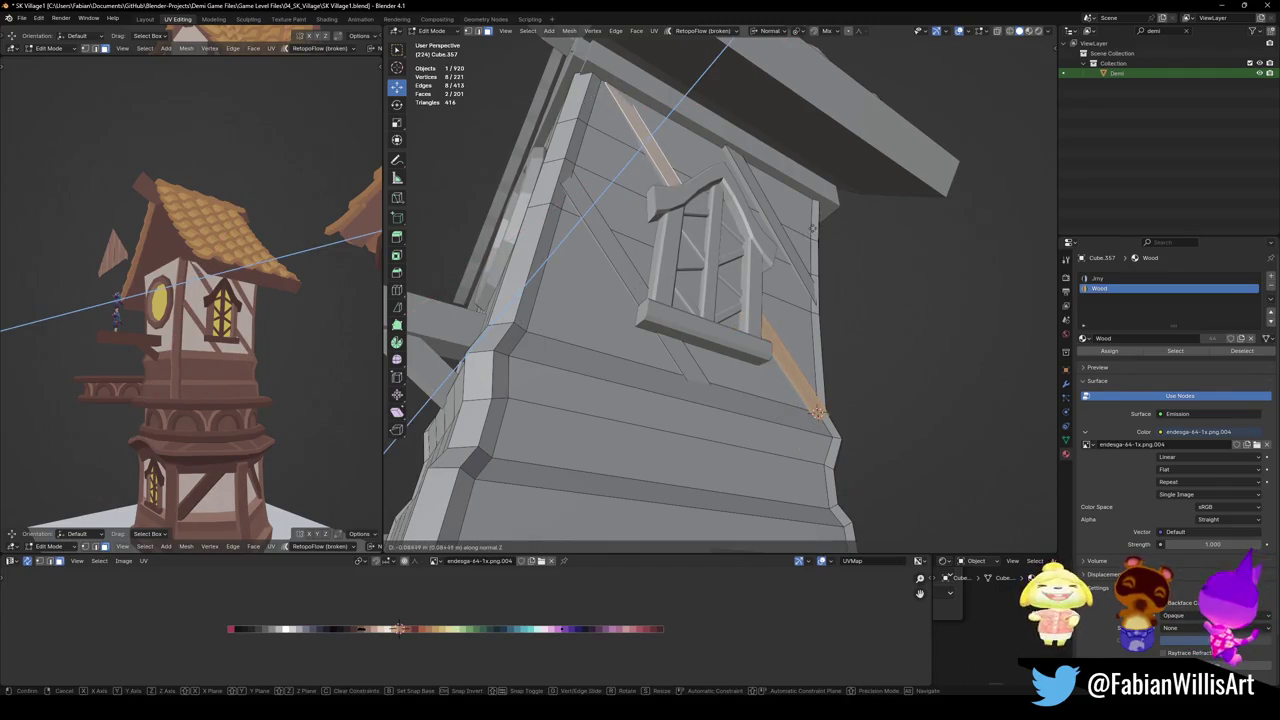
click(818, 413)
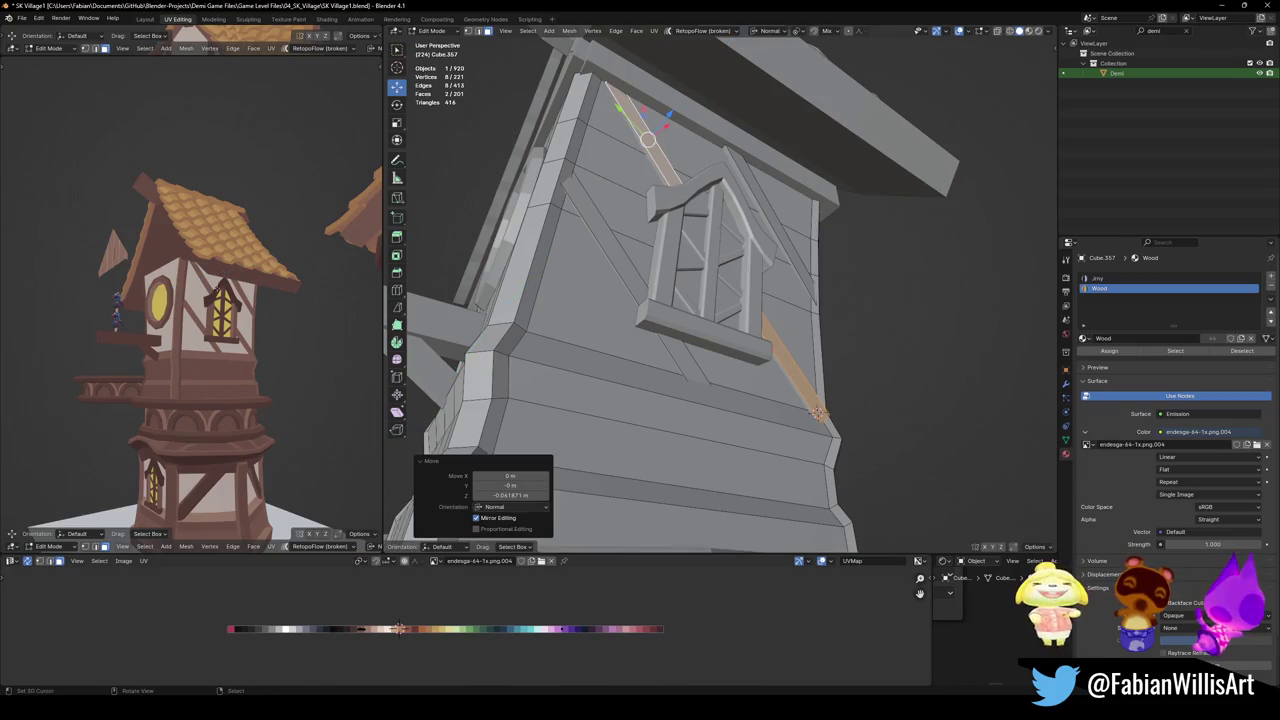
middle_drag(142, 311, 270, 290)
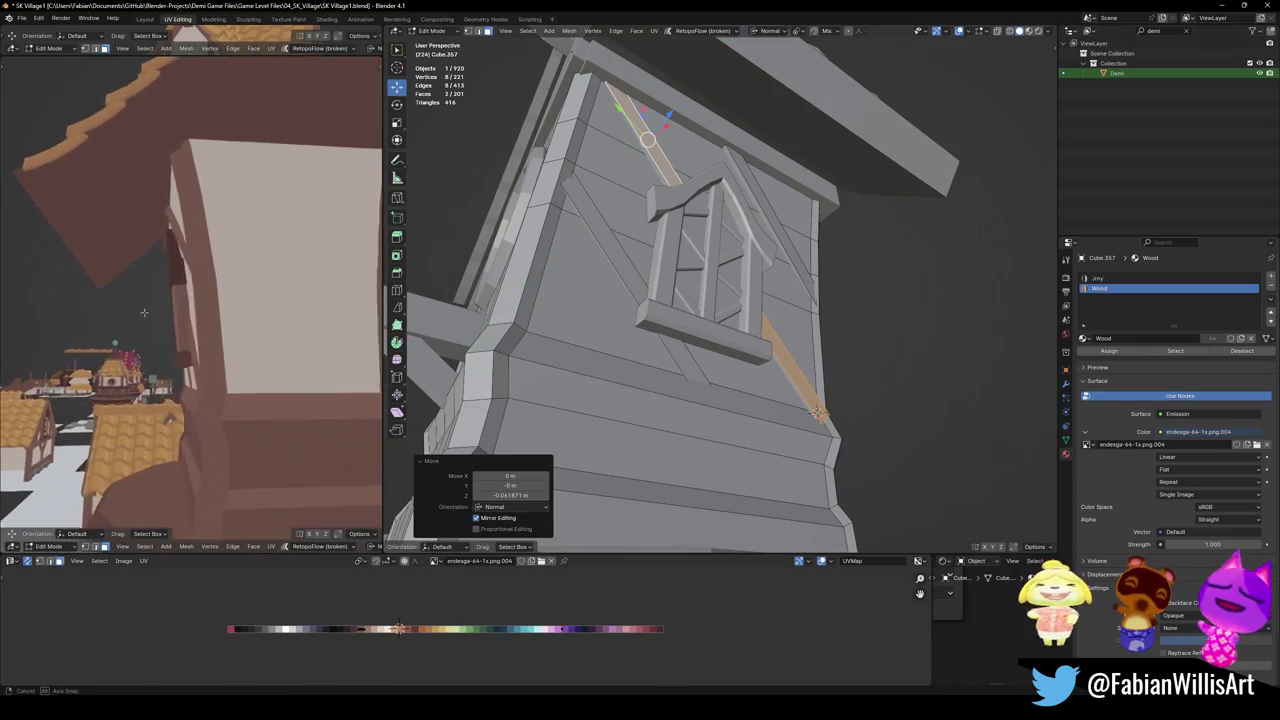
key(ctrl+s)
Separate all four linked diagonal strips into their own object, save, and leave Edit Mode
middle_drag(600, 300, 635, 314)
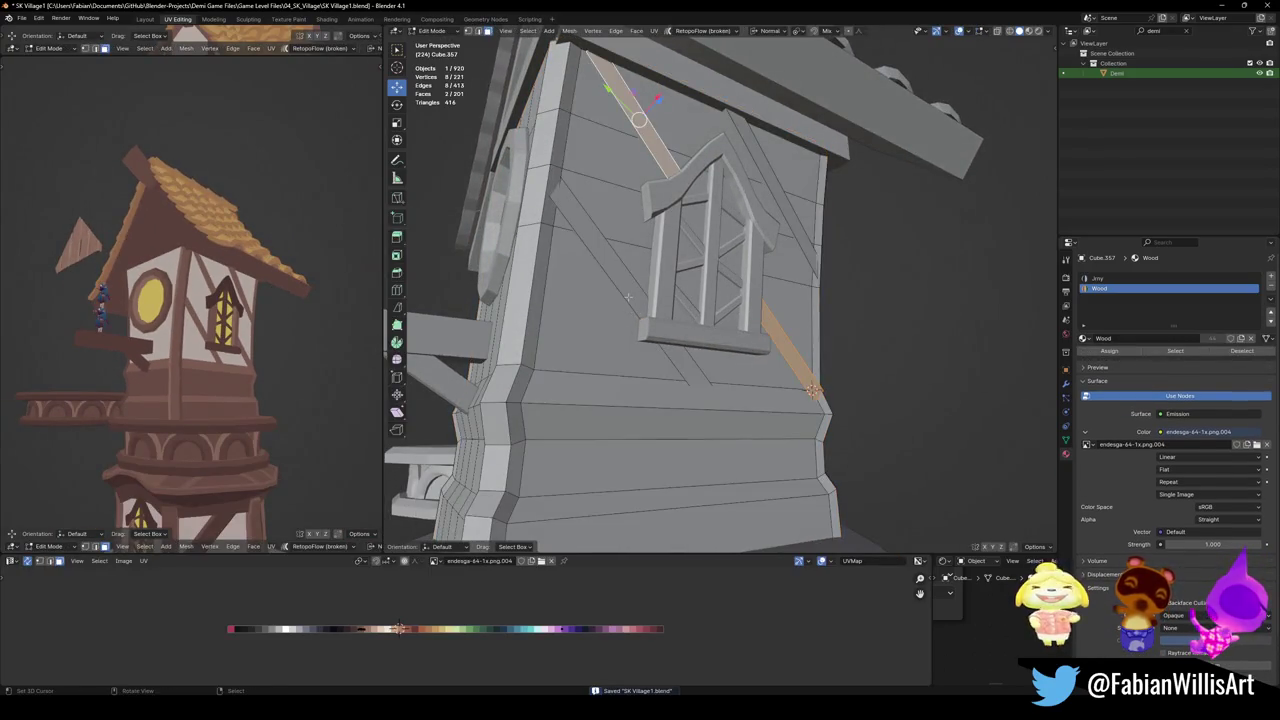
key(l)
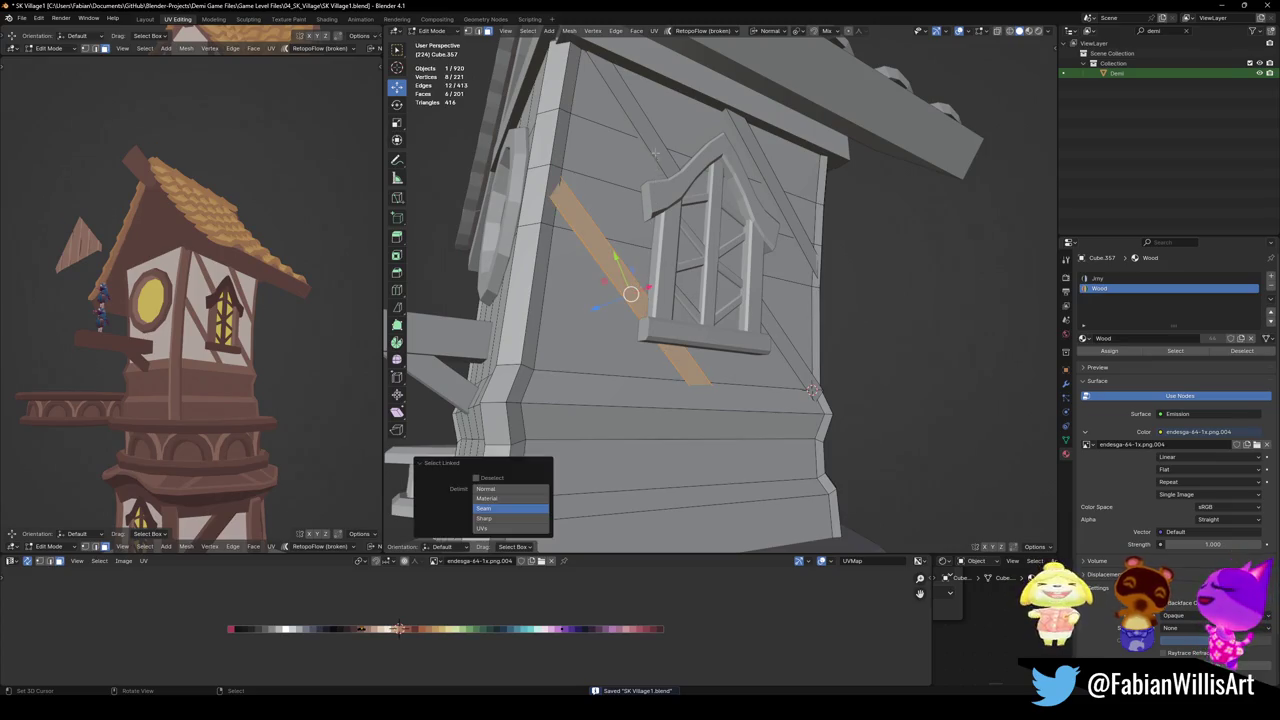
key(l)
key(l)
key(l)
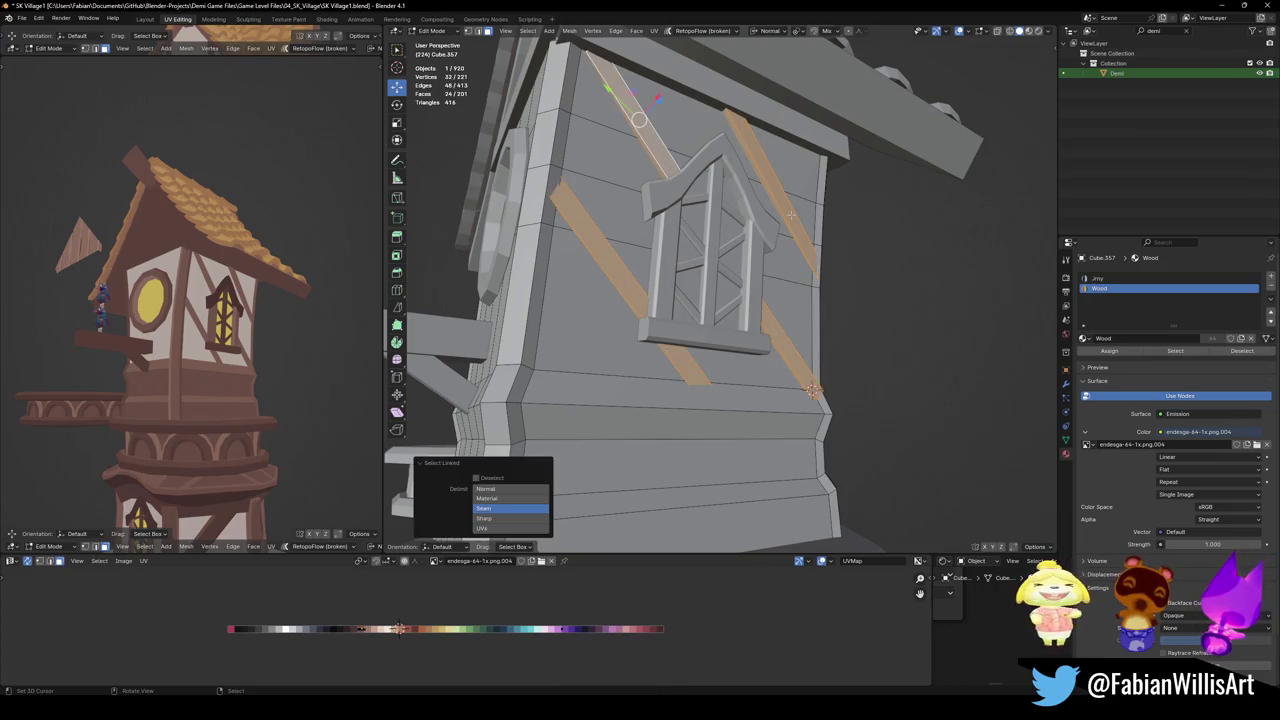
key(p)
click(798, 237)
key(ctrl+s)
key(Tab)
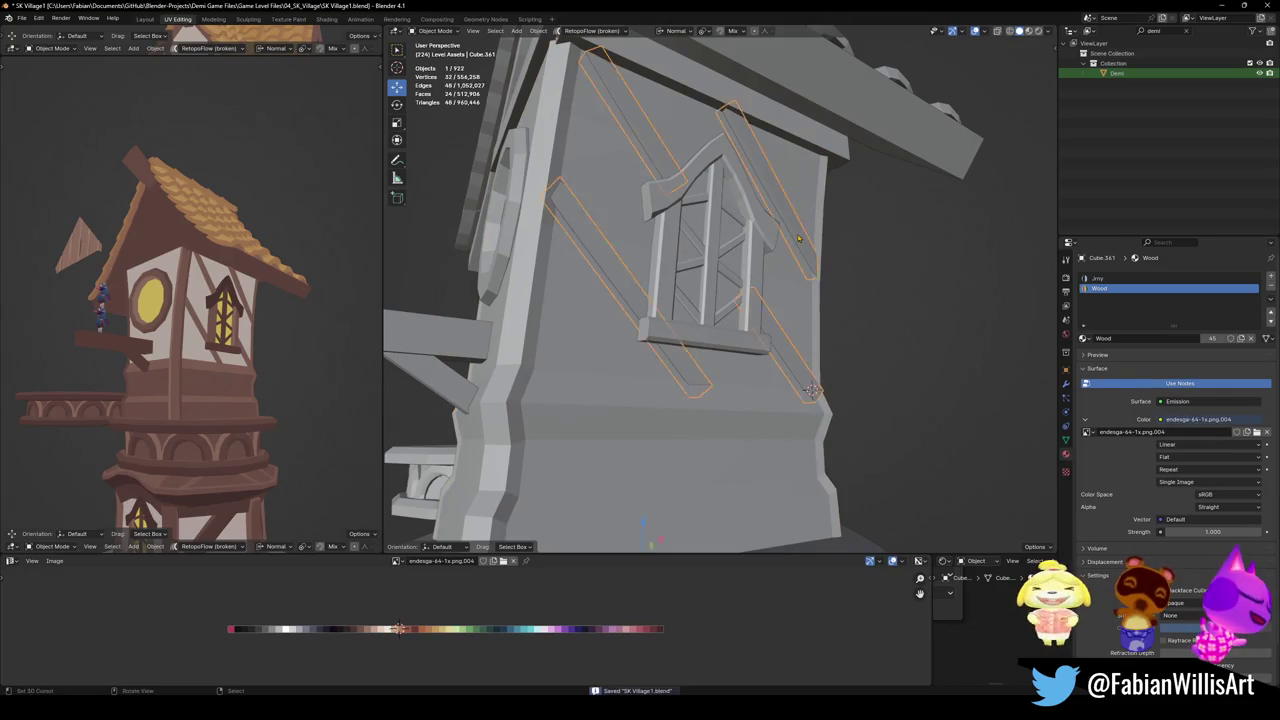
Set the strips object's origin to the 3D cursor, add a Mirror modifier, and save
middle_drag(798, 237, 676, 287)
click(676, 287)
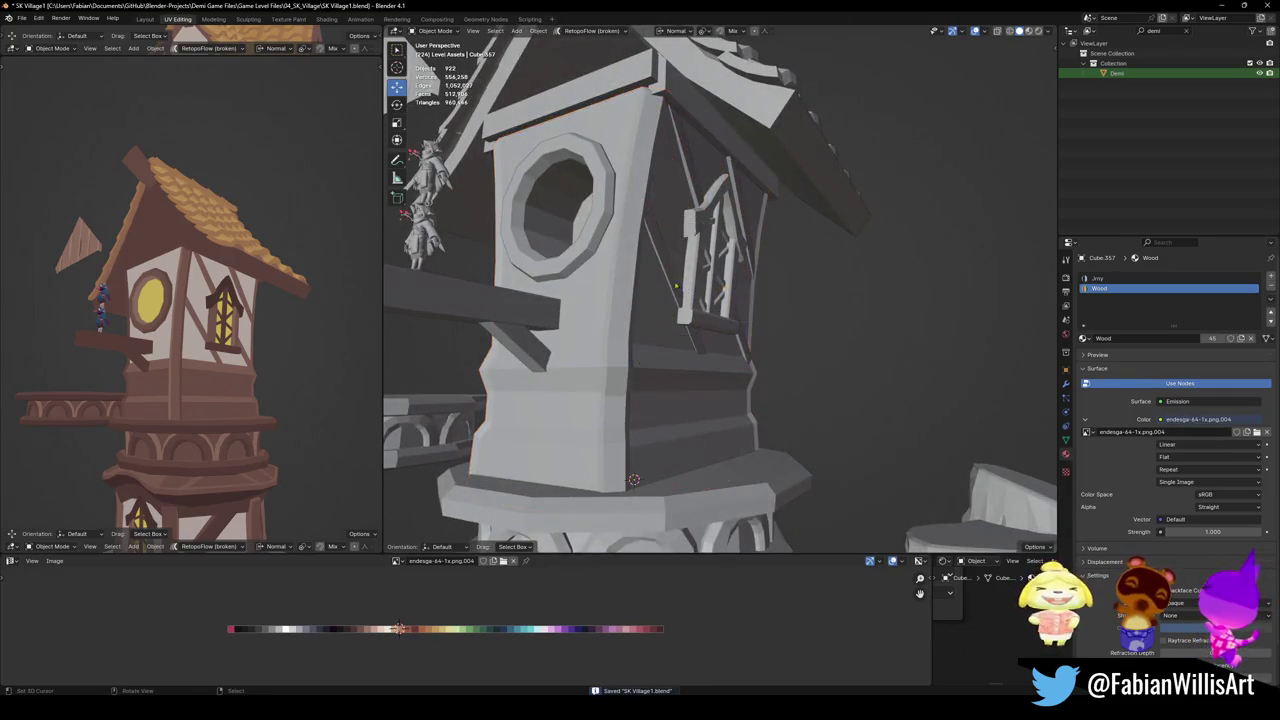
click(676, 287)
right_click(636, 283)
click(643, 197)
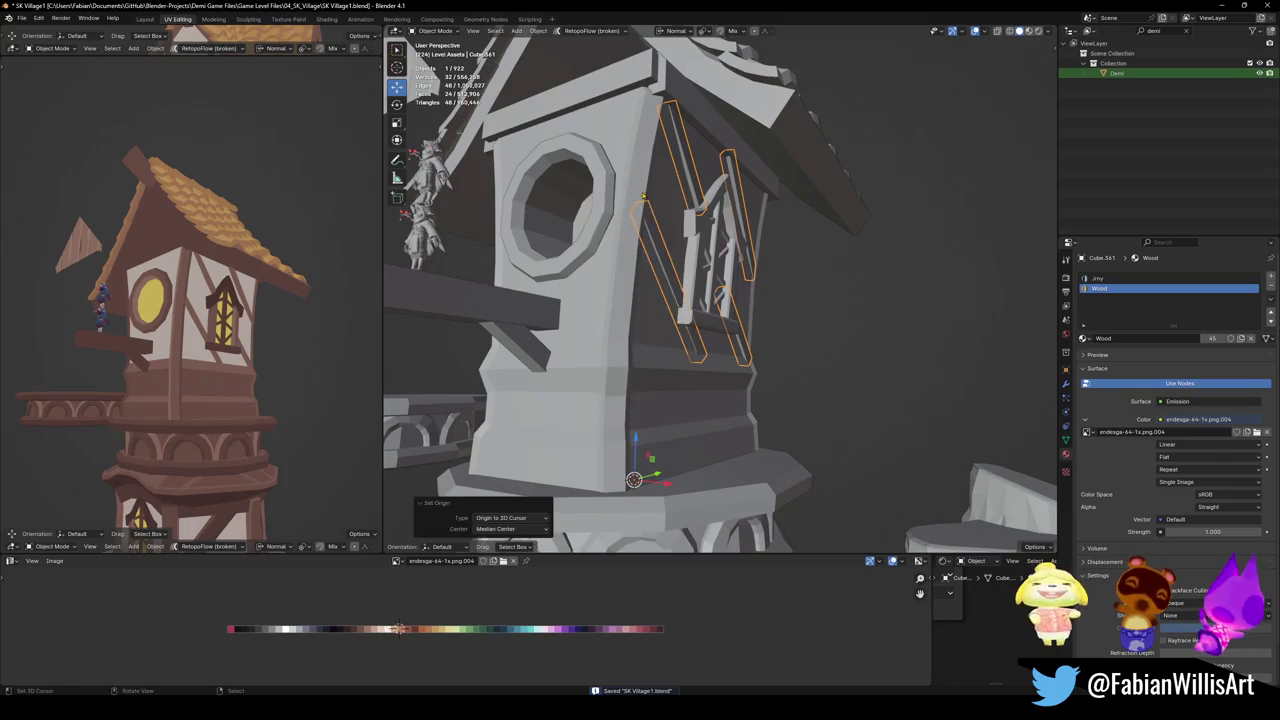
key(ctrl+shift+a)
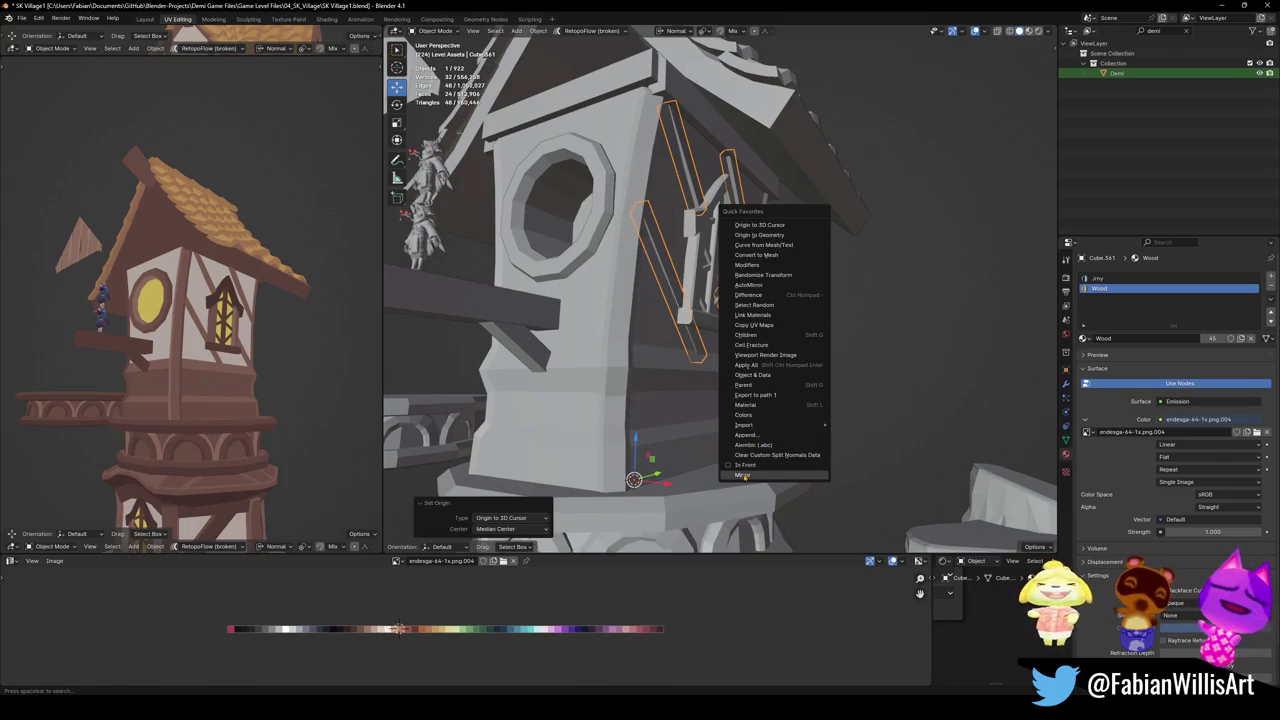
click(748, 478)
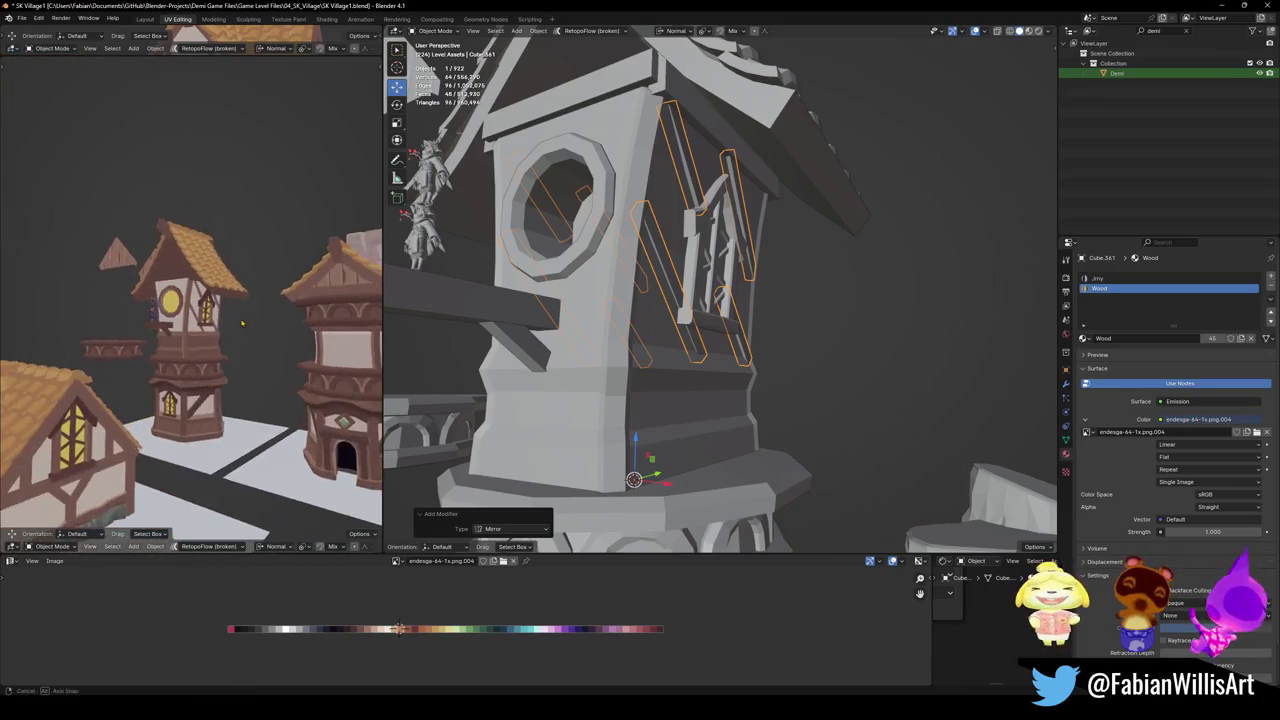
key(ctrl+s)
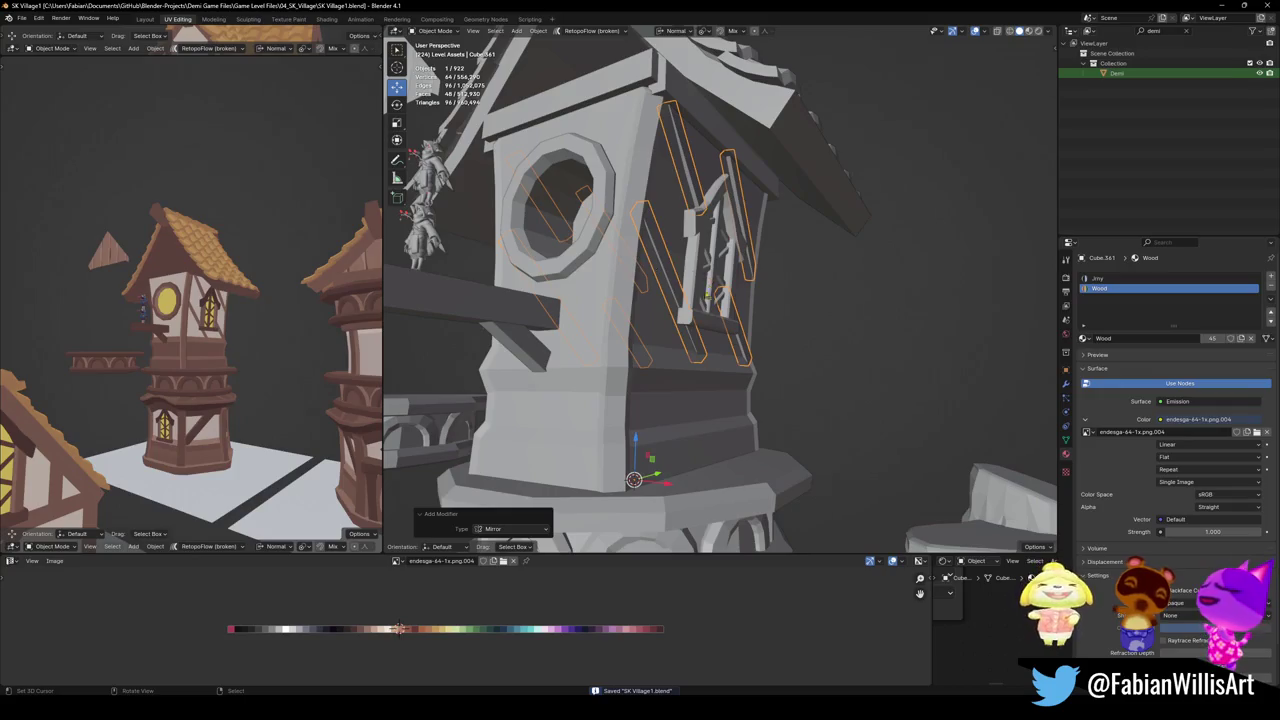
Convert the mirrored strips to mesh, join them into the tower body, and save
key(q)
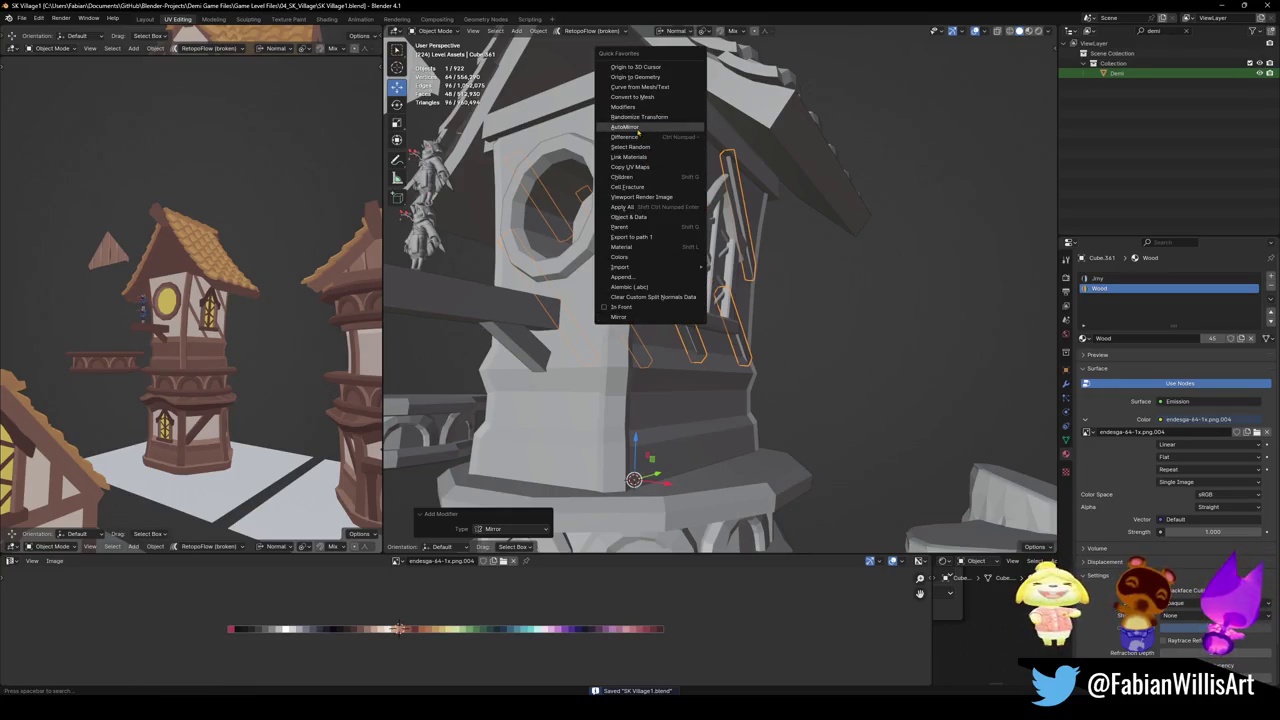
click(637, 97)
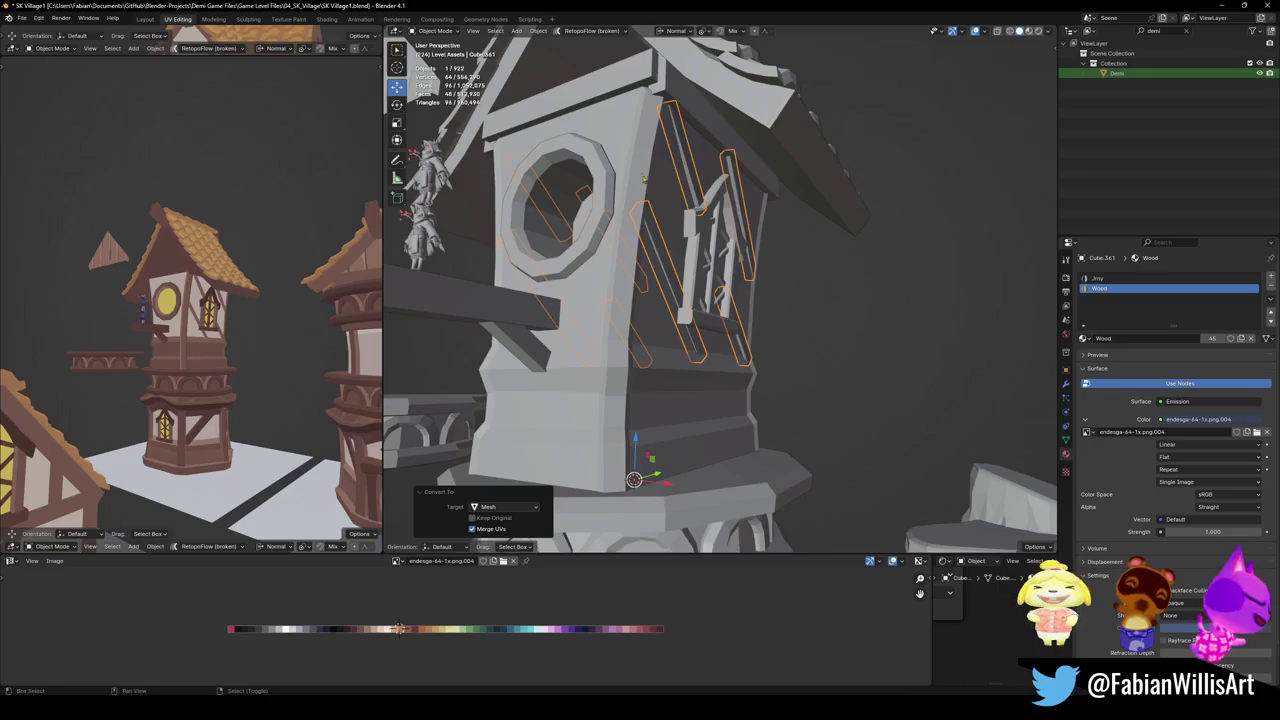
shift+click(642, 176)
key(ctrl+j)
key(alt+a)
key(ctrl+s)
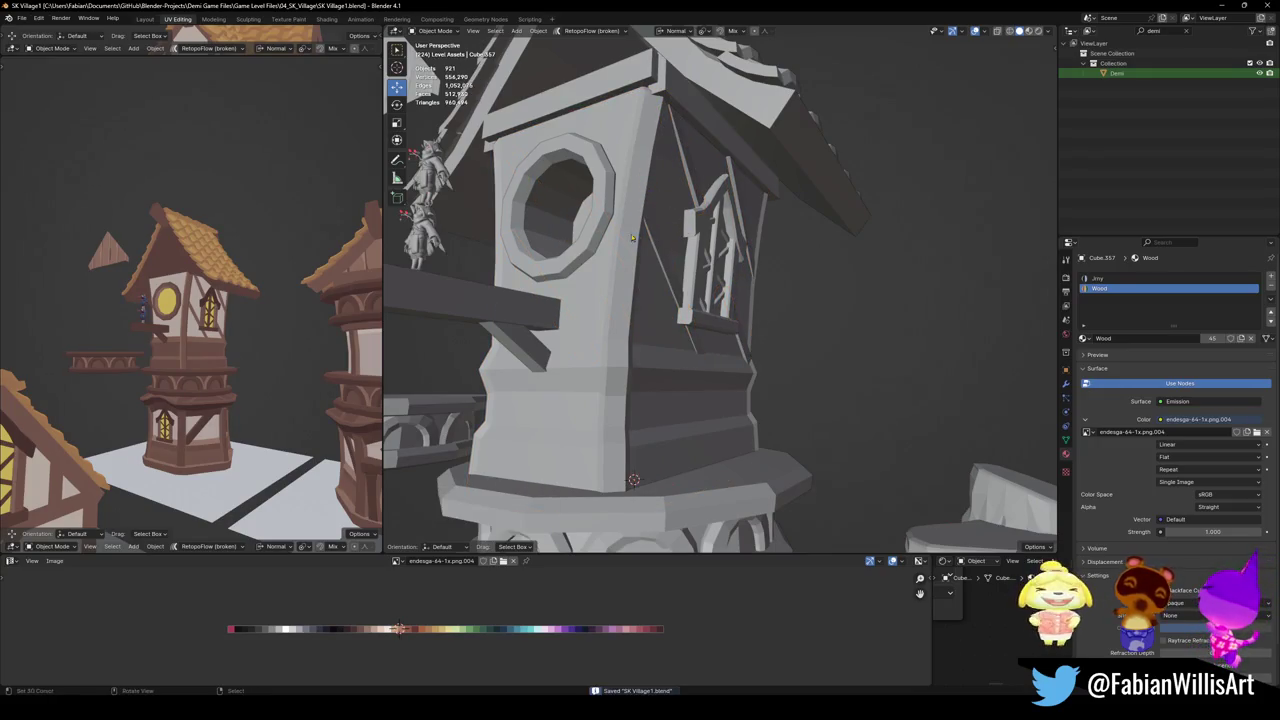
mouse_move(231, 289)
middle_down()
mouse_move(192, 332)
mouse_move(236, 310)
mouse_move(240, 334)
middle_up()
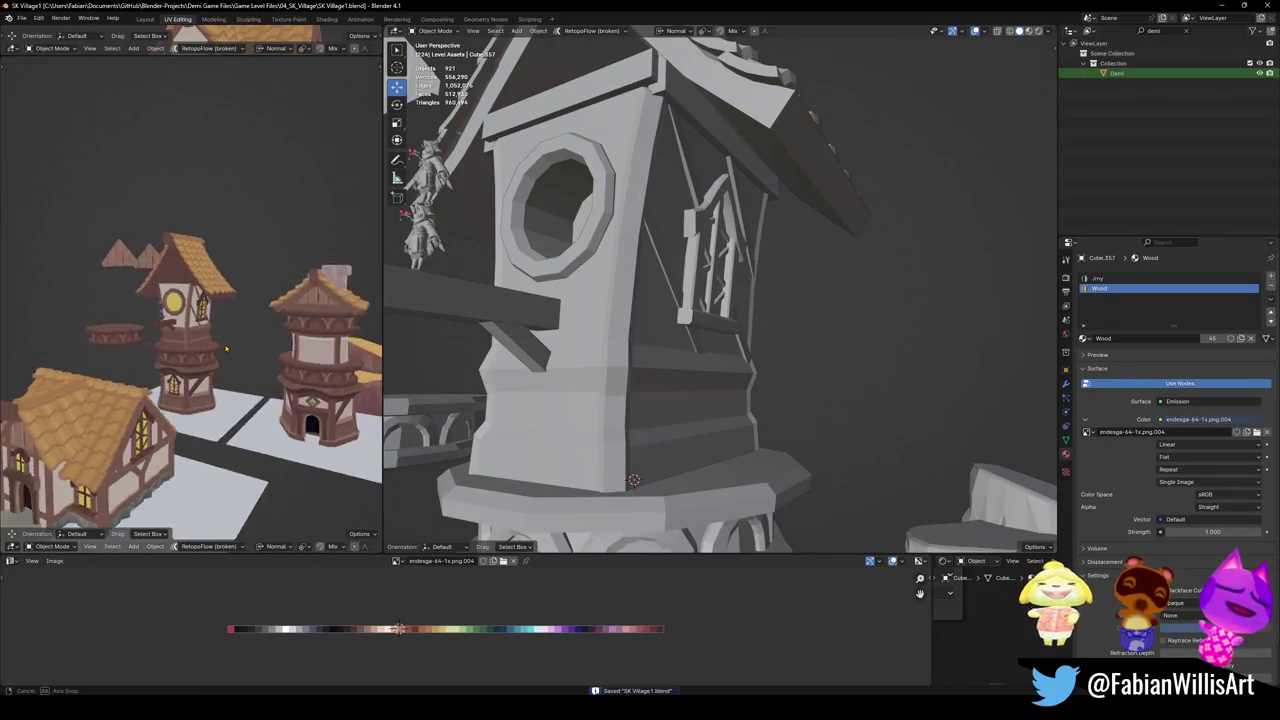
scroll(256, 340, up, 3)
Snap the gable plane Plane.115 to the 3D cursor and raise it along Z under the roof
middle_drag(707, 217, 743, 436)
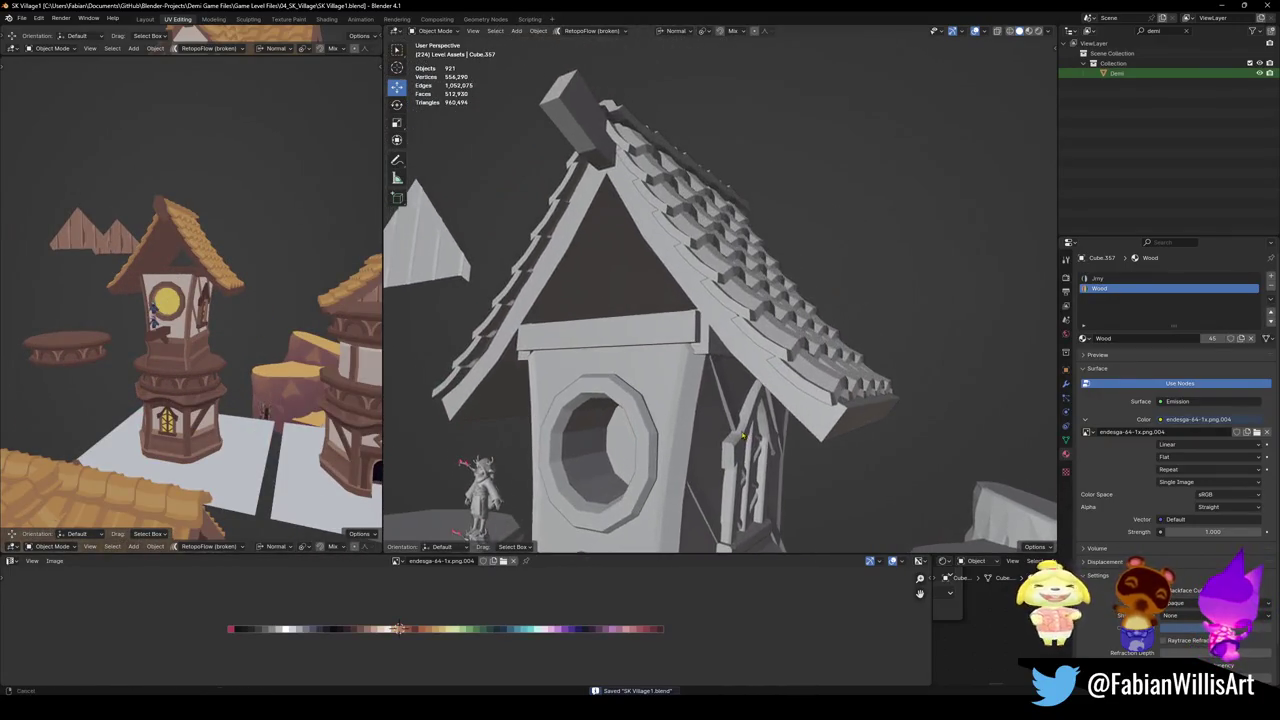
click(552, 279)
middle_drag(552, 279, 659, 280)
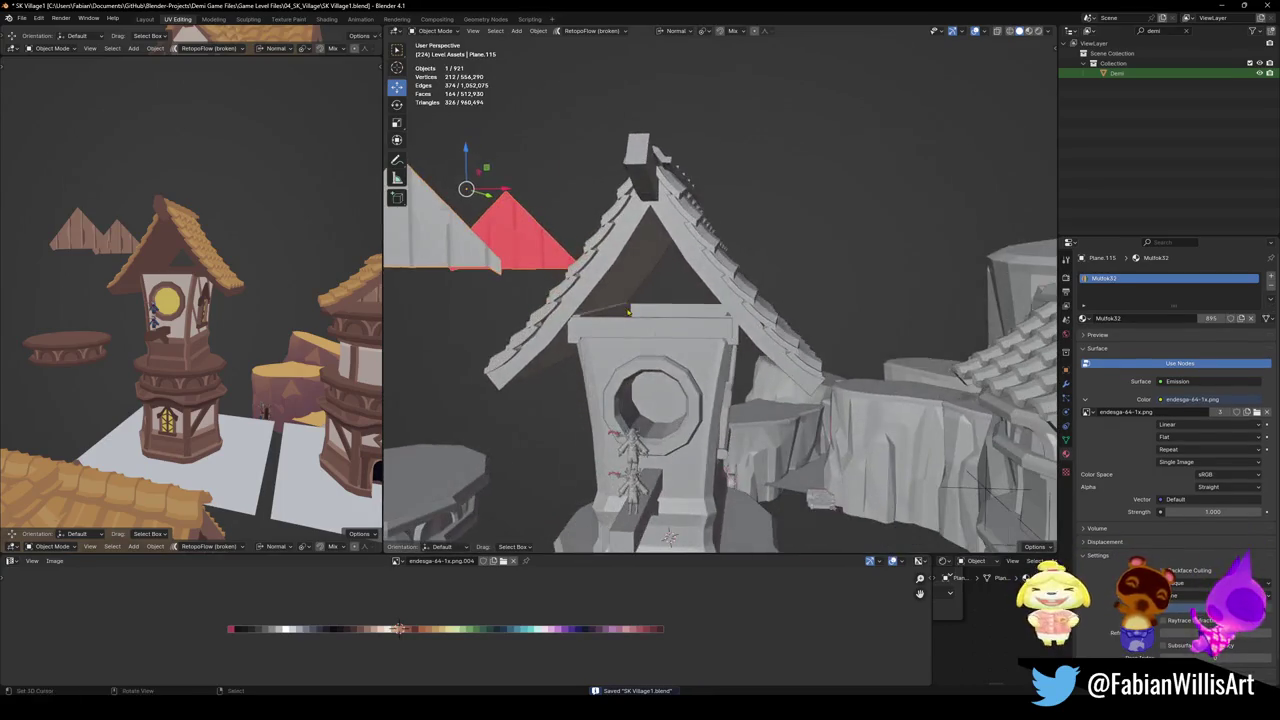
key(shift+s)
click(606, 300)
key(g)
key(z)
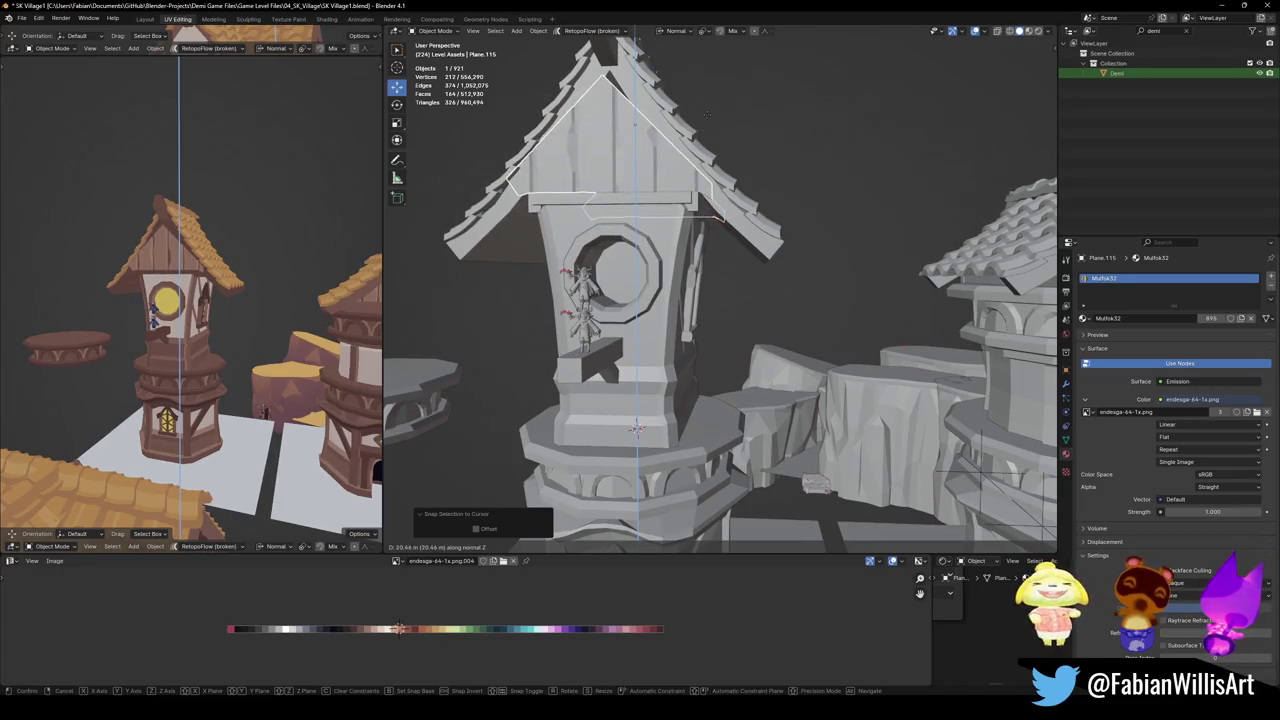
click(656, 178)
mouse_move(656, 178)
middle_down()
mouse_move(621, 215)
mouse_move(720, 548)
middle_up()
In Edit Mode, select all of the gable's geometry and shift it along its normal
key(Tab)
key(alt+a)
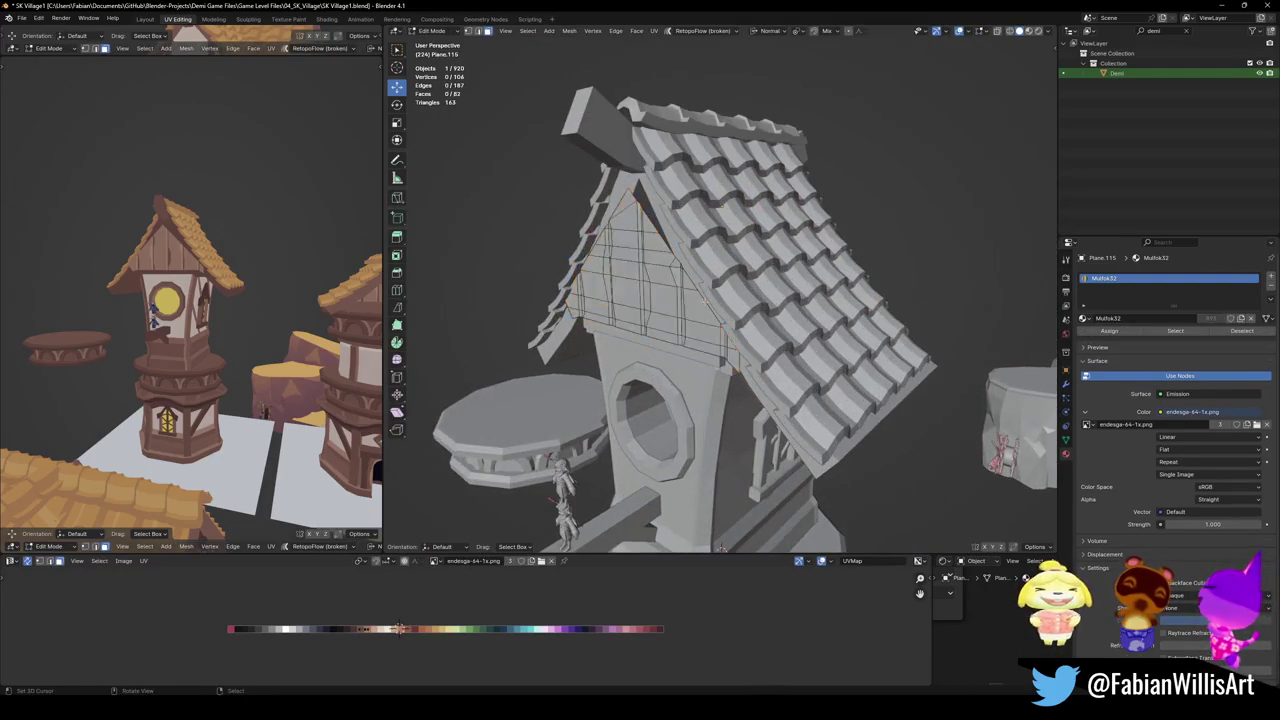
key(a)
key(g)
key(z)
key(z)
click(719, 296)
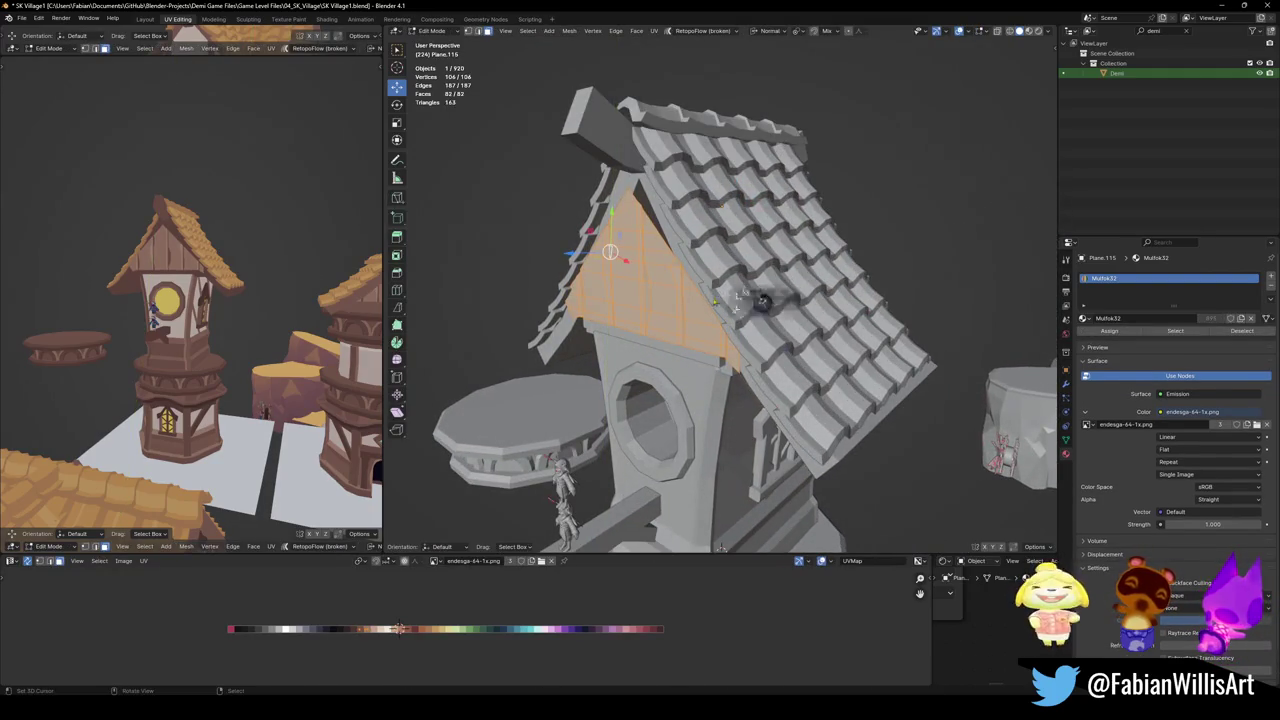
Reposition the gable along global Y, then adjust its height under the roof
middle_drag(640, 290, 722, 515)
key(g)
key(y)
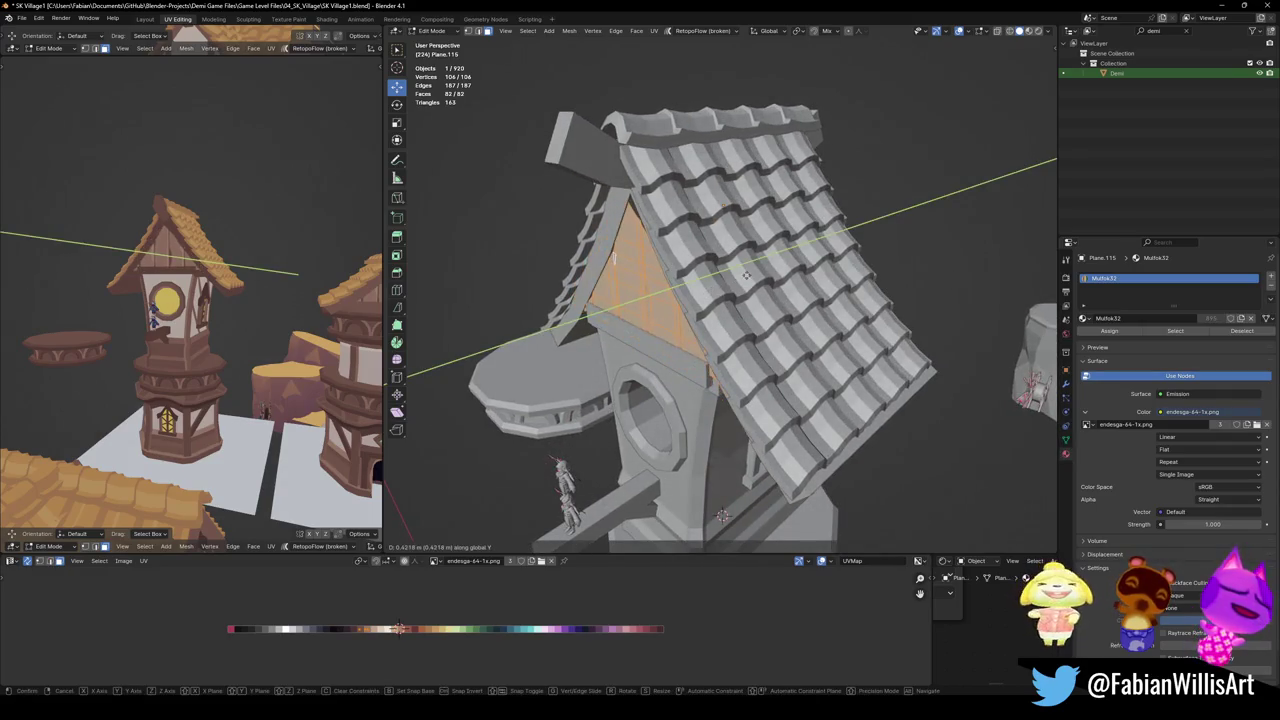
click(614, 258)
mouse_move(614, 258)
middle_down()
mouse_move(647, 220)
mouse_move(660, 240)
middle_up()
key(g)
key(z)
click(637, 238)
Raise the gable face and stretch it taller with a vertical Z scale
key(g)
key(x)
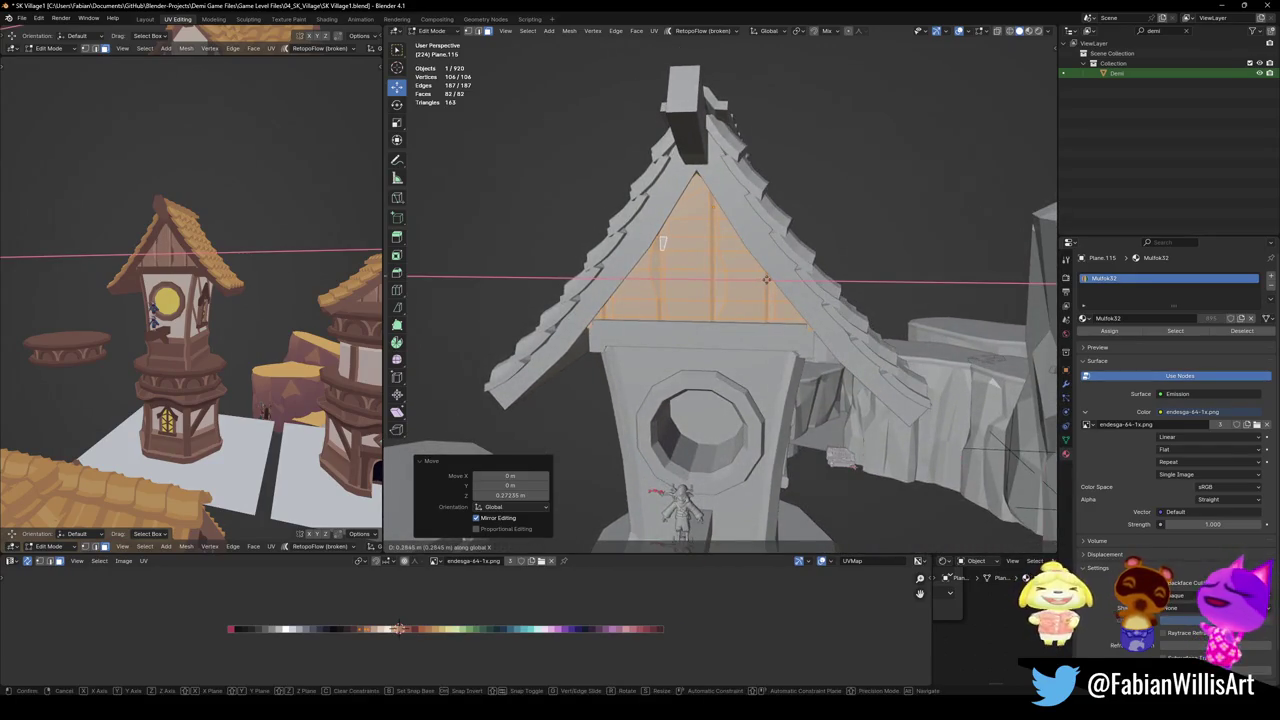
right_click(662, 243)
key(g)
key(z)
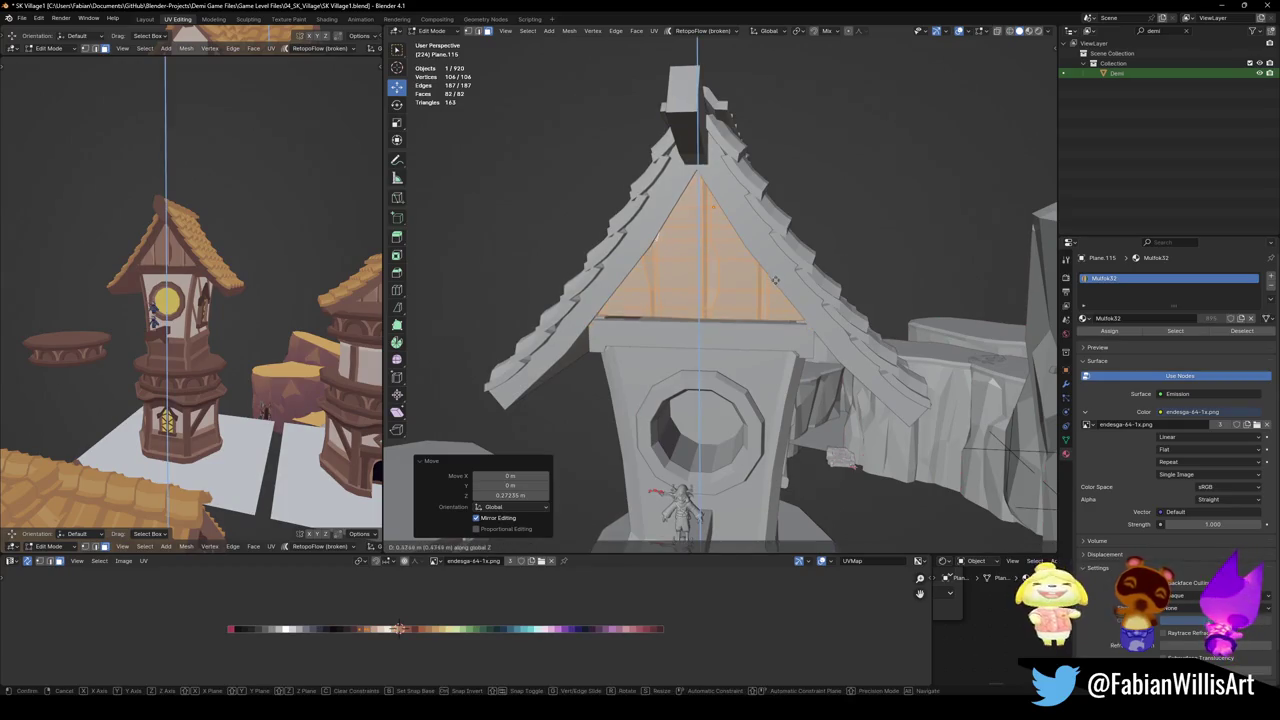
click(777, 270)
key(s)
key(z)
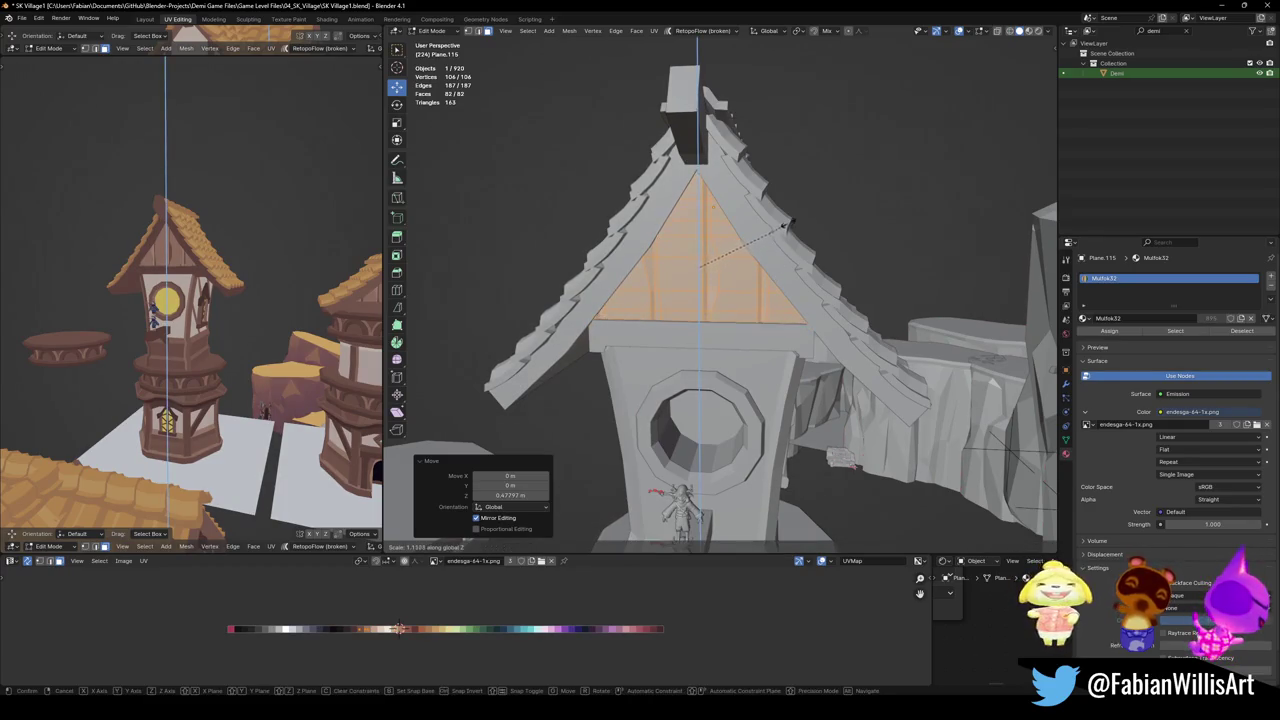
click(789, 219)
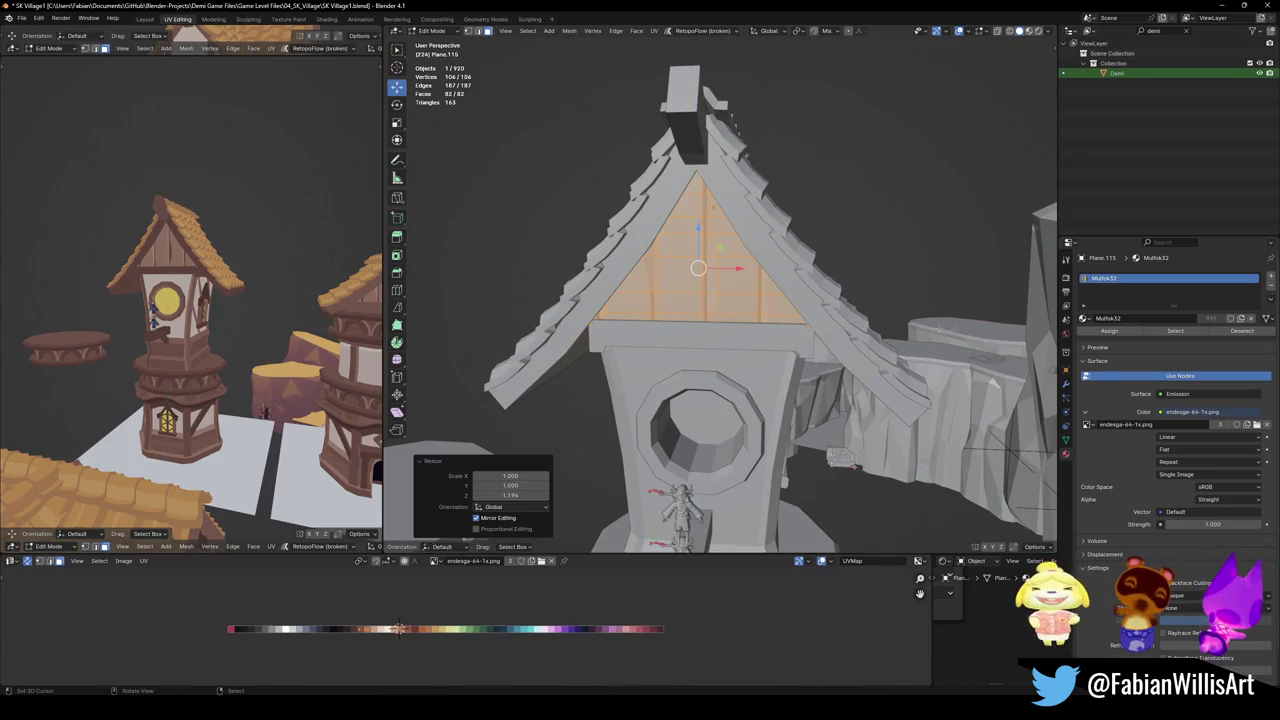
Trial-delete the curved roof panel, then undo back to the gable face edit
key(Tab)
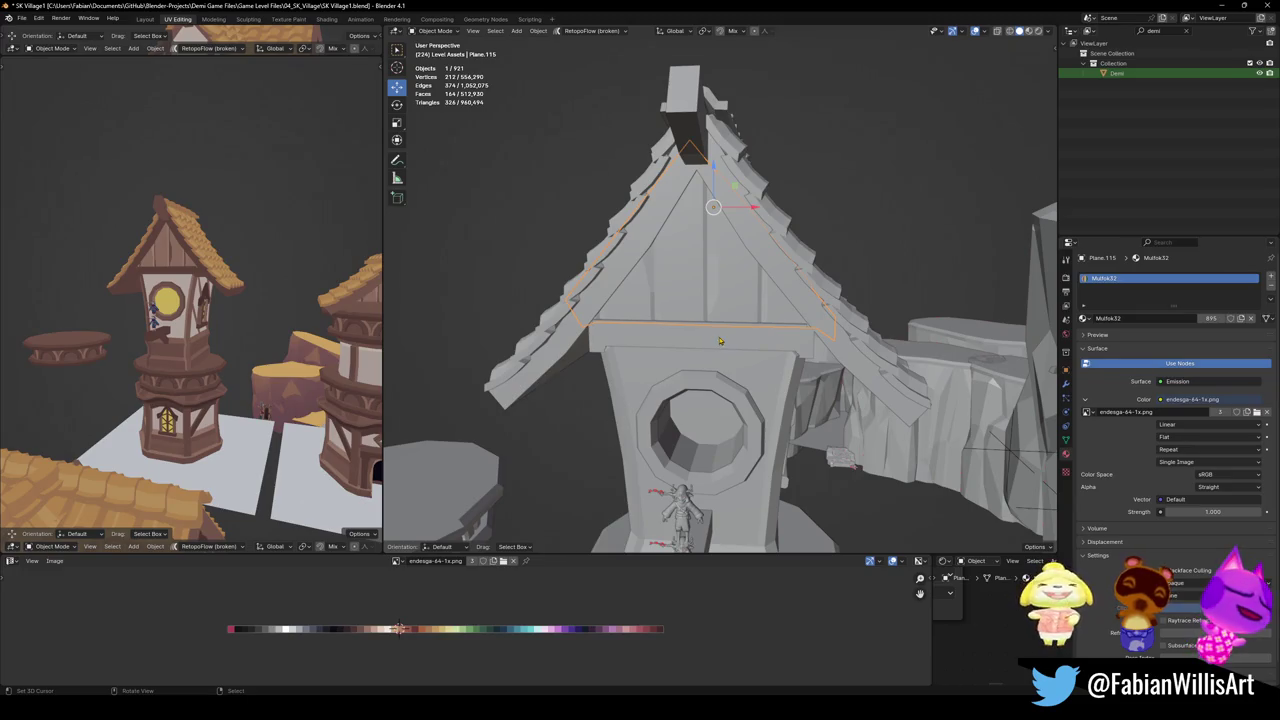
key(Delete)
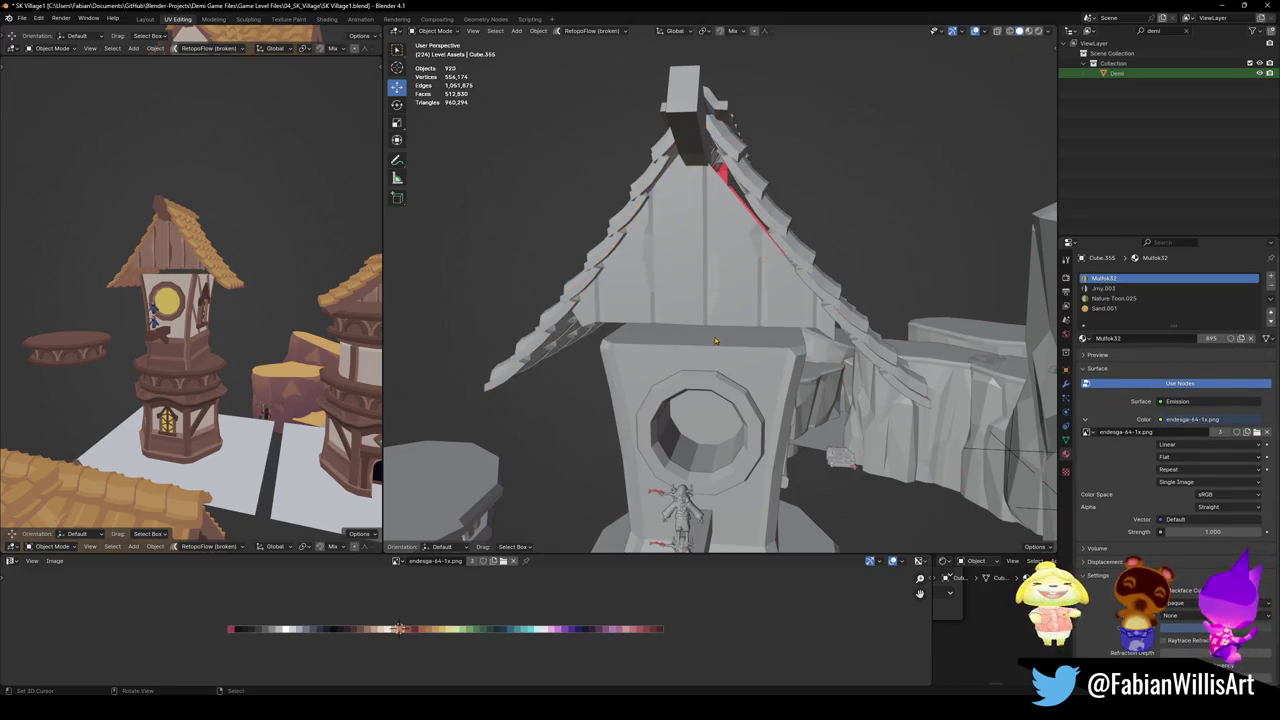
key(ctrl+z)
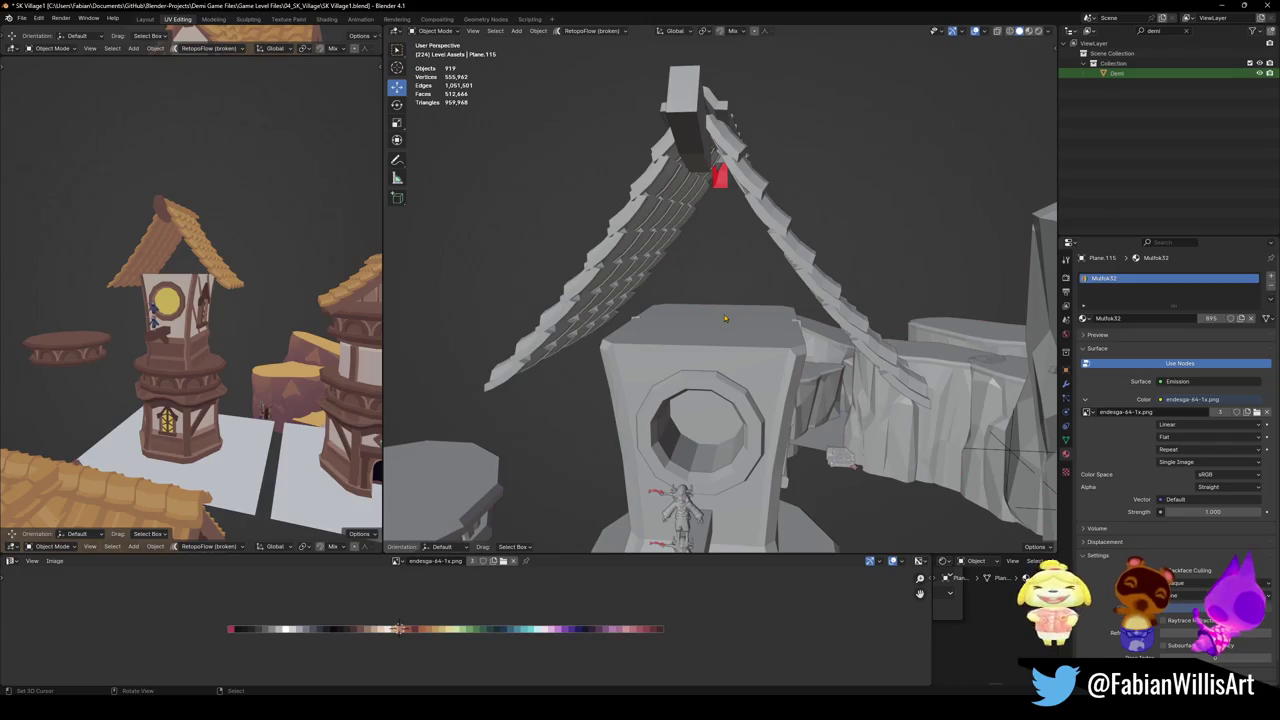
key(ctrl+z)
key(ctrl+z)
key(ctrl+z)
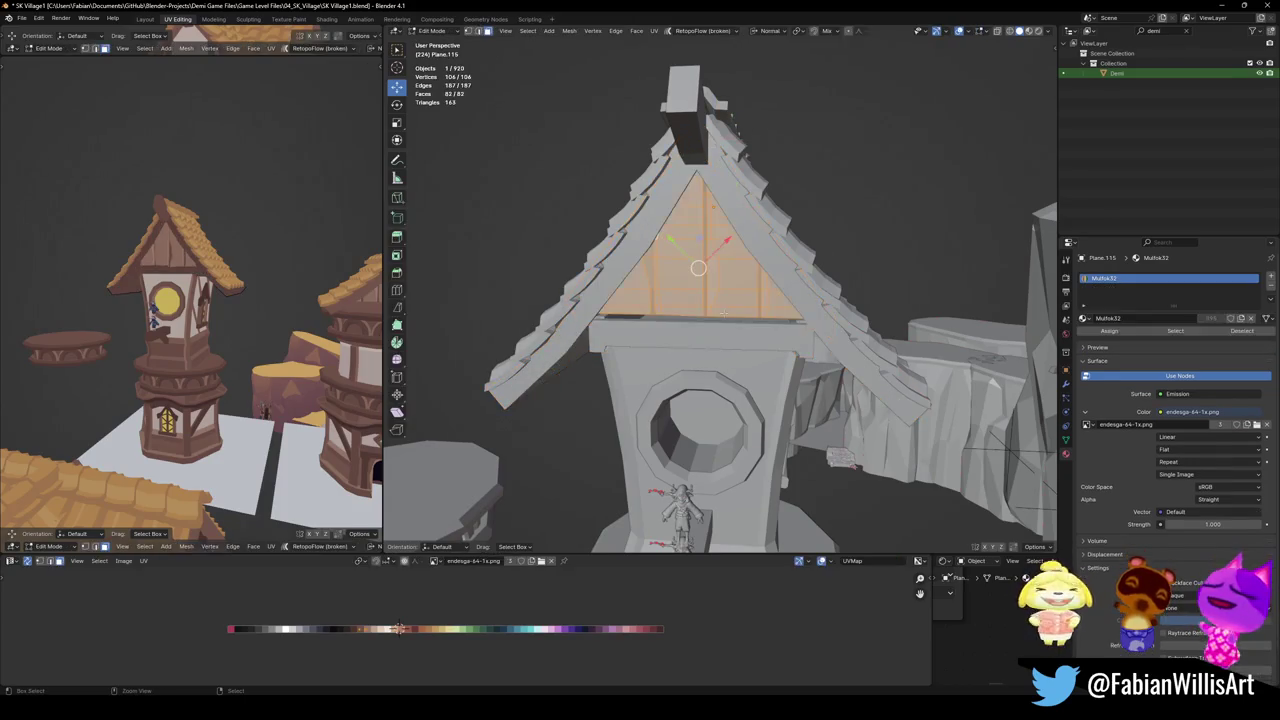
Separate the gable face into its own object, move it left of the tower along X, and save
key(p)
key(s)
key(Tab)
key(g)
key(x)
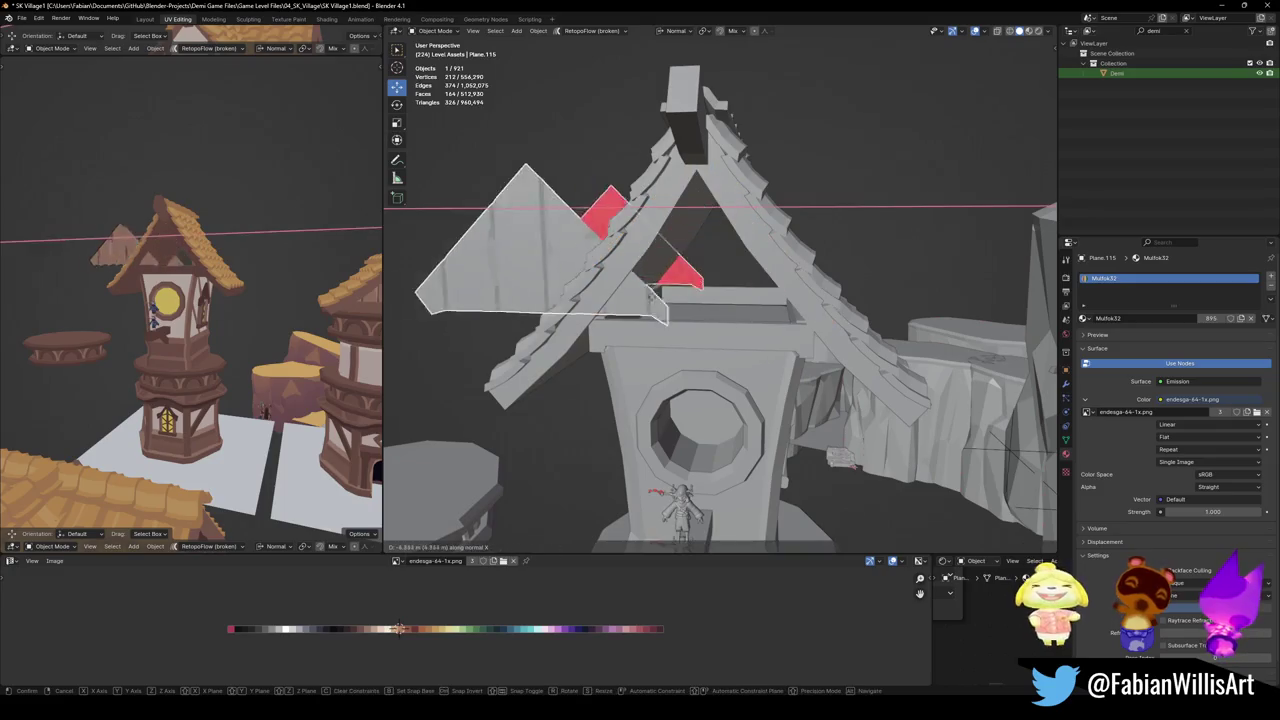
click(452, 267)
key(ctrl+s)
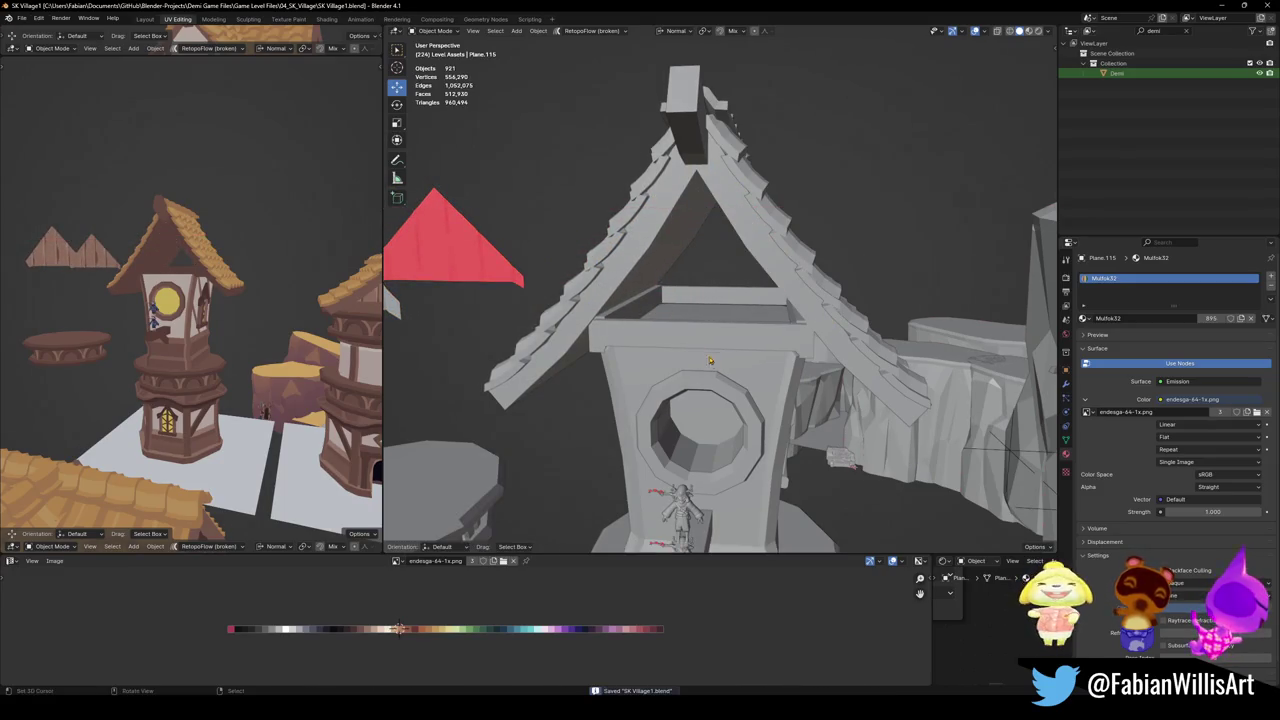
click(738, 343)
key(Tab)
With X-ray on, add a centred loop cut to the tower and join two top vertices with an edge
middle_drag(714, 320, 713, 378)
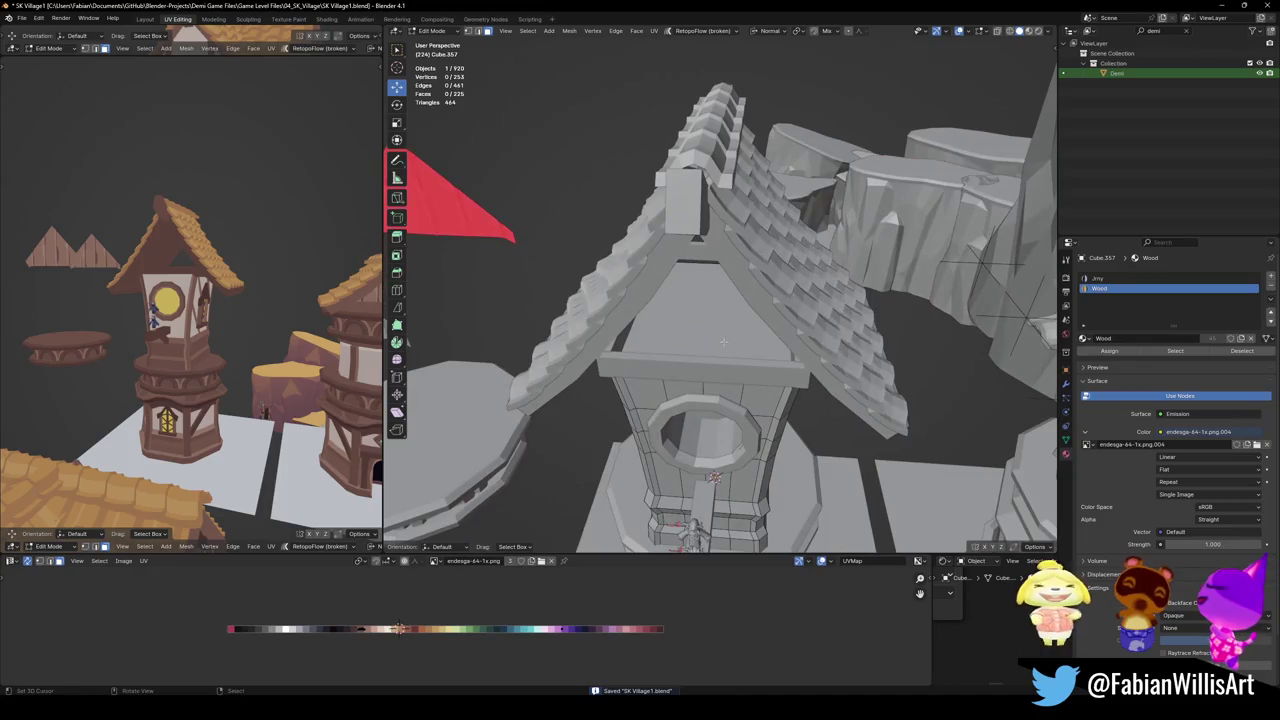
key(alt+z)
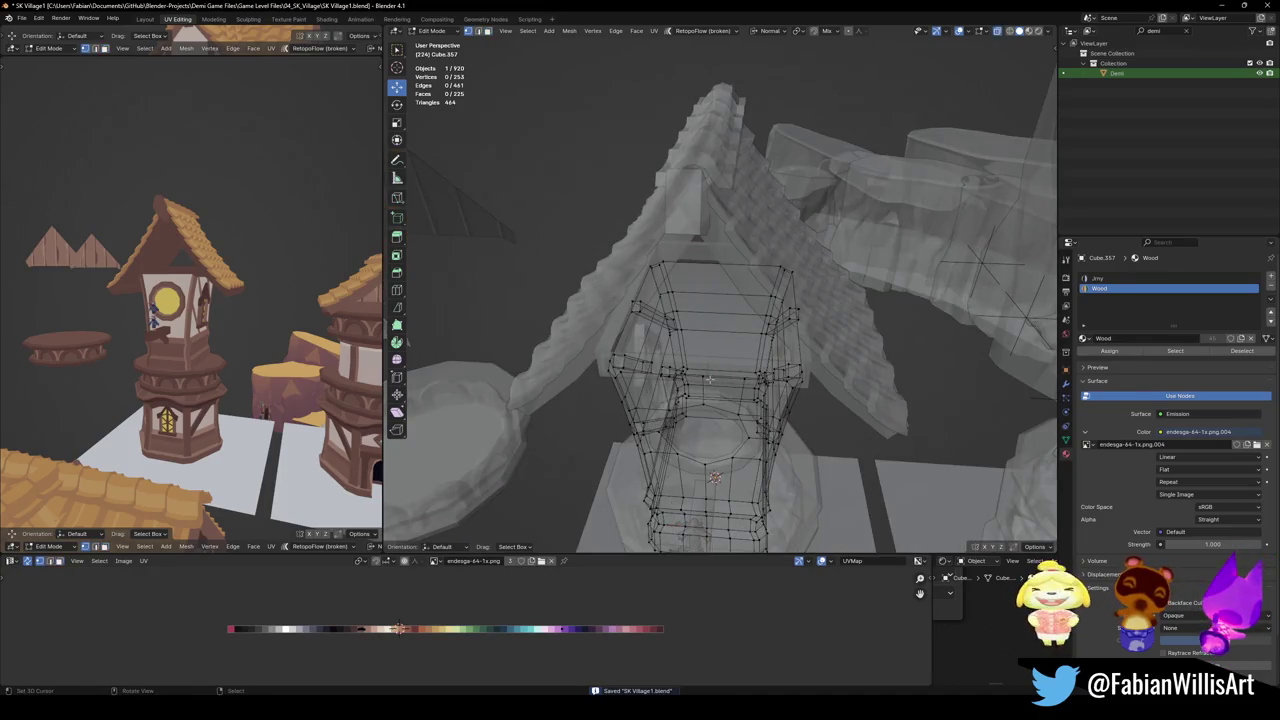
key(ctrl+r)
click(745, 331)
right_click(745, 331)
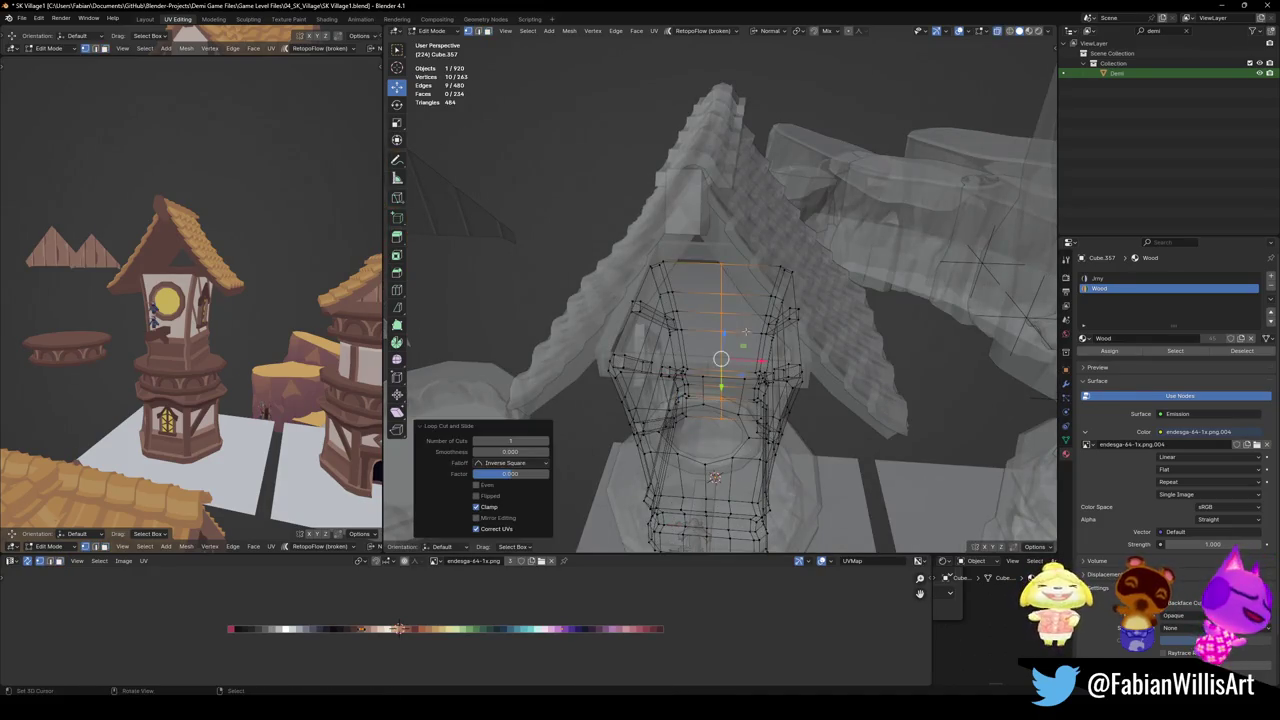
key(alt+a)
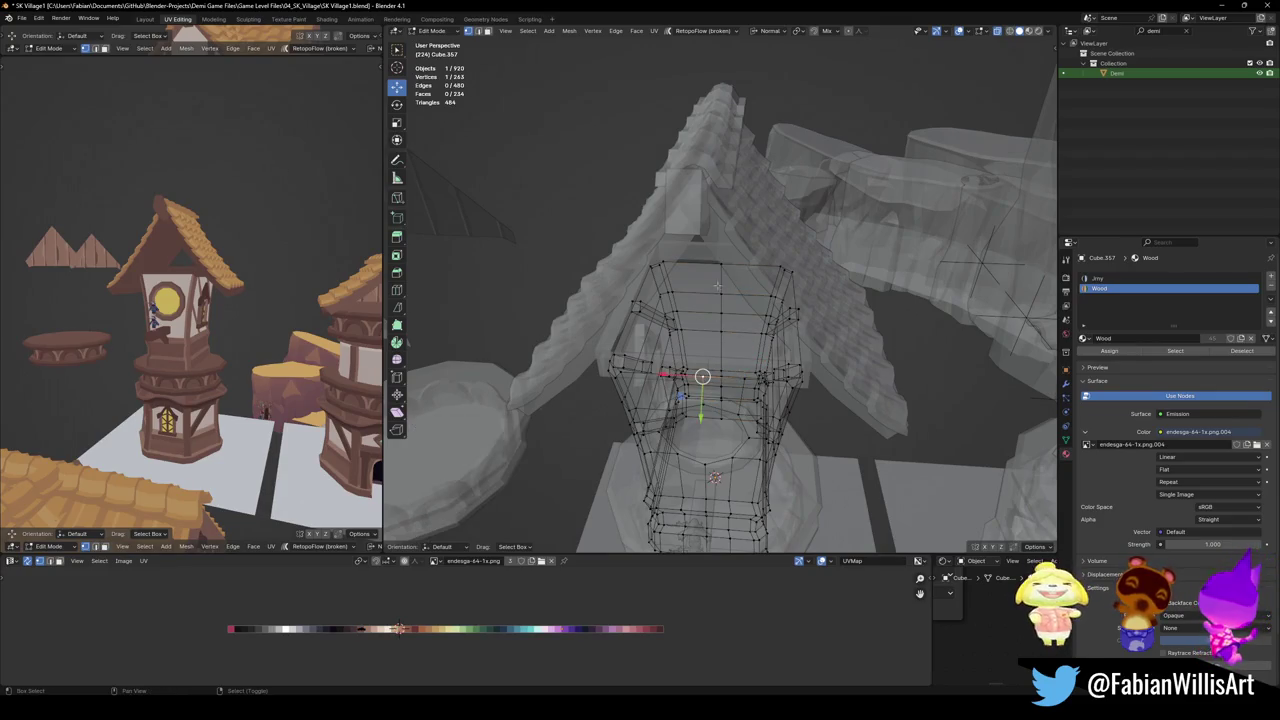
shift+click(719, 266)
key(j)
Raise the new edge along Z into a peak and isolate the tower in local view
key(alt+z)
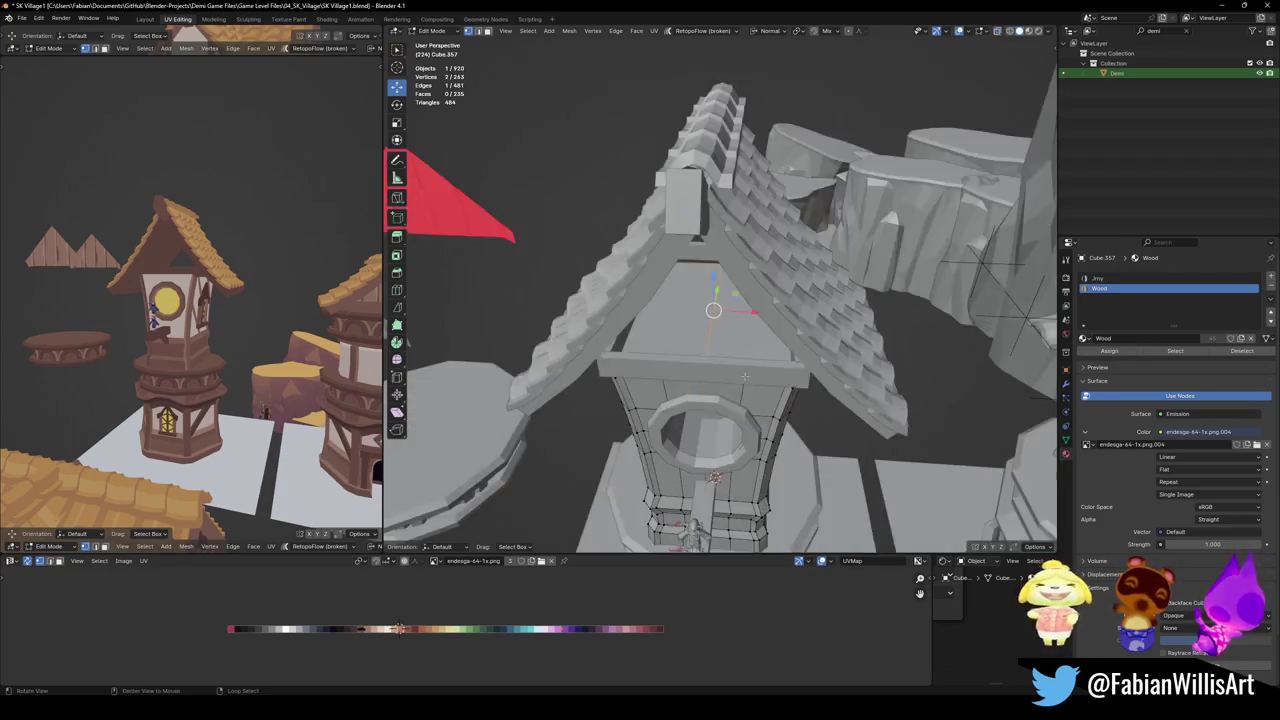
middle_drag(761, 309, 746, 318)
key(g)
key(z)
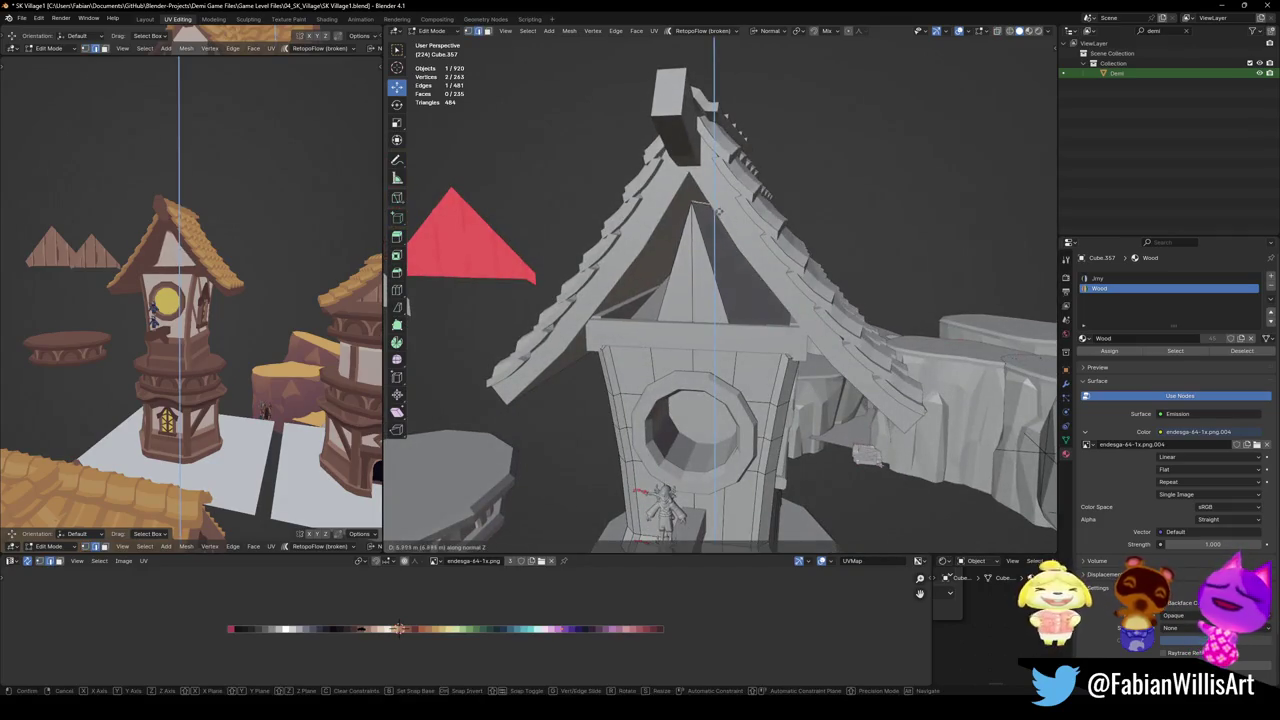
click(714, 176)
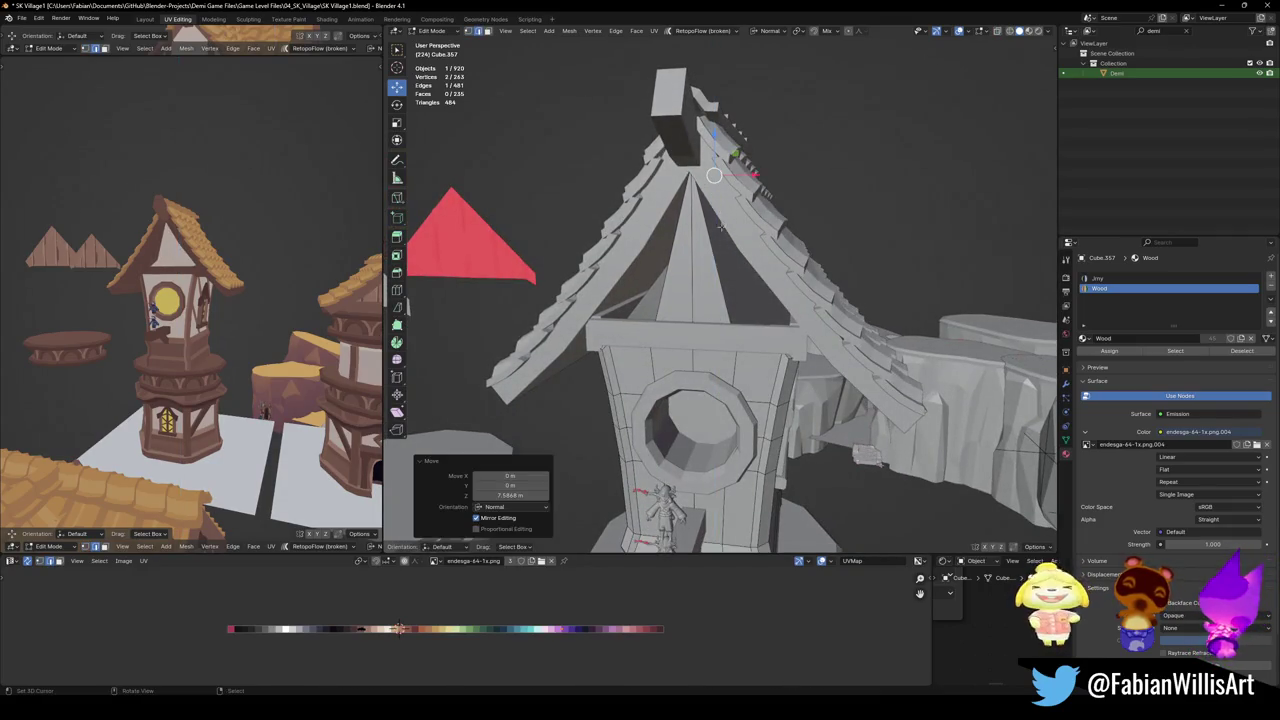
scroll(722, 226, up, 2)
mouse_move(722, 226)
middle_down()
mouse_move(726, 281)
mouse_move(780, 340)
mouse_move(834, 339)
middle_up()
key(KP_Divide)
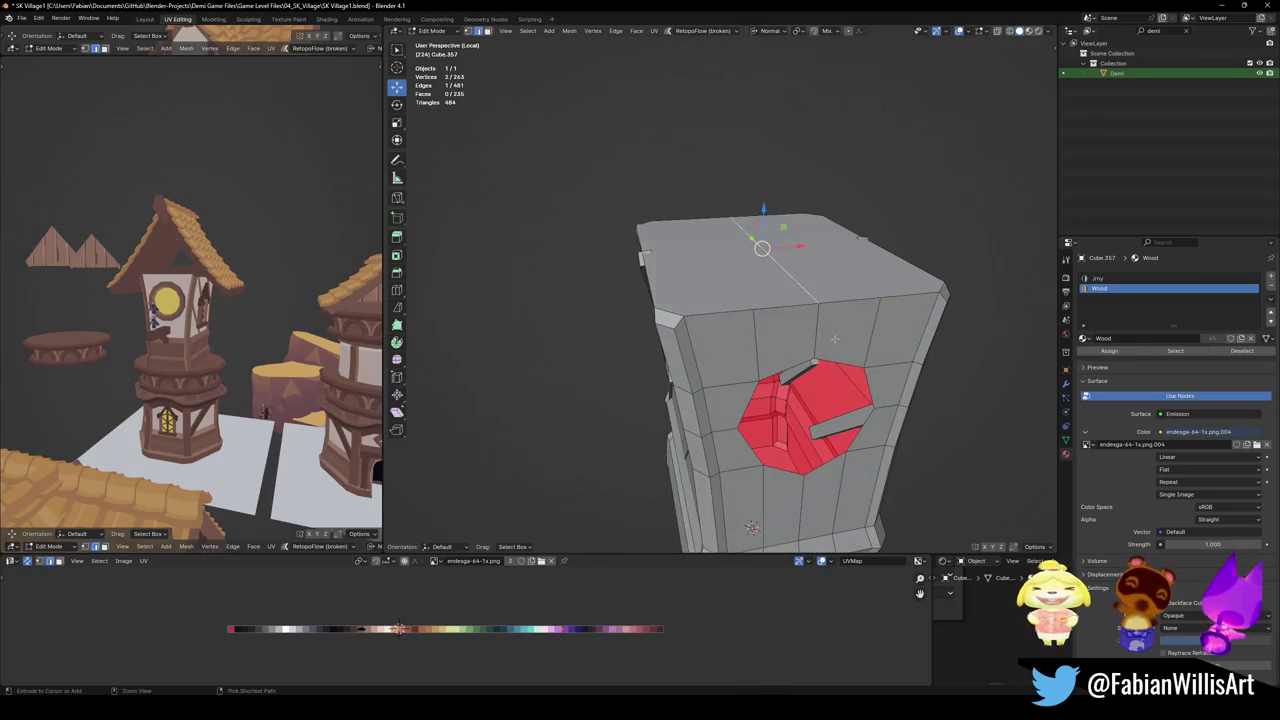
Select the centre edge across the tower's top and drag it upward into a ridge
middle_drag(833, 335, 772, 322)
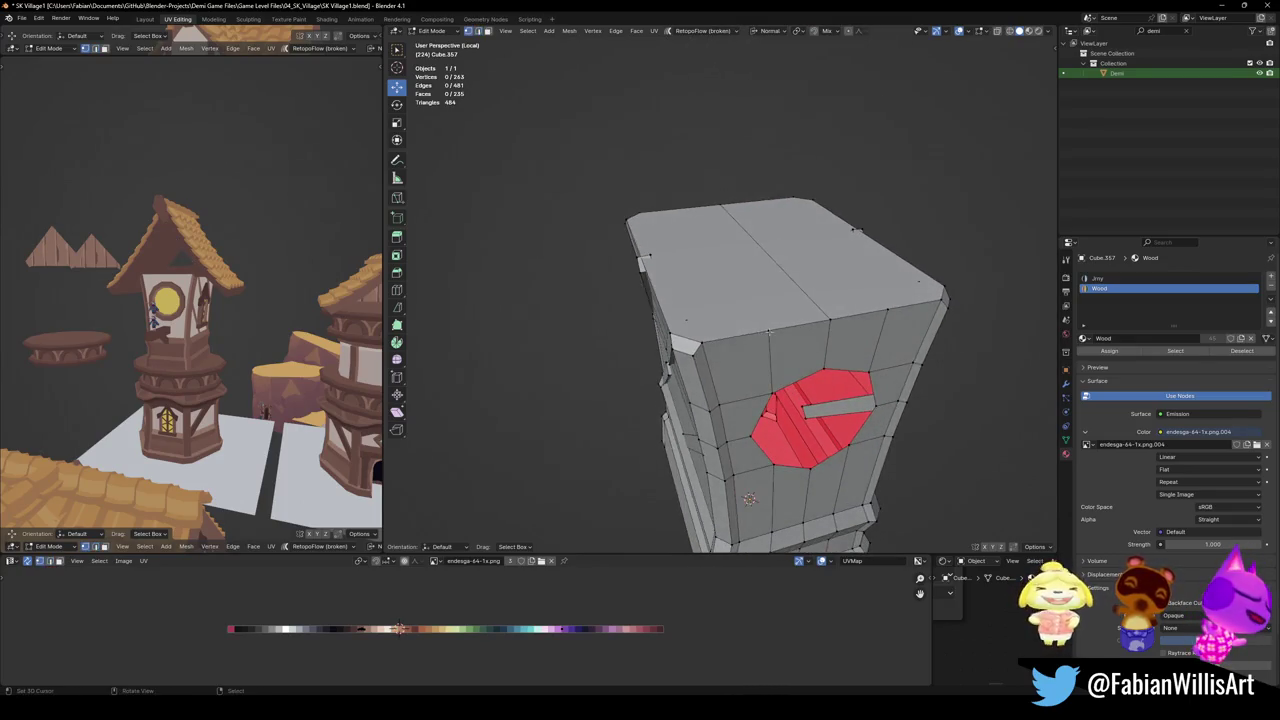
click(768, 330)
key(alt+a)
middle_drag(786, 367, 748, 346)
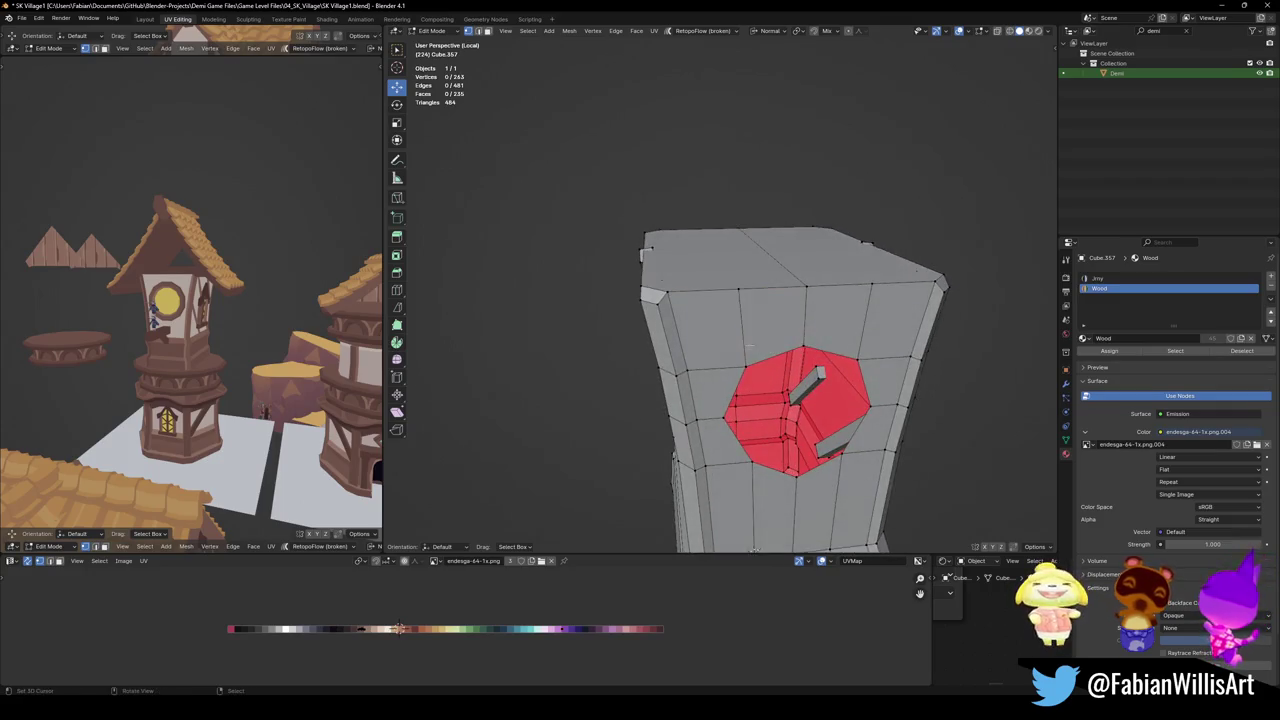
key(alt+a)
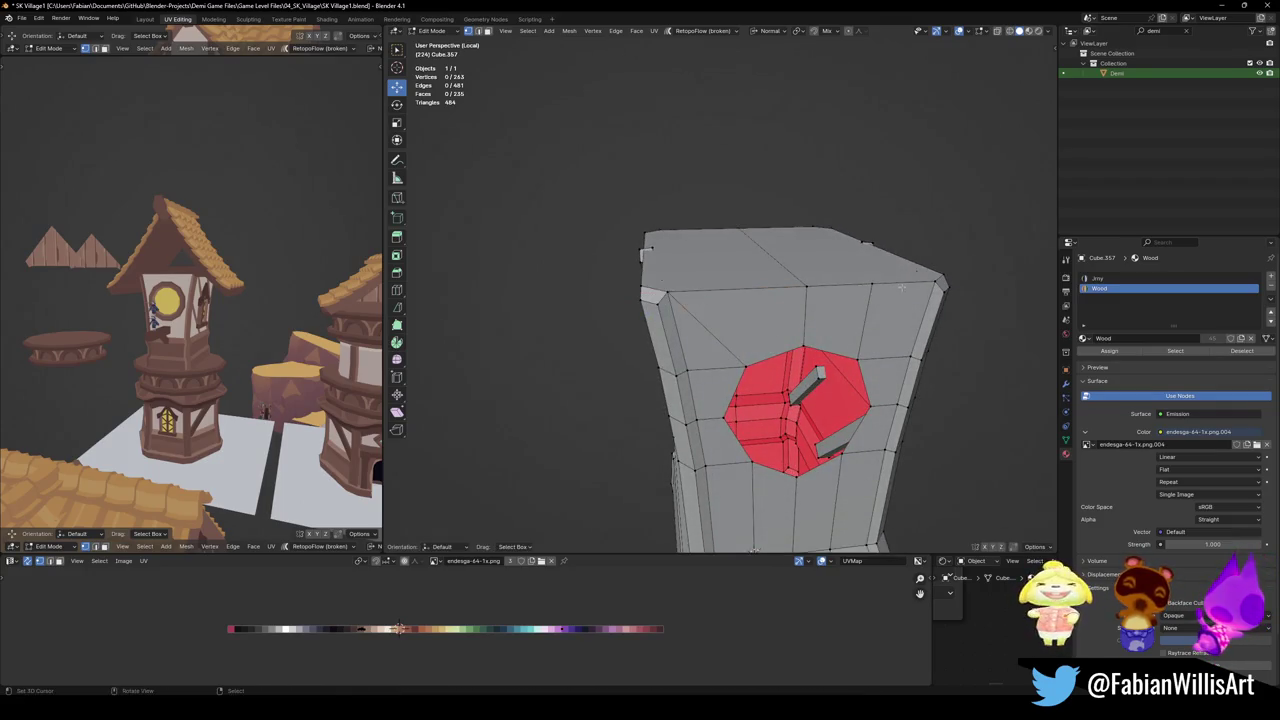
mouse_move(970, 283)
middle_down()
mouse_move(816, 292)
mouse_move(871, 277)
mouse_move(857, 277)
mouse_move(807, 301)
middle_up()
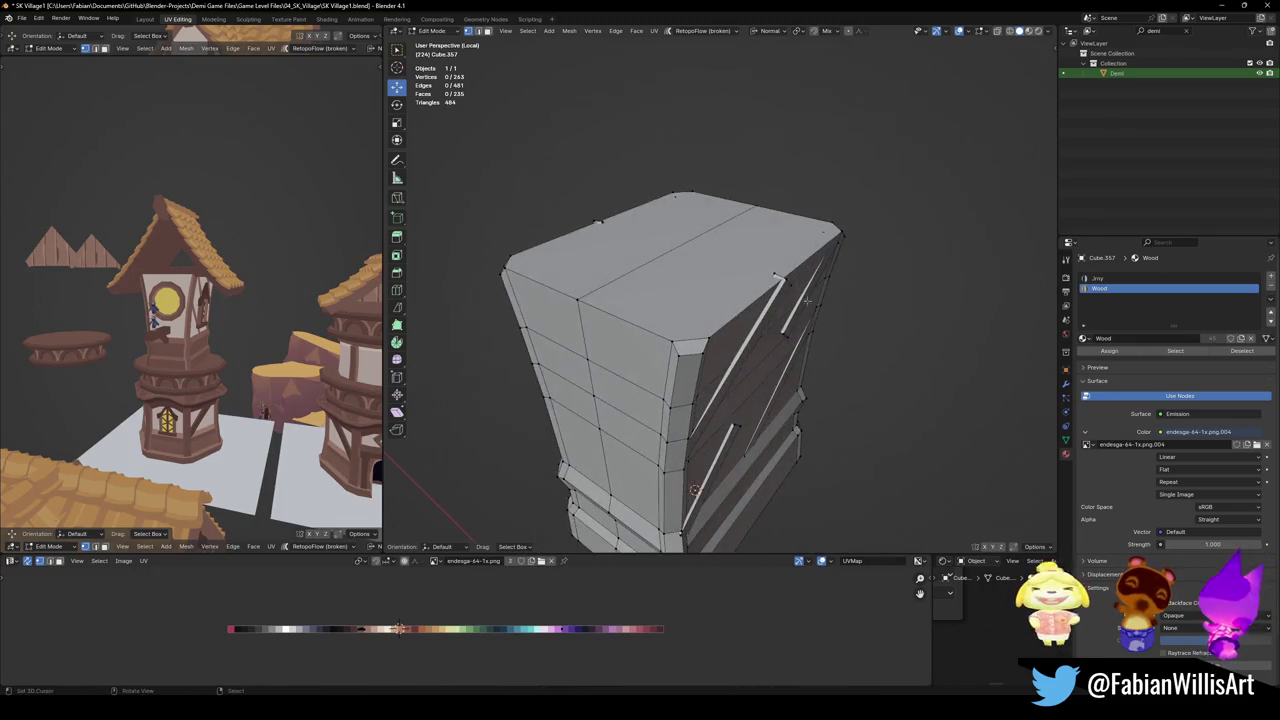
click(670, 250)
drag(680, 205, 680, 110)
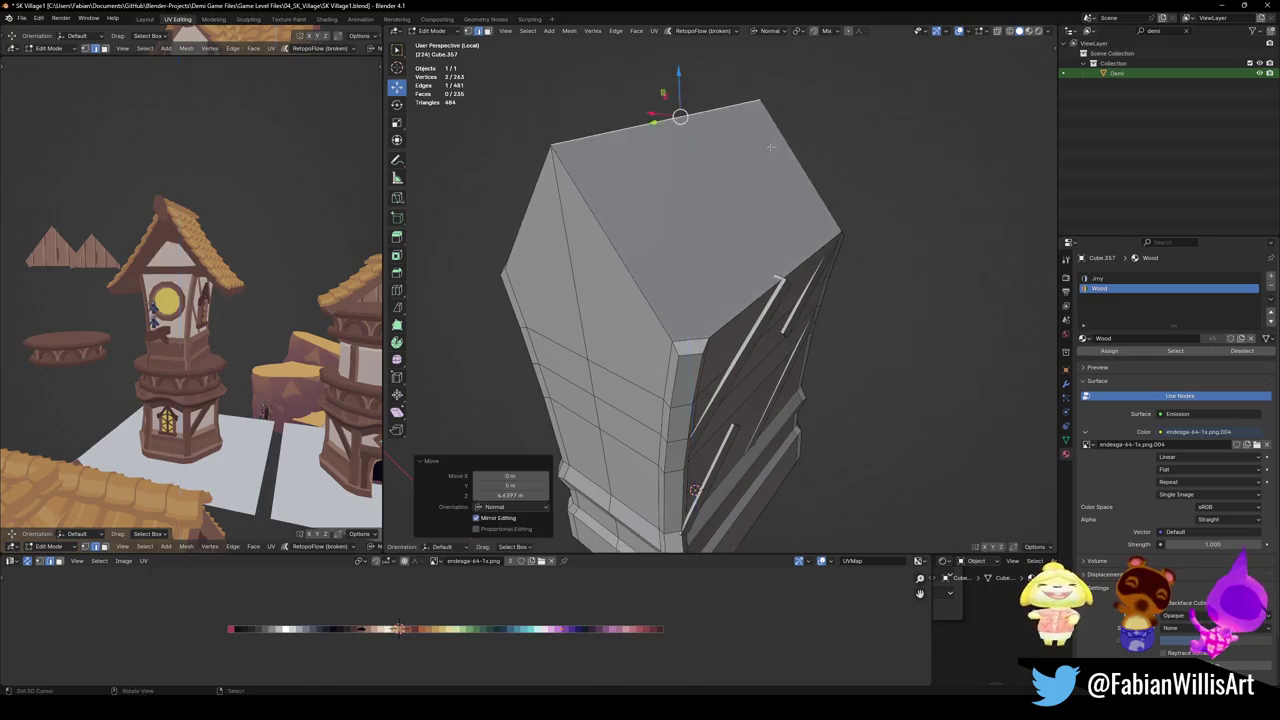
Triangulate the top faces of the tower block
mouse_move(660, 200)
middle_down()
mouse_move(713, 198)
mouse_move(740, 215)
mouse_move(720, 220)
mouse_move(755, 231)
mouse_move(700, 220)
mouse_move(742, 259)
mouse_move(810, 240)
middle_up()
click(700, 200)
key(ctrl+t)
click(829, 234)
key(ctrl+t)
key(alt+a)
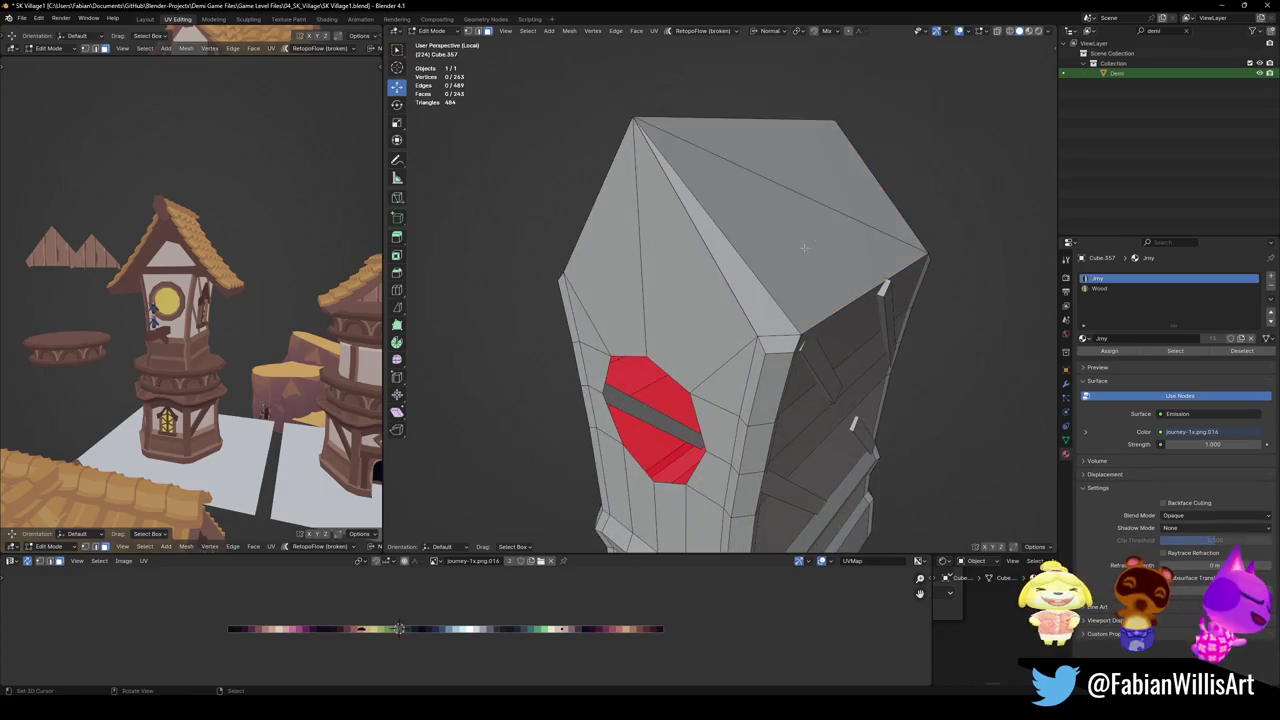
Raise the ridge edge a little further along Z
click(714, 125)
middle_drag(714, 125, 770, 190)
key(g)
key(z)
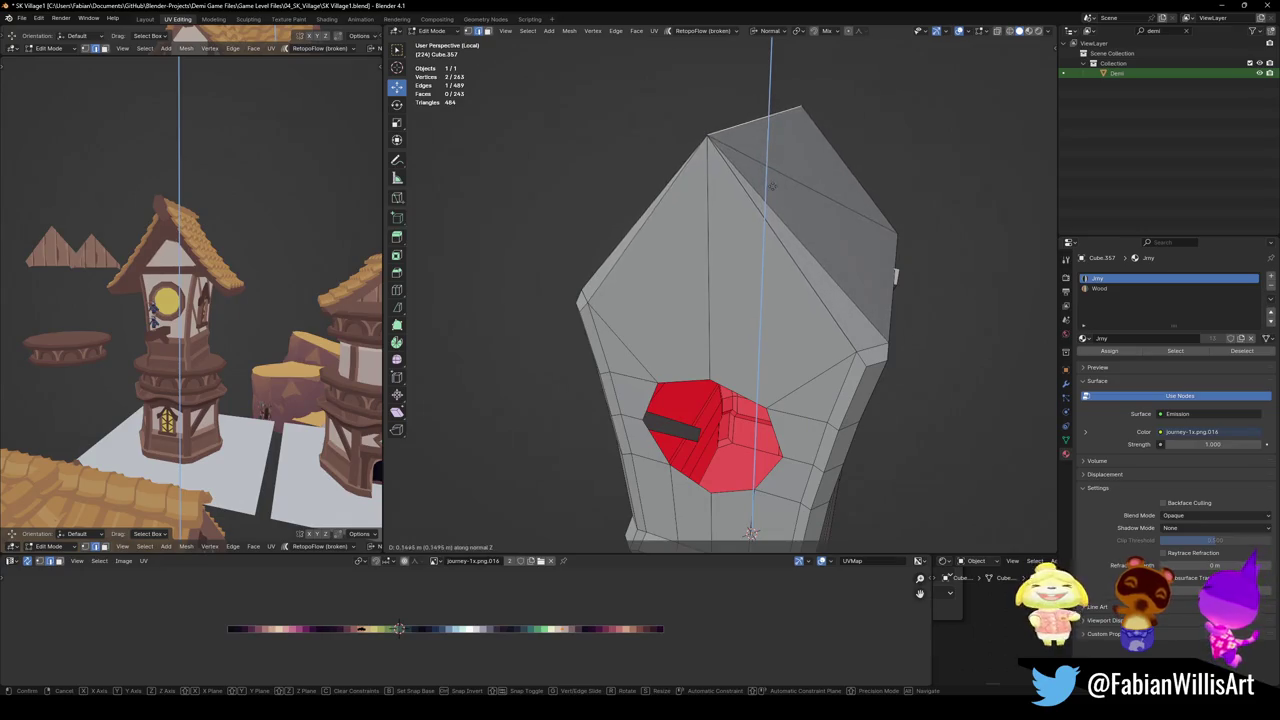
click(788, 210)
Leave local view and lift the peak 2.5342 m along Z to sit under the roof
key(KP_Divide)
key(g)
key(z)
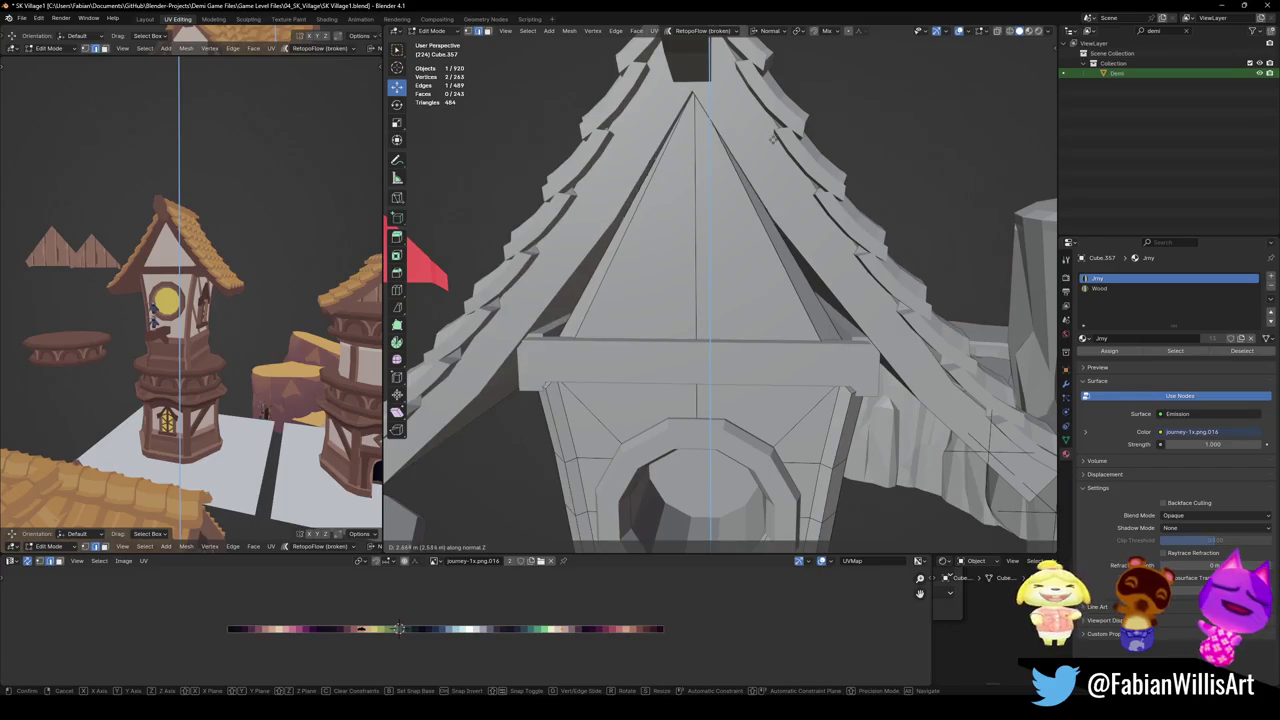
click(774, 137)
scroll(819, 234, down, 5)
middle_drag(819, 234, 795, 236)
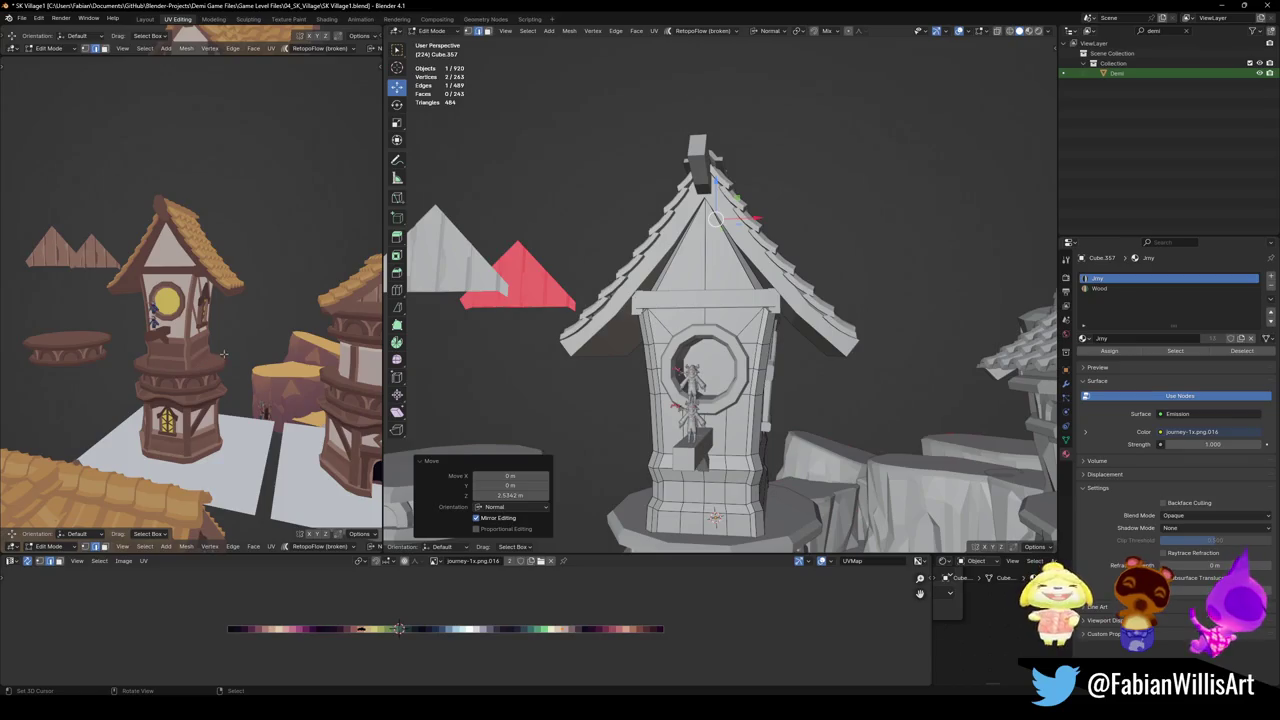
middle_drag(217, 336, 242, 378)
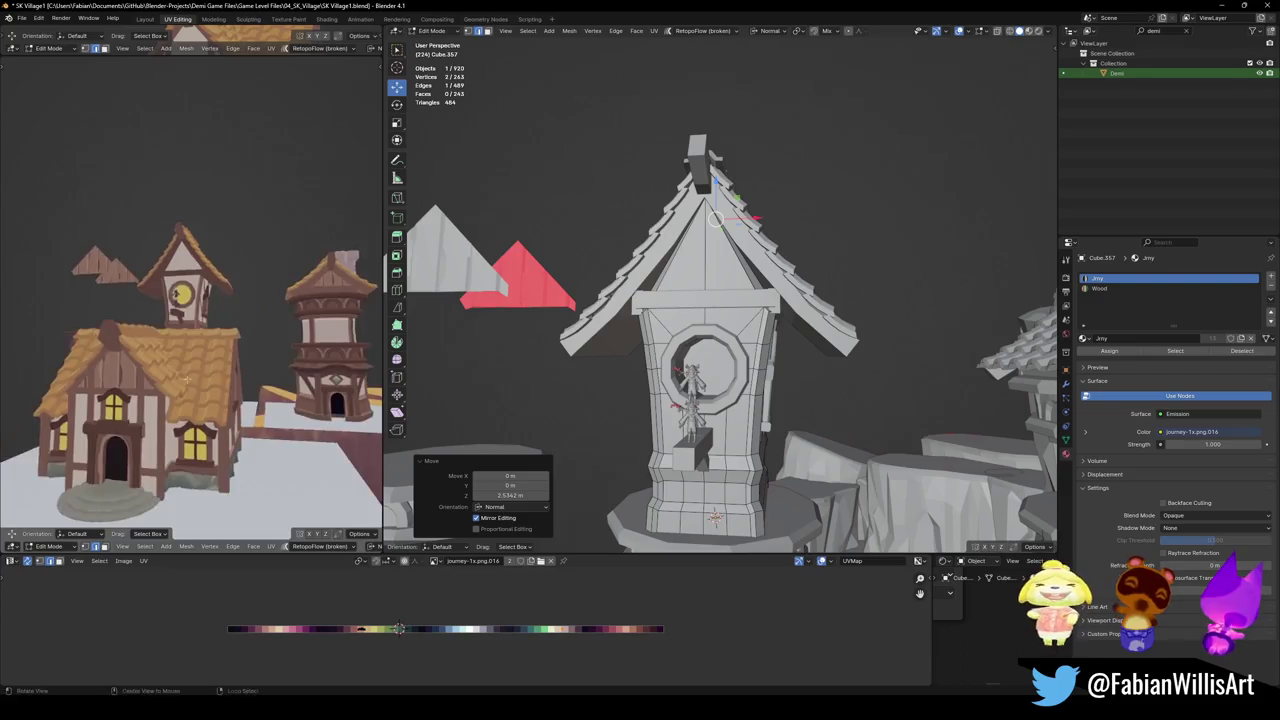
Compare with the tall reference tower in the left viewport and save the file
middle_drag(242, 378, 168, 383)
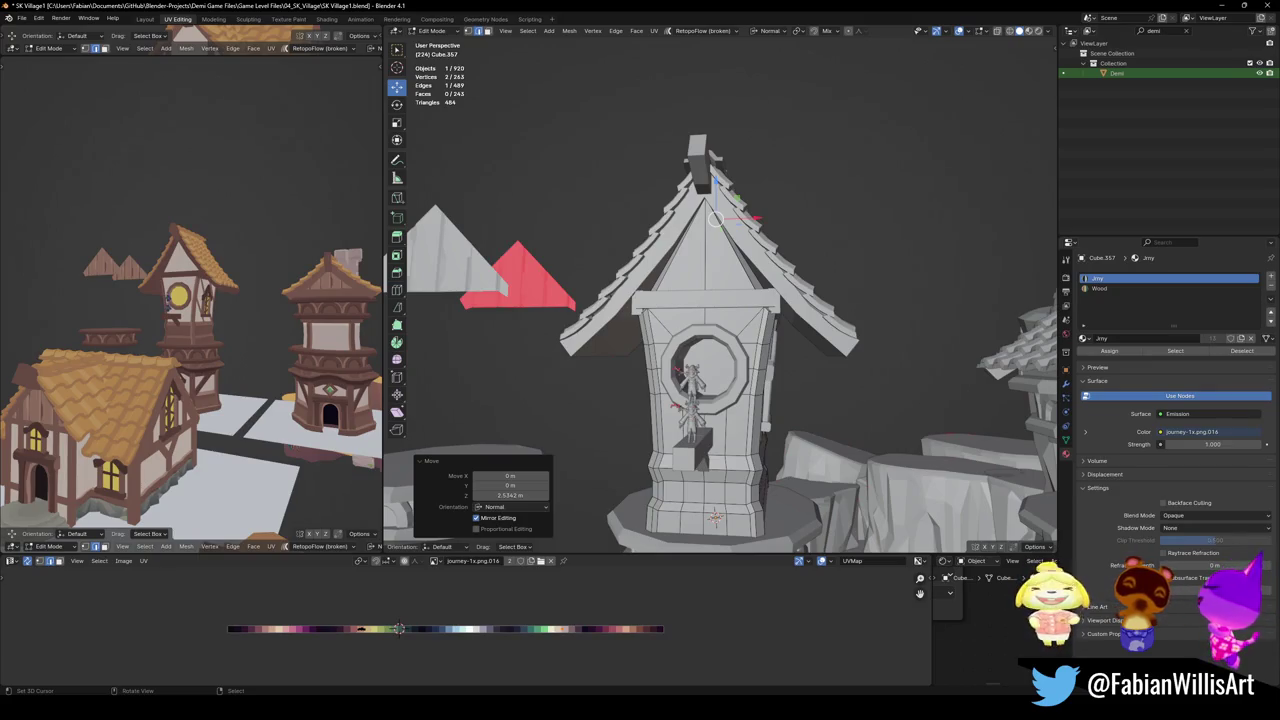
middle_drag(230, 300, 258, 290)
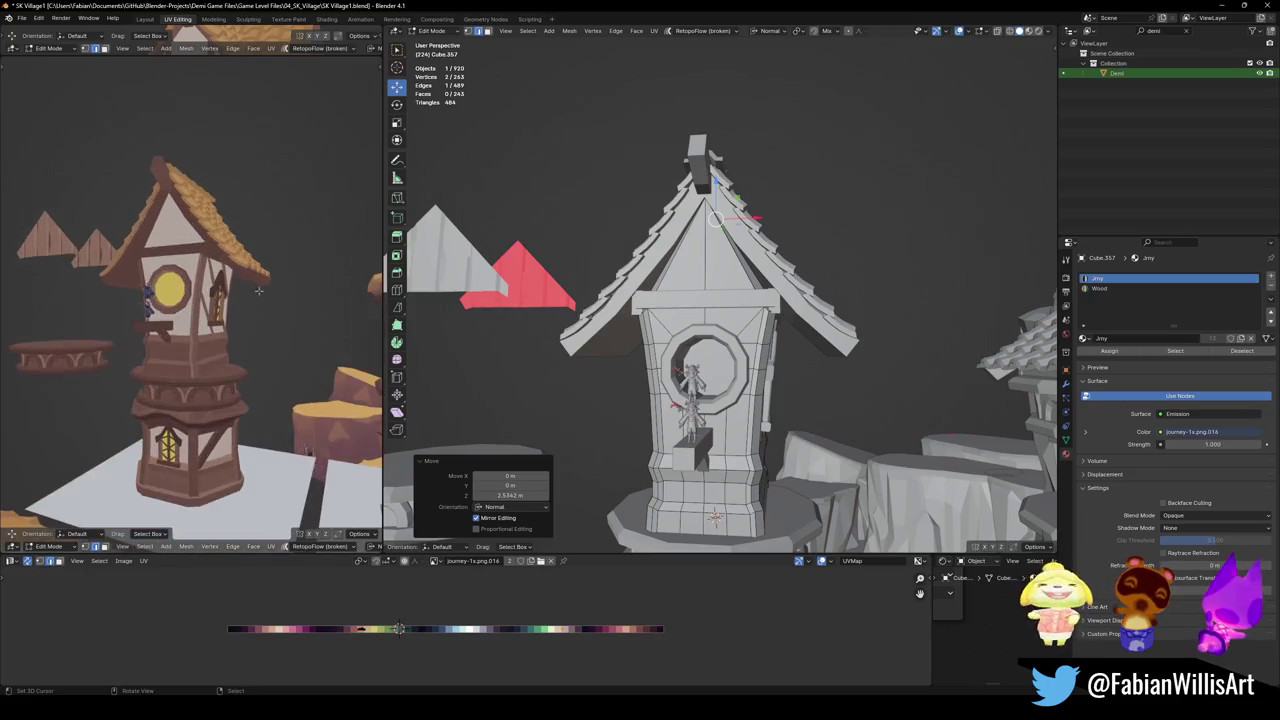
key(ctrl+s)
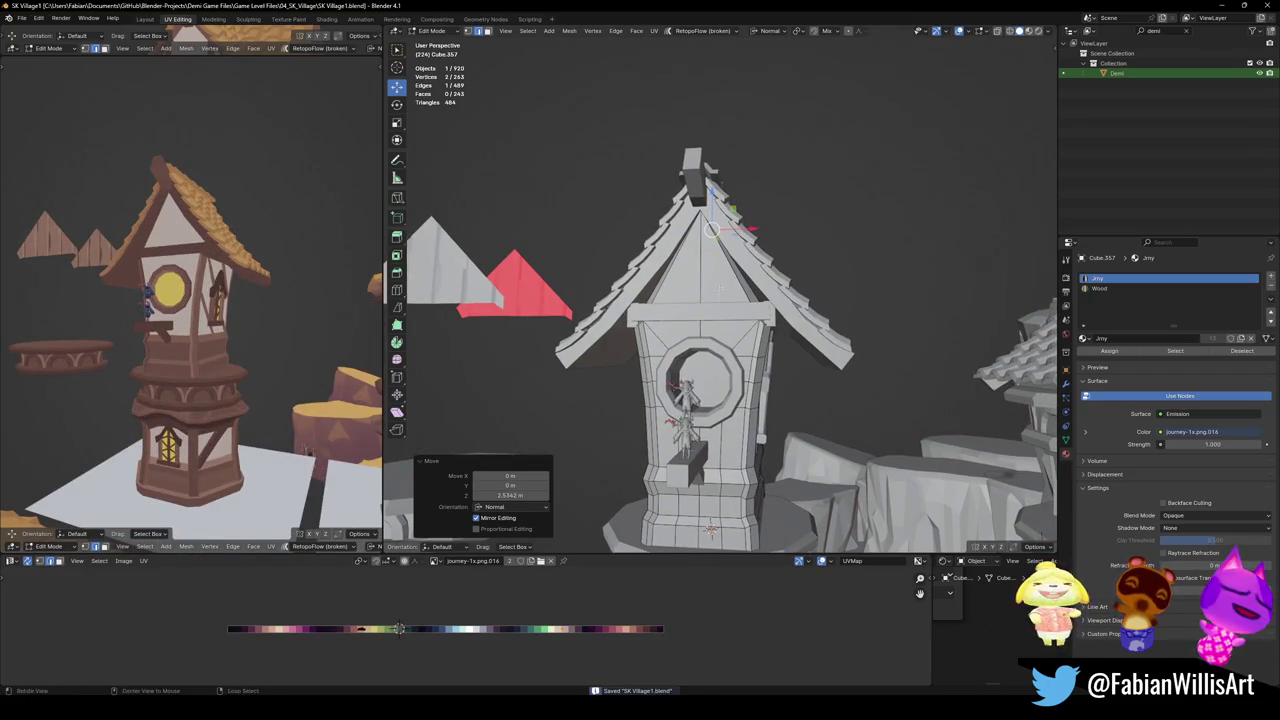
mouse_move(716, 300)
middle_down()
mouse_move(716, 250)
mouse_move(690, 250)
mouse_move(705, 230)
middle_up()
key(alt+z)
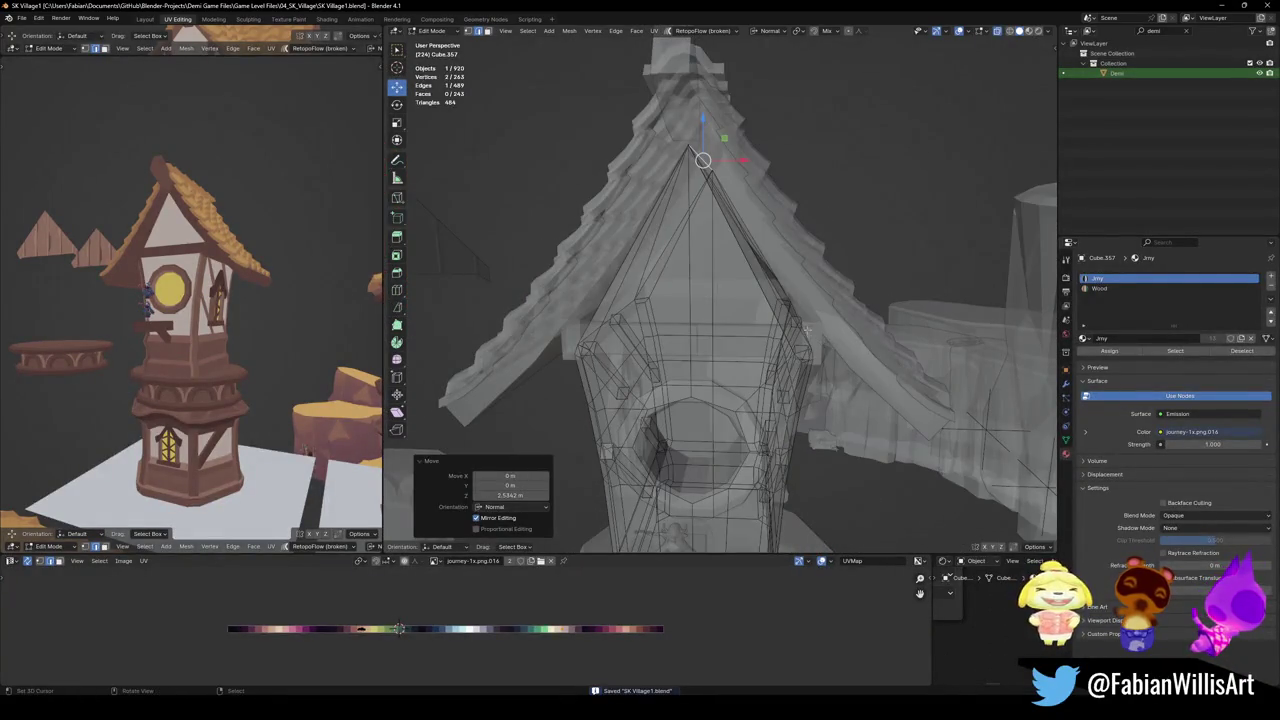
Select two upper edges of the dormer wall and shift them along Z with proportional falloff
click(885, 358)
mouse_move(806, 327)
middle_down()
mouse_move(880, 358)
mouse_move(712, 352)
mouse_move(640, 306)
mouse_move(740, 310)
middle_up()
shift+click(640, 306)
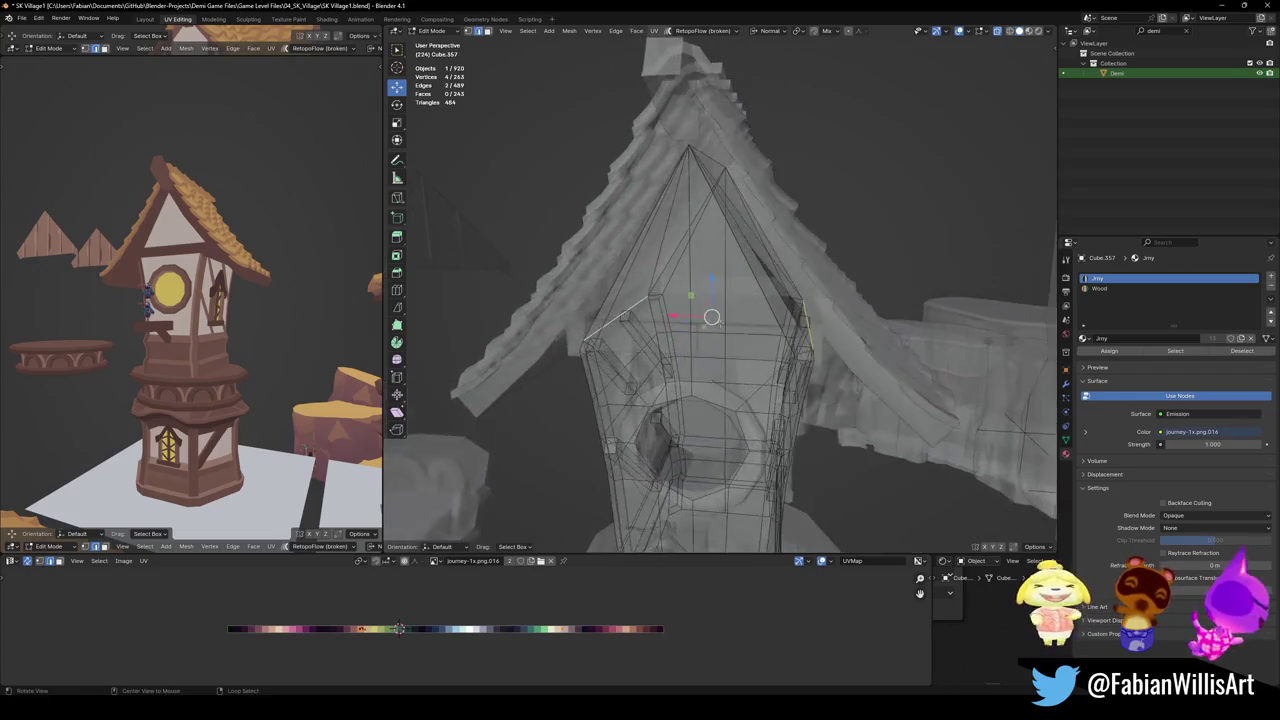
key(alt+z)
key(g)
key(z)
key(z)
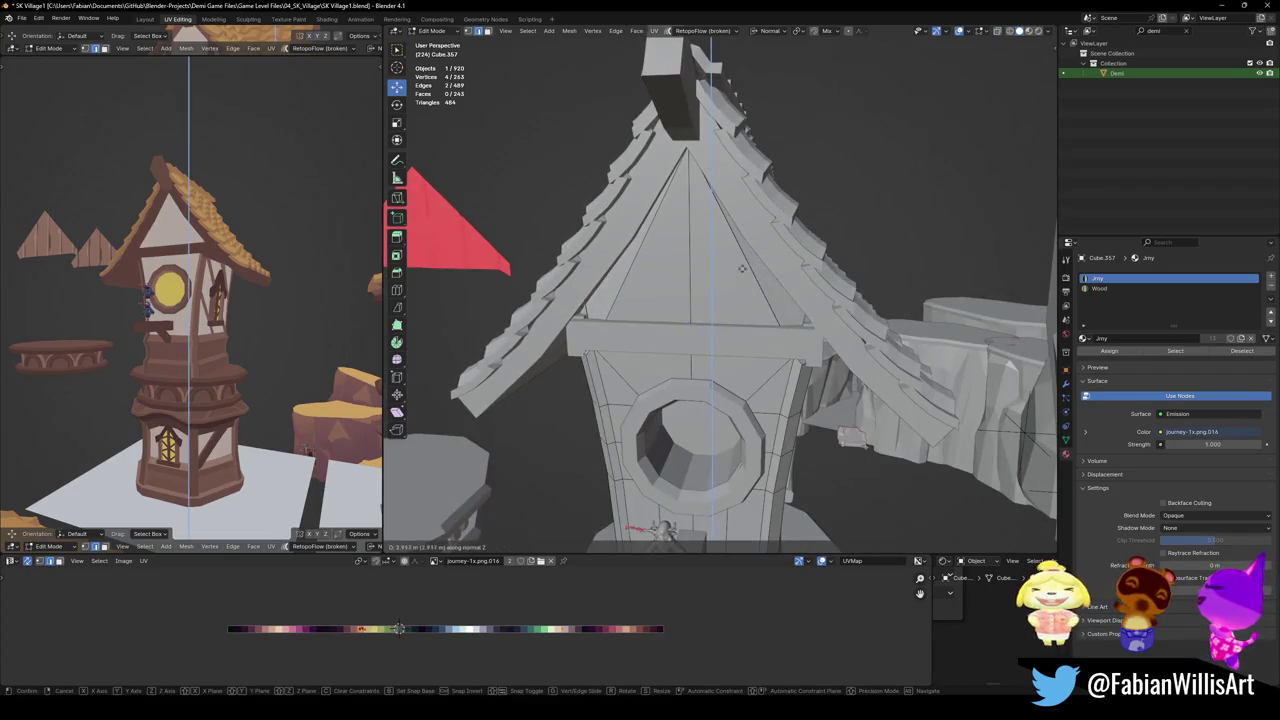
right_click(740, 279)
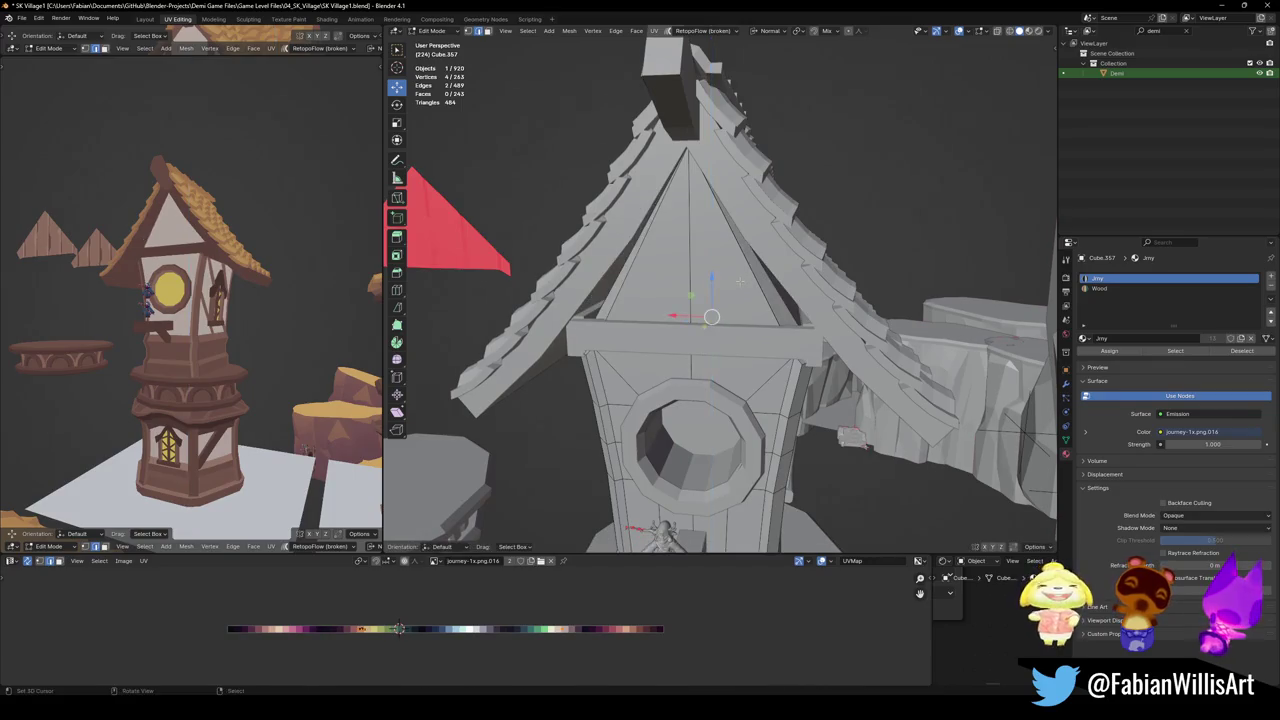
key(g)
key(z)
key(z)
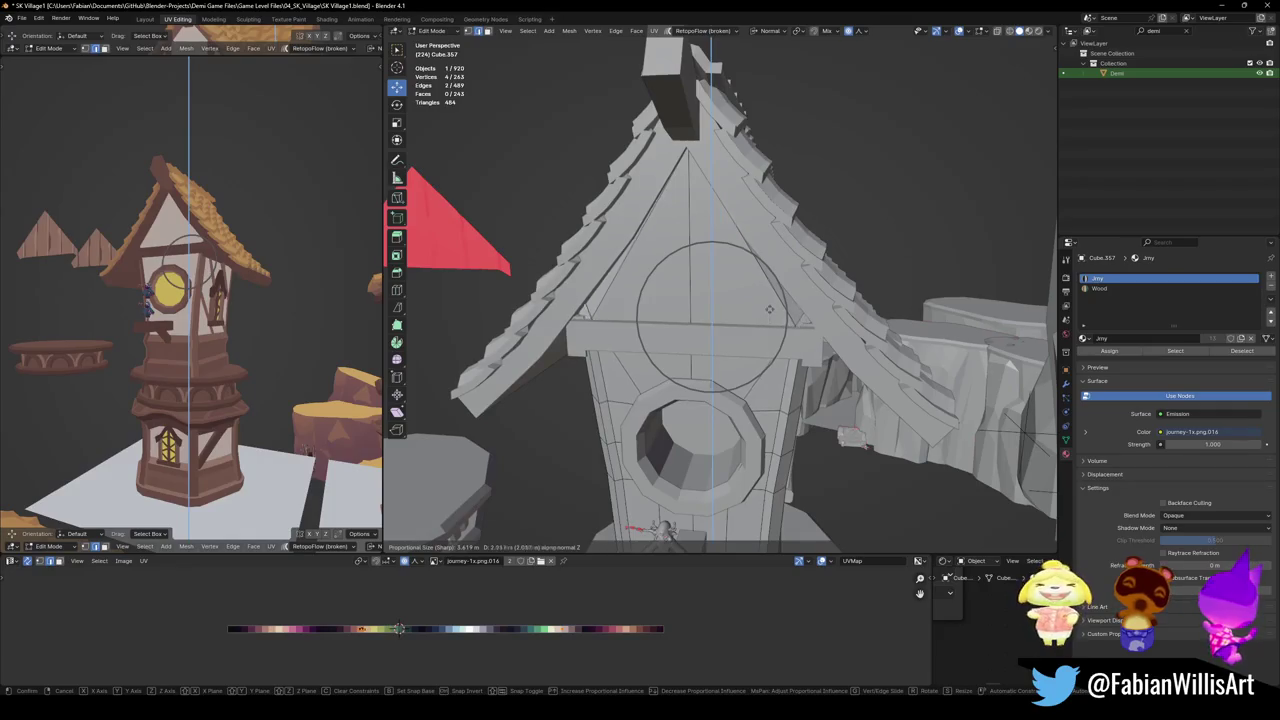
click(790, 320)
Choose a falloff shape and raise the selection 1.6094 m along normal Z with proportional editing
scroll(755, 324, up, 2)
middle_drag(755, 324, 780, 303)
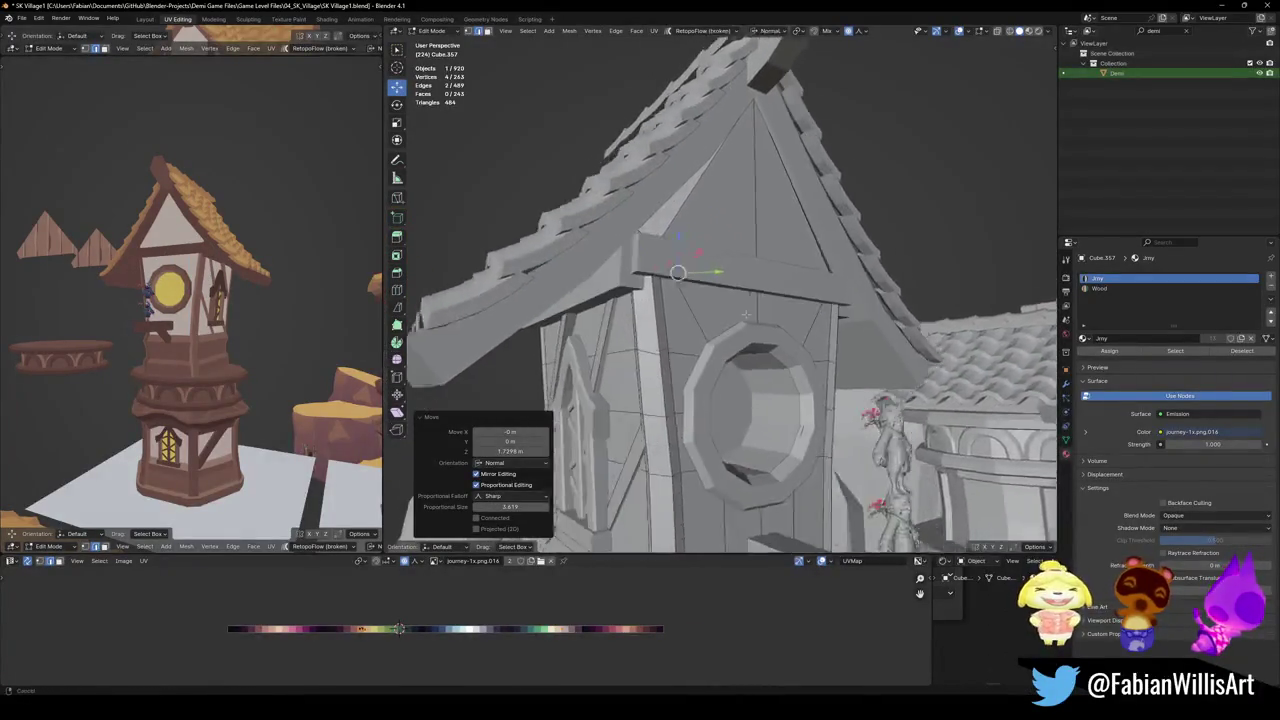
key(g)
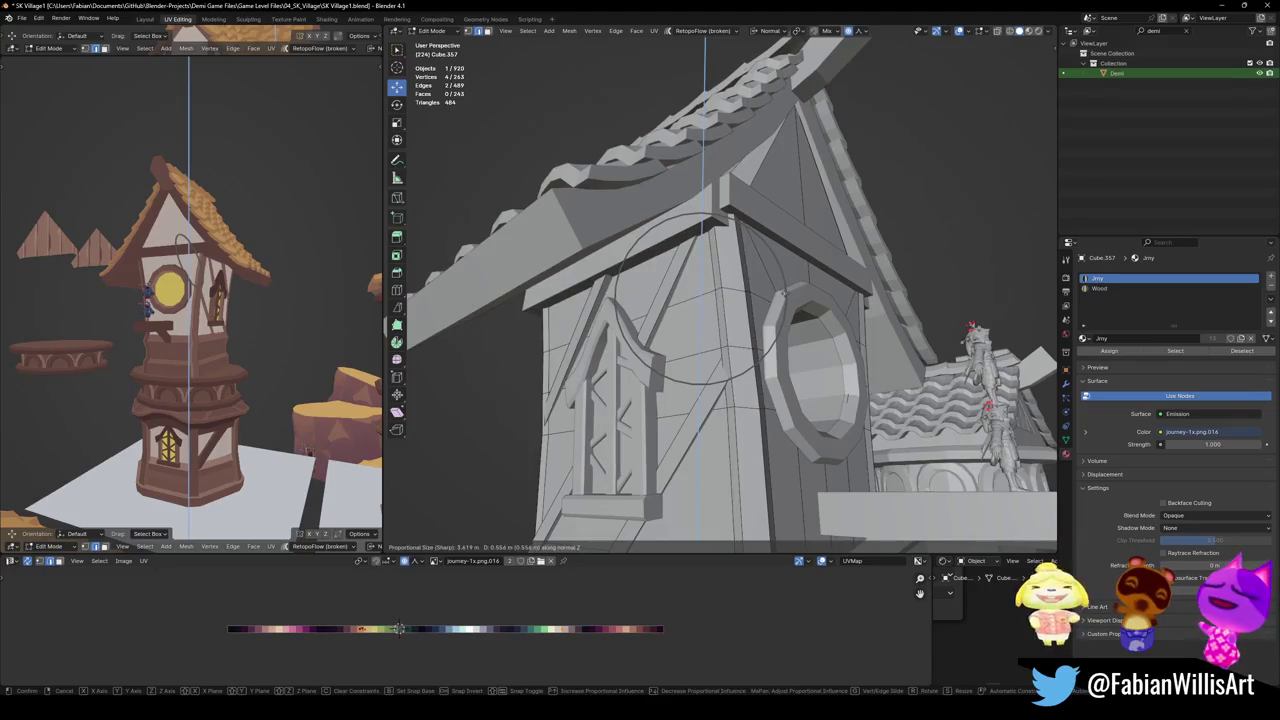
key(Escape)
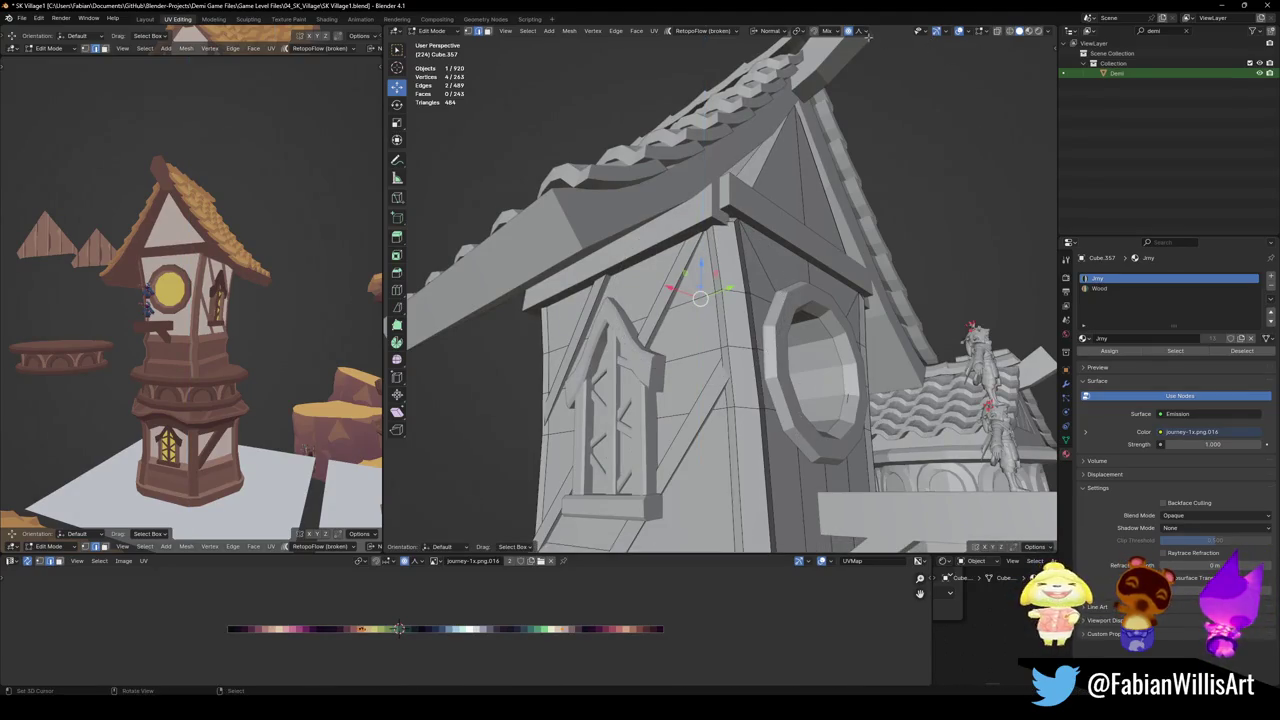
click(868, 36)
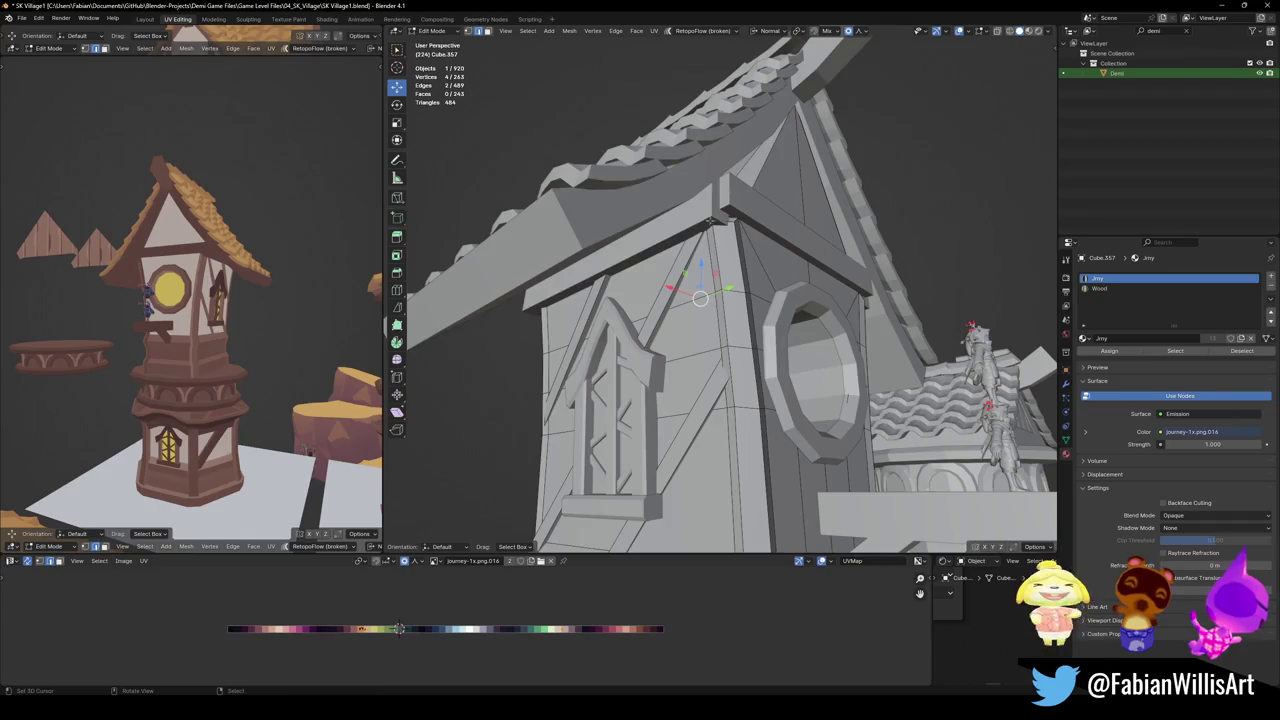
key(g)
key(z)
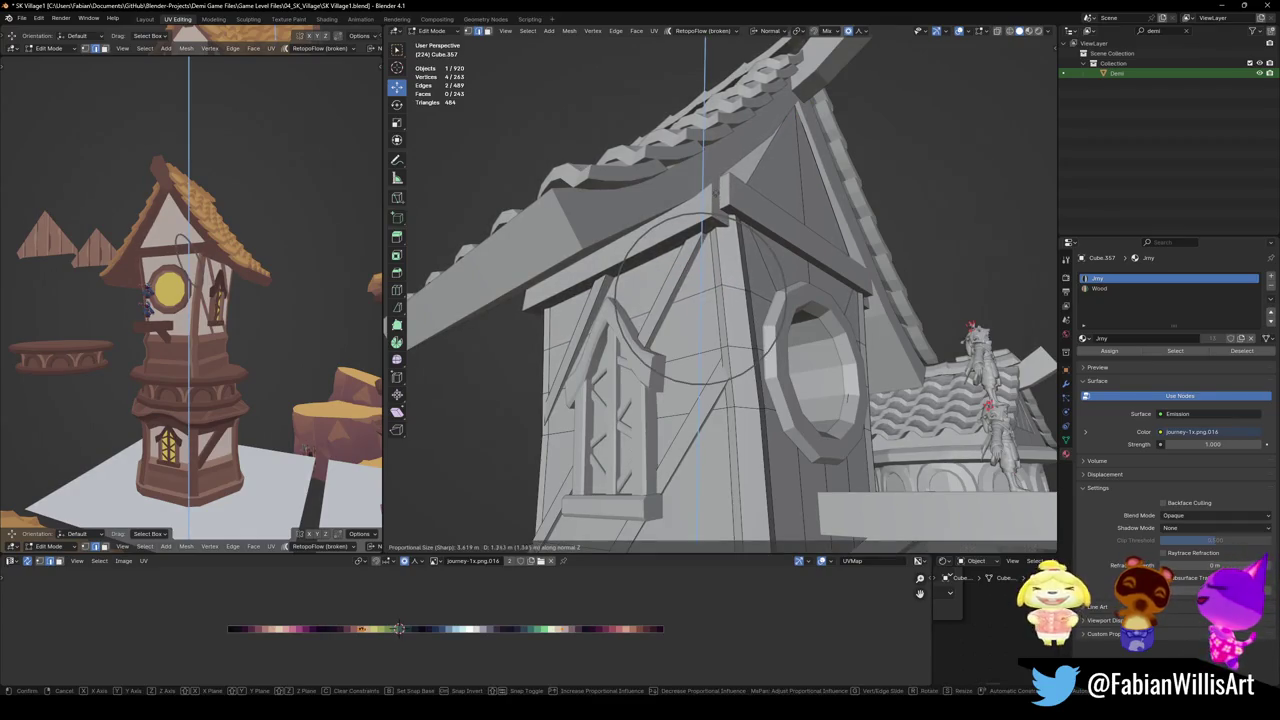
click(719, 189)
mouse_move(719, 189)
middle_down()
mouse_move(799, 218)
mouse_move(657, 194)
mouse_move(694, 229)
mouse_move(777, 243)
mouse_move(663, 243)
middle_up()
key(Tab)
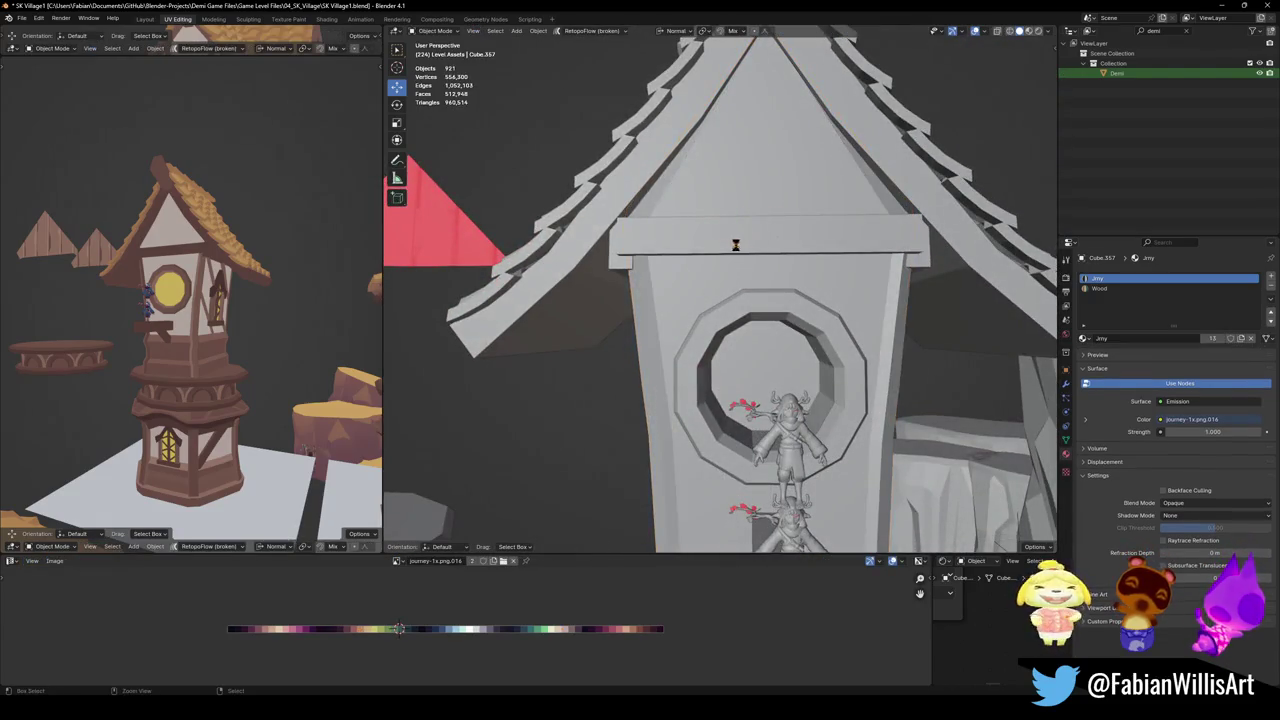
Save the file and orbit the side view to show the dormer window
key(ctrl+s)
scroll(188, 237, up, 5)
mouse_move(188, 237)
middle_down()
mouse_move(175, 223)
mouse_move(240, 258)
middle_up()
scroll(246, 260, up, 2)
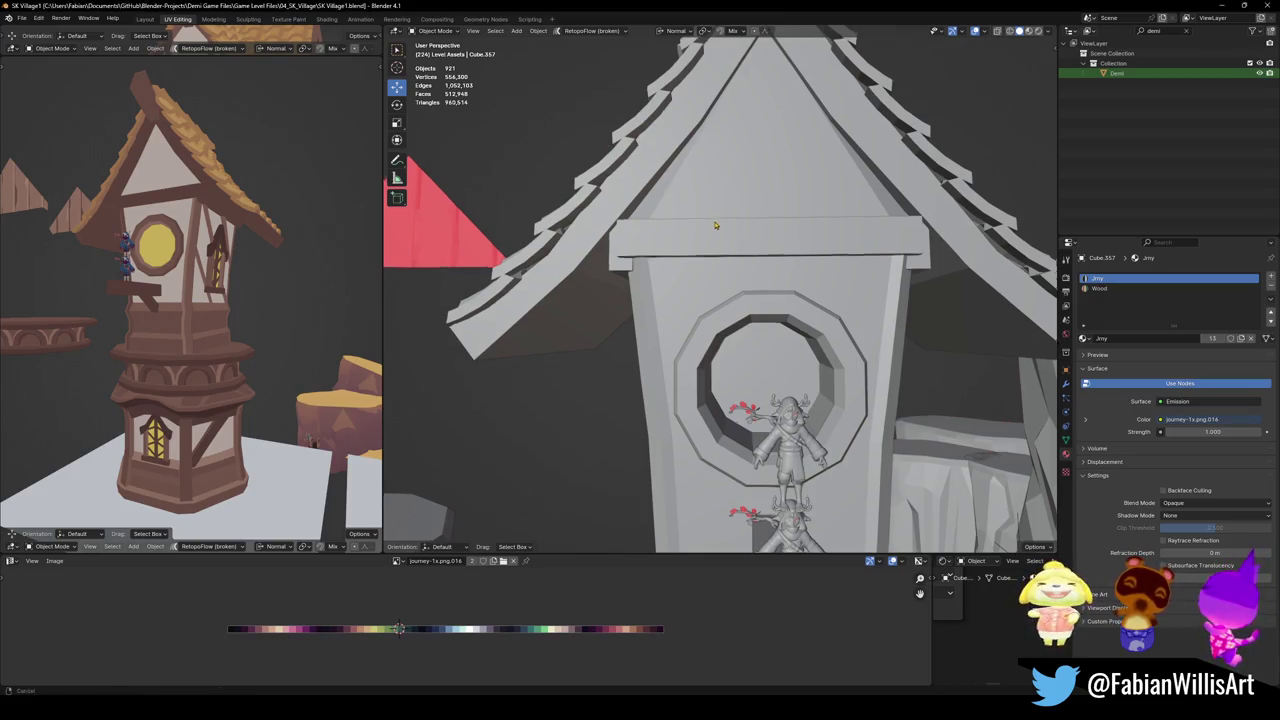
Select the trim board Cube.355 under the dormer gable and enter Edit Mode on it
middle_drag(540, 164, 700, 250)
click(761, 278)
key(Tab)
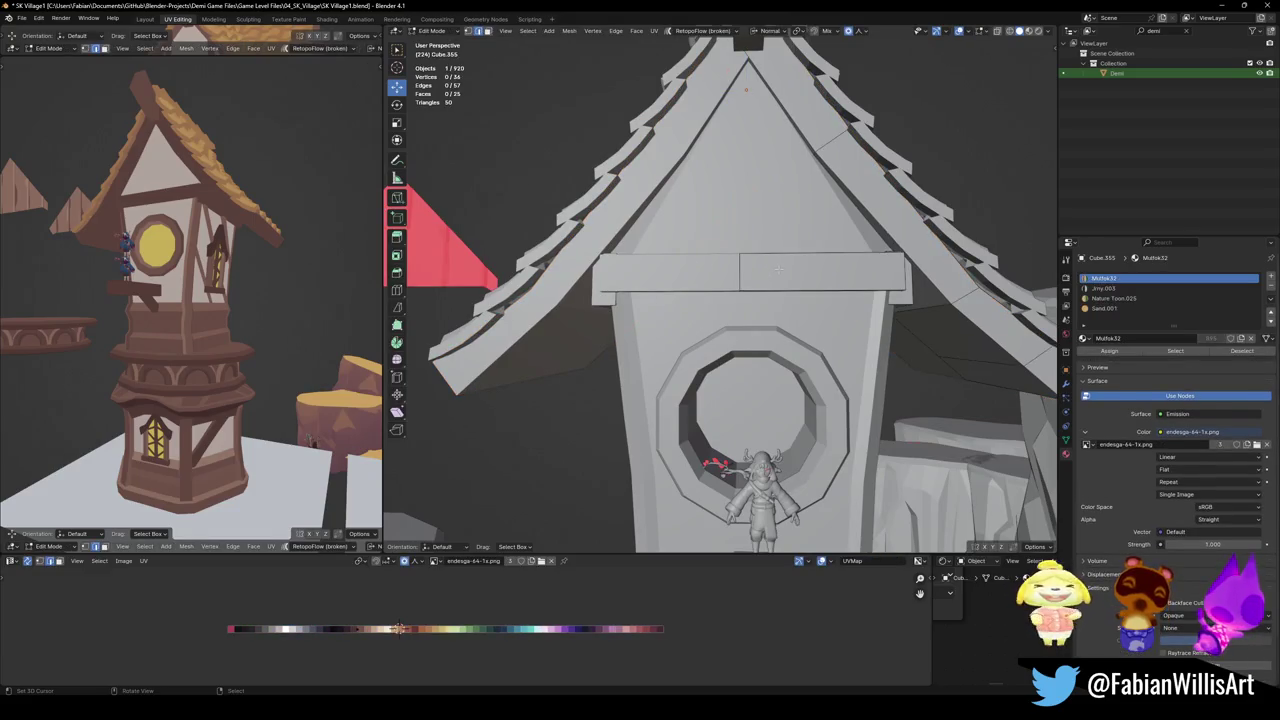
scroll(761, 278, up, 3)
scroll(761, 278, up, 2)
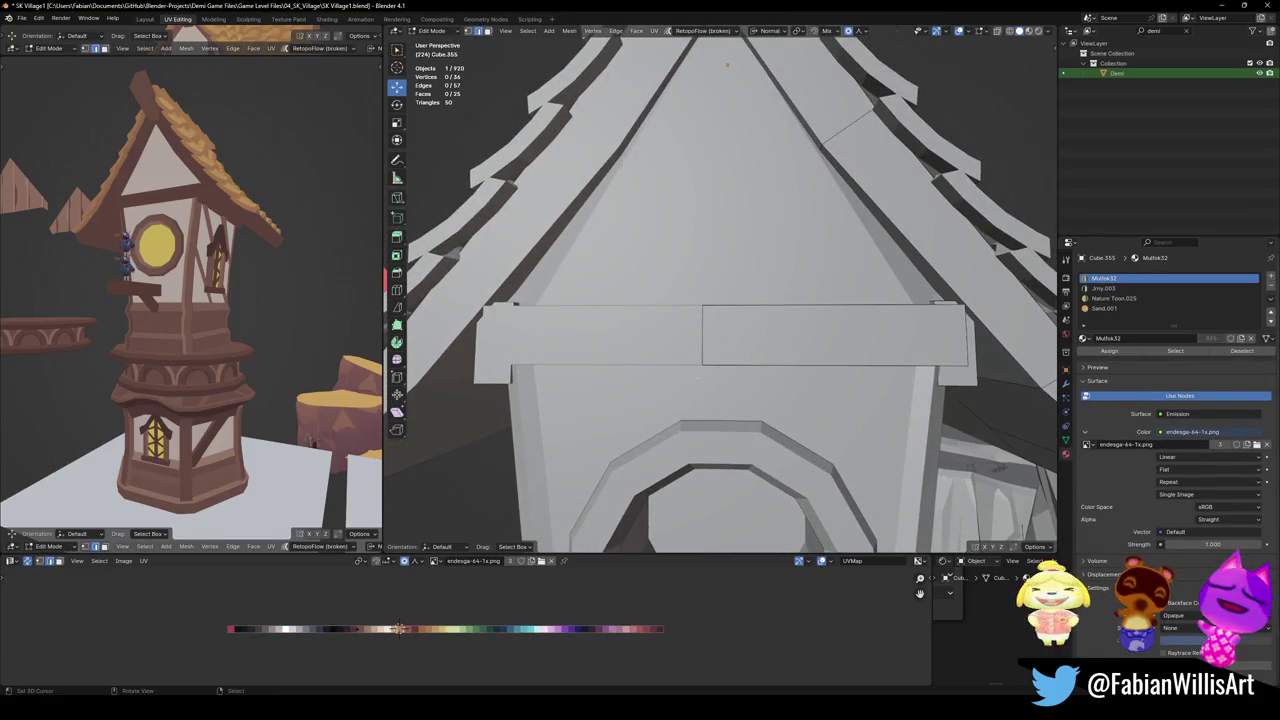
middle_drag(702, 371, 720, 434)
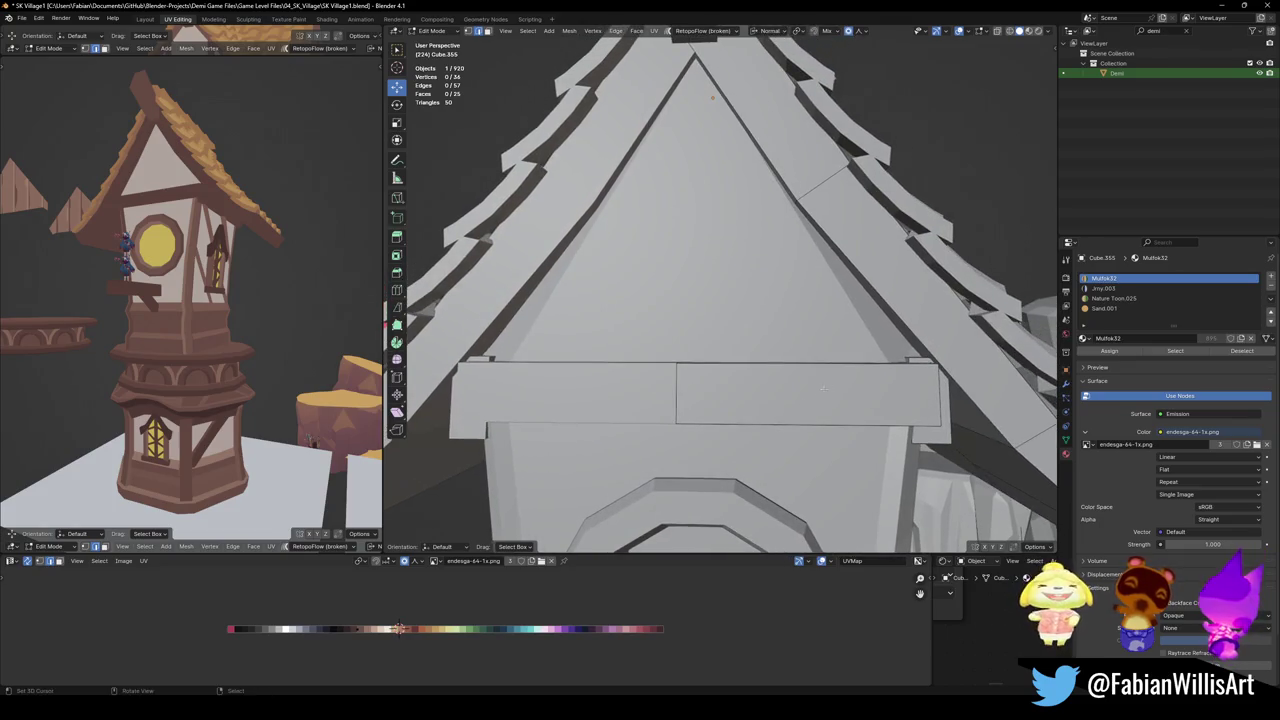
middle_drag(748, 393, 756, 398)
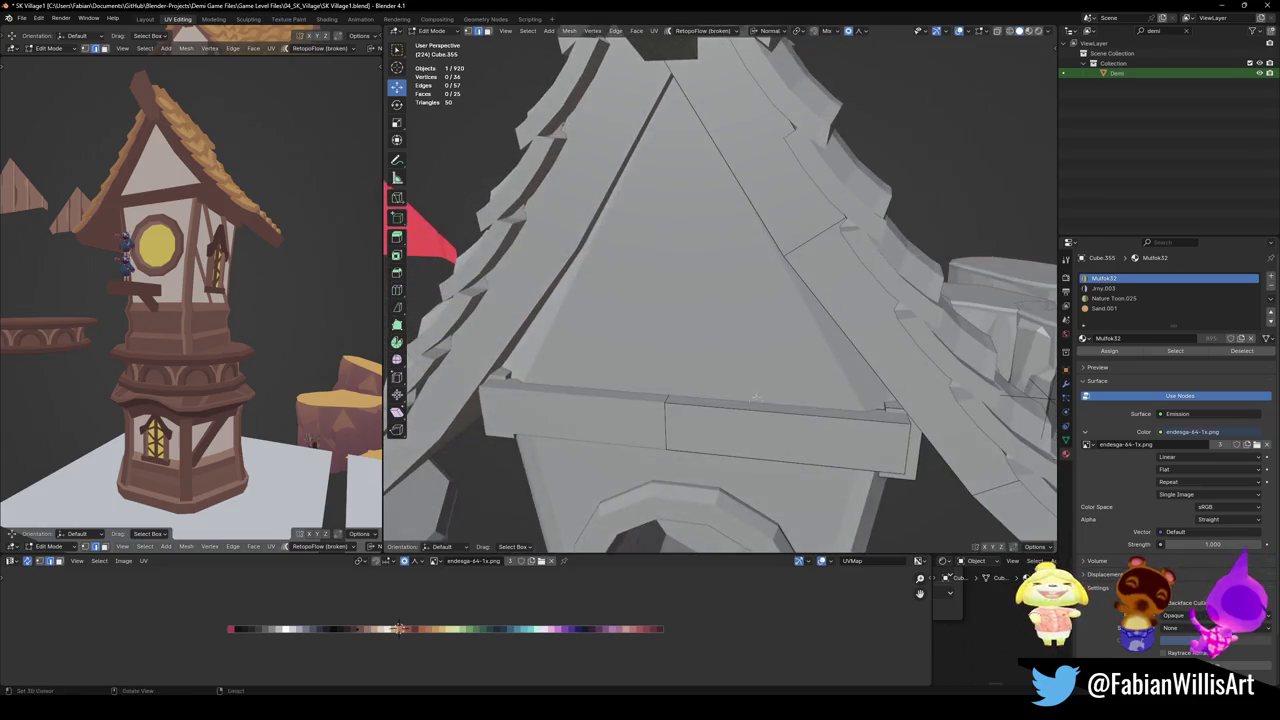
Add a cube on top of the trim board and scale it to 0.4
key(shift+a)
click(806, 391)
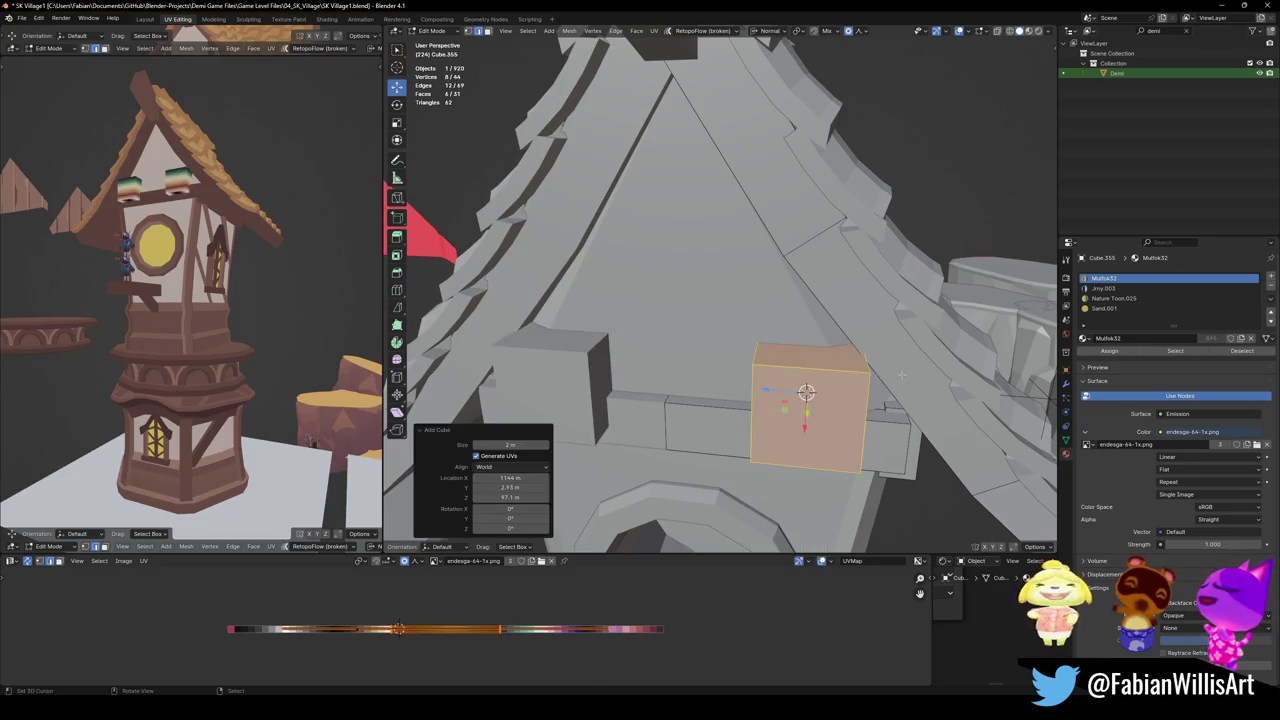
text(s.4)
key(Return)
middle_drag(830, 425, 835, 431)
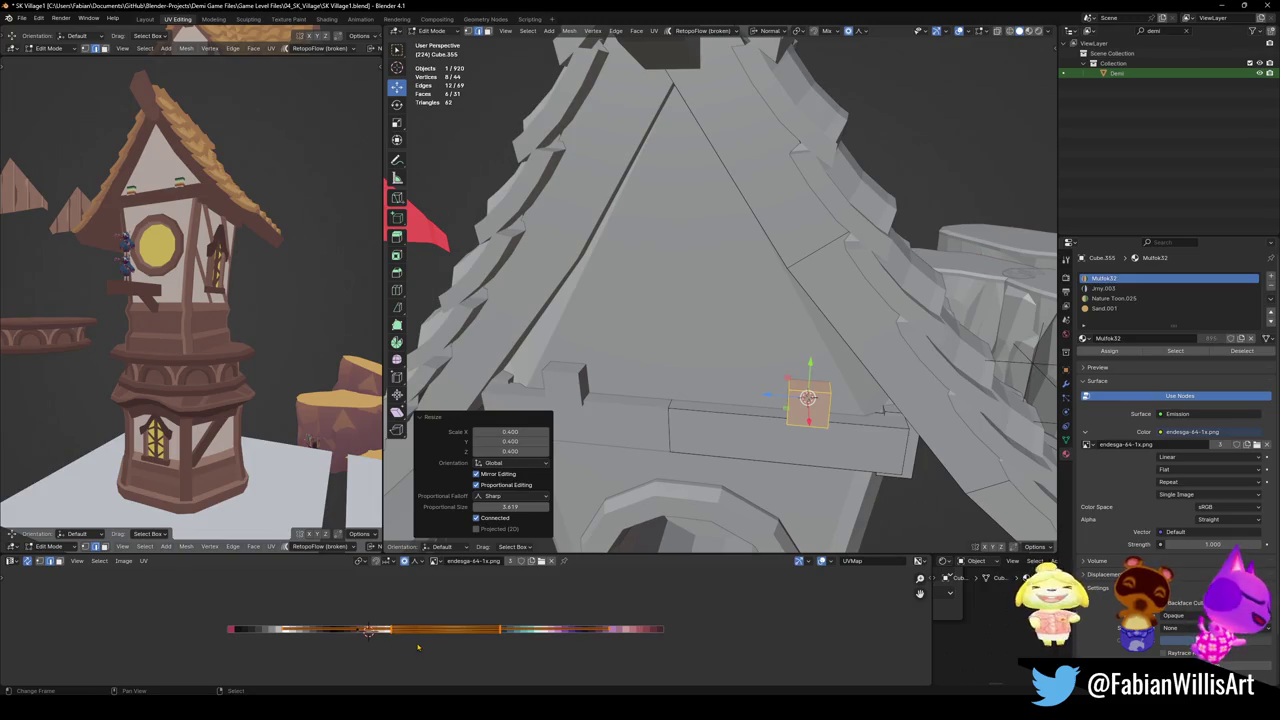
Snap the cube's UVs to the 2D cursor and slide them along X to a new palette colour
key(shift+s)
click(412, 627)
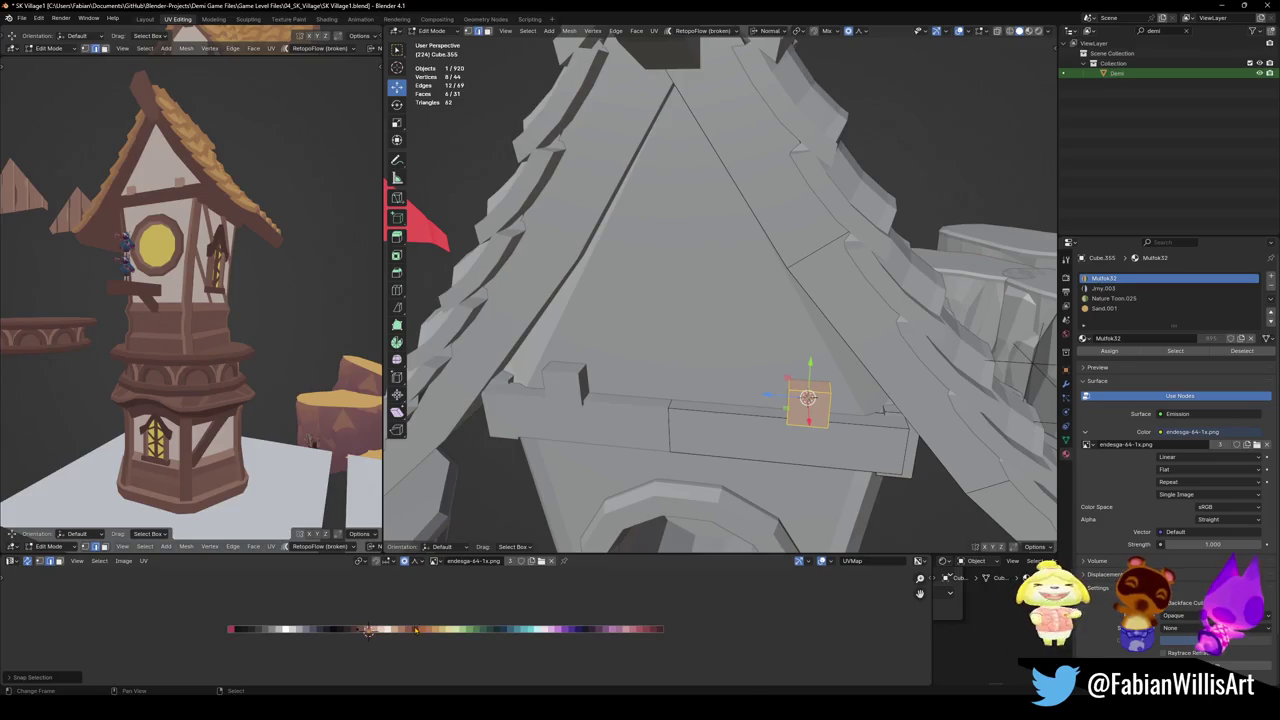
key(g)
key(x)
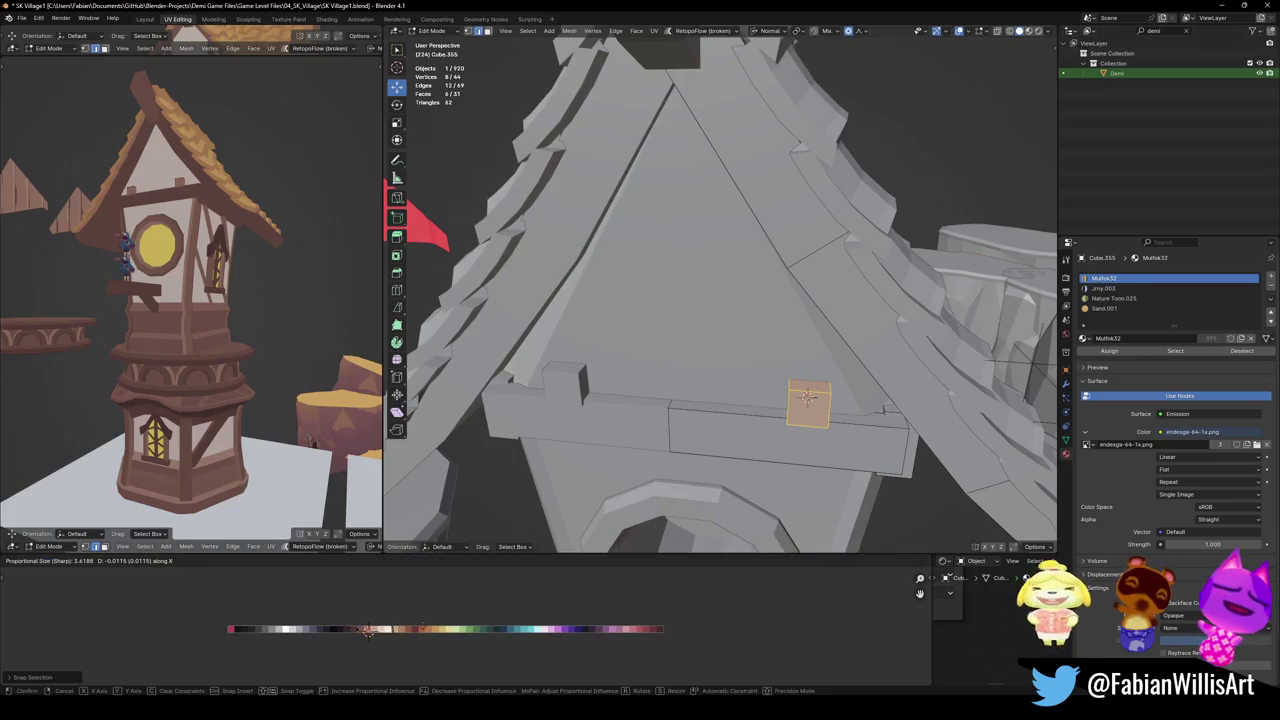
click(368, 630)
Nudge the cube about 0.117 m along X
middle_drag(828, 428, 820, 436)
key(g)
key(x)
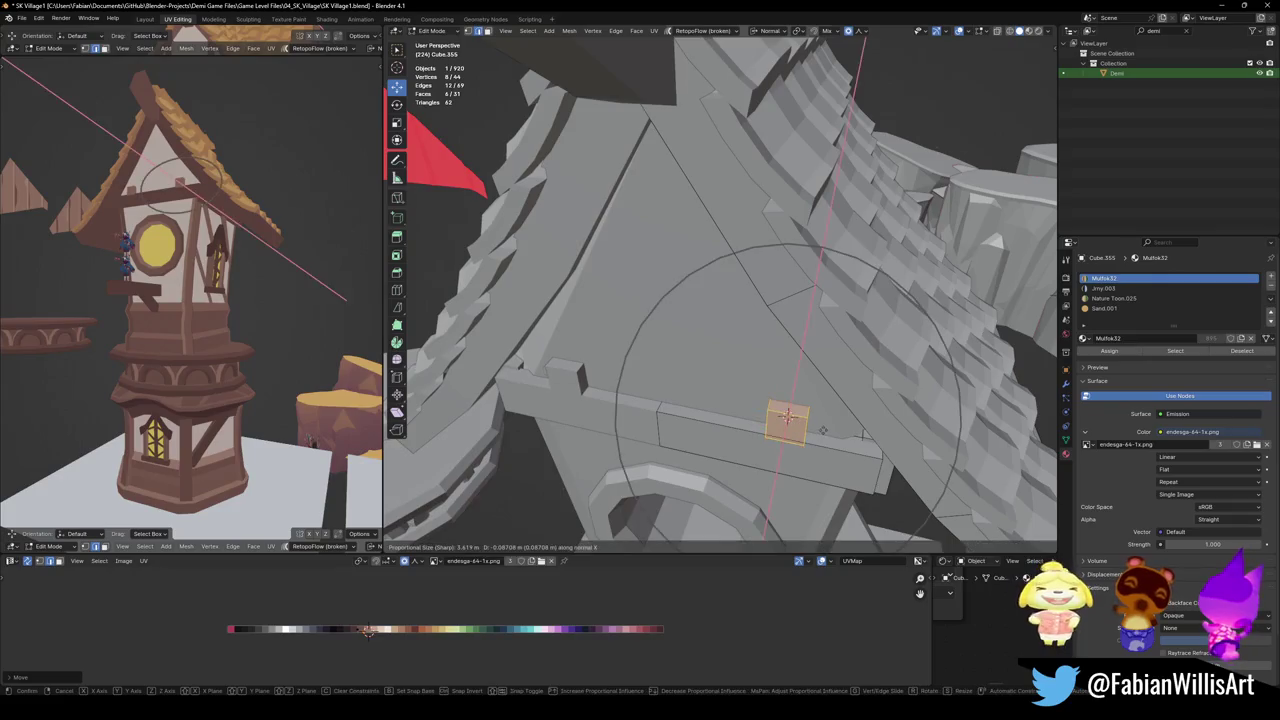
click(819, 437)
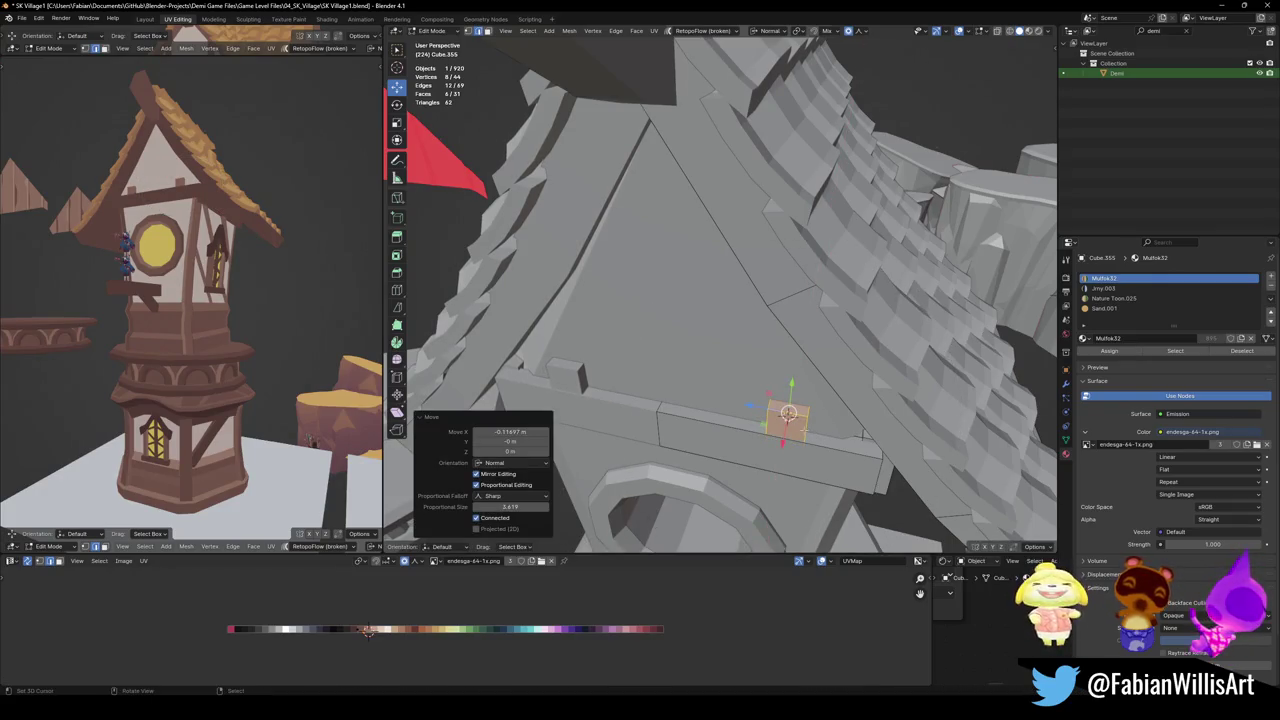
middle_drag(865, 435, 898, 530)
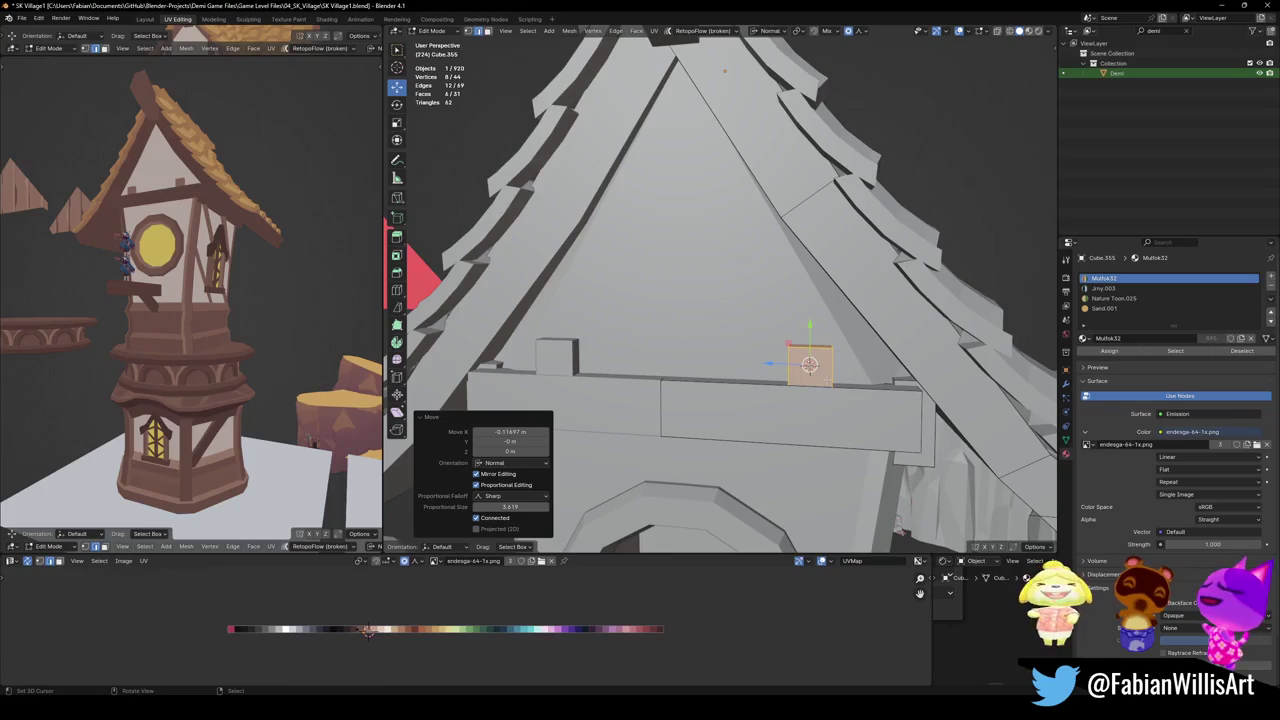
key(r)
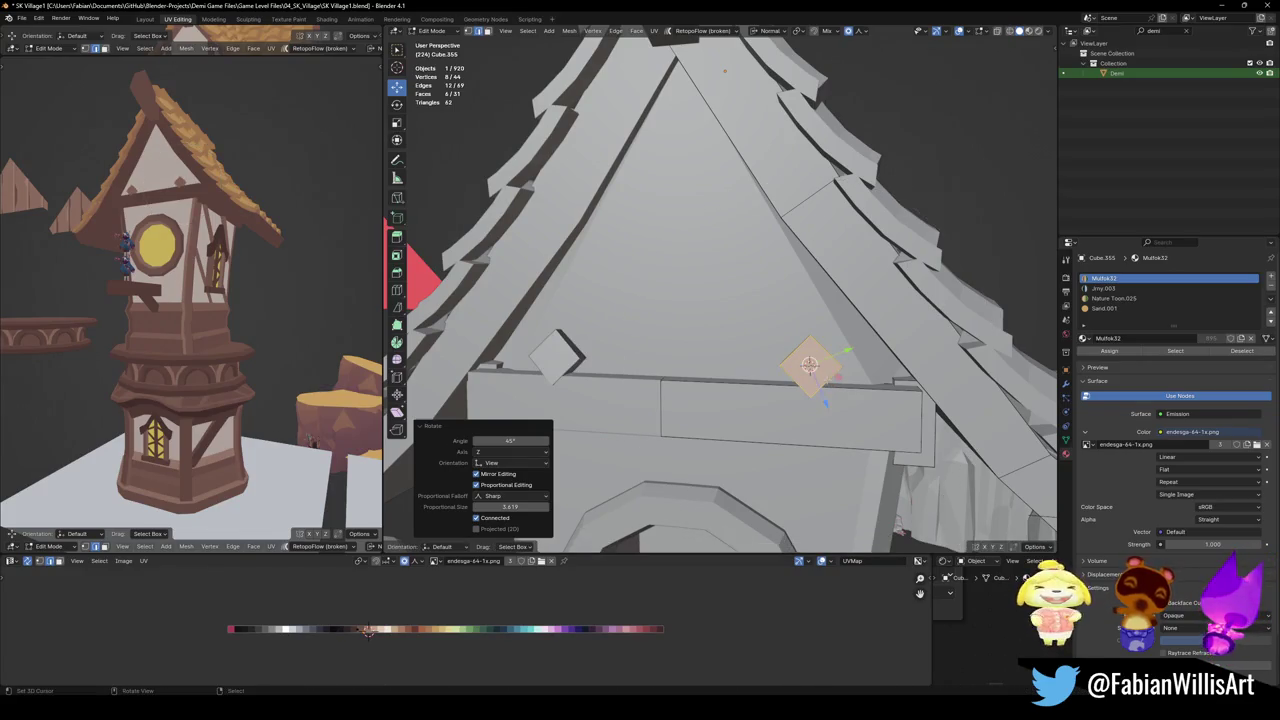
key(BackSpace)
key(BackSpace)
key(x)
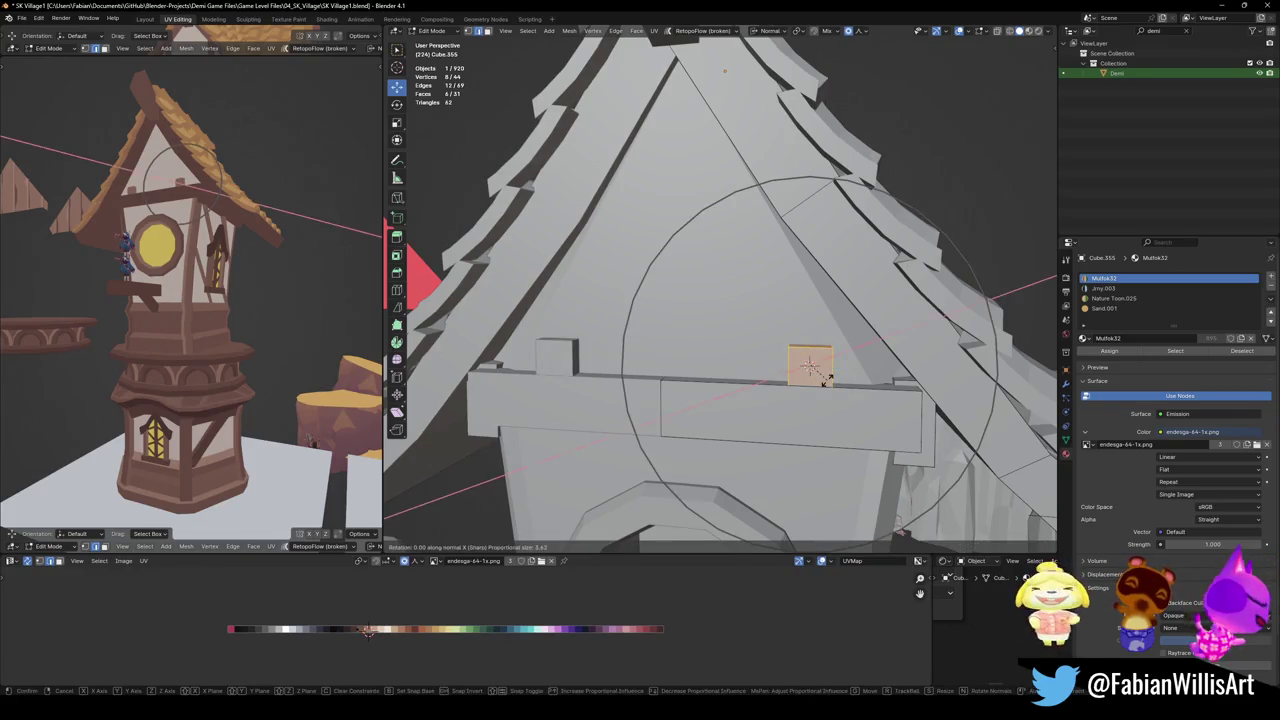
key(Escape)
Using global orientation, turn the cube 45° around Y and move it 0.1 m along Y
middle_drag(725, 70, 843, 409)
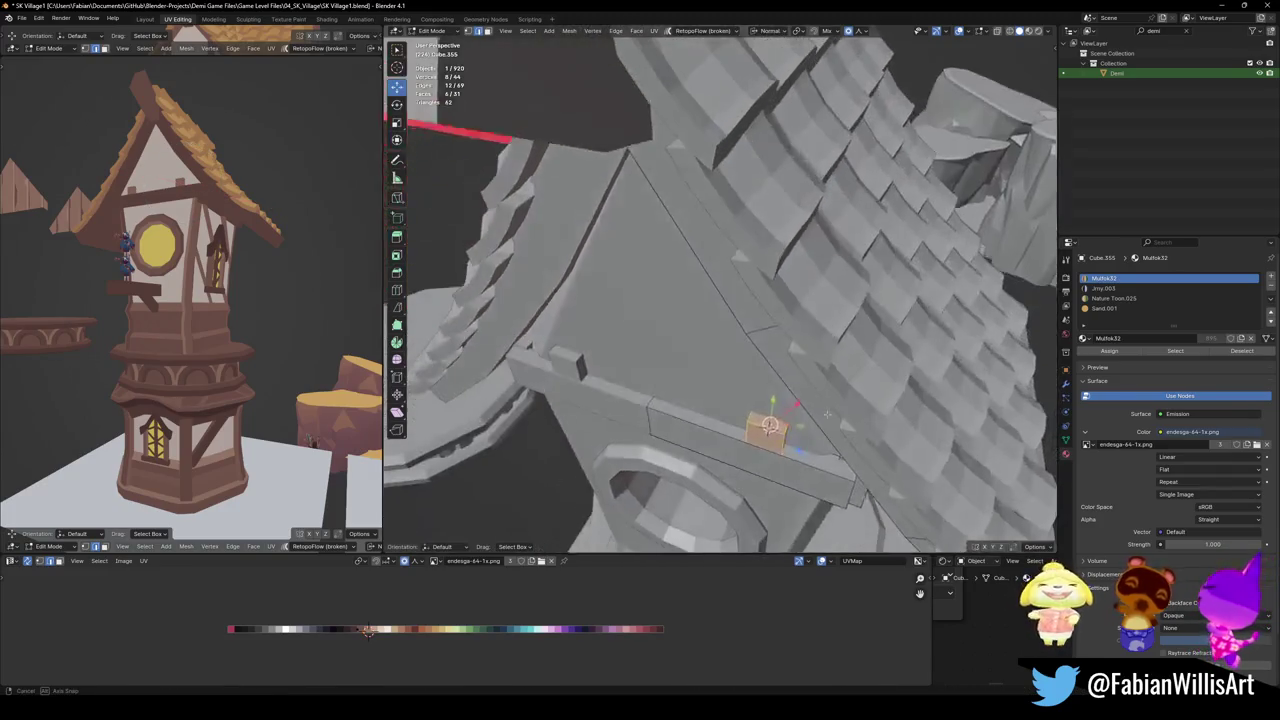
key(comma)
click(790, 409)
text(r)
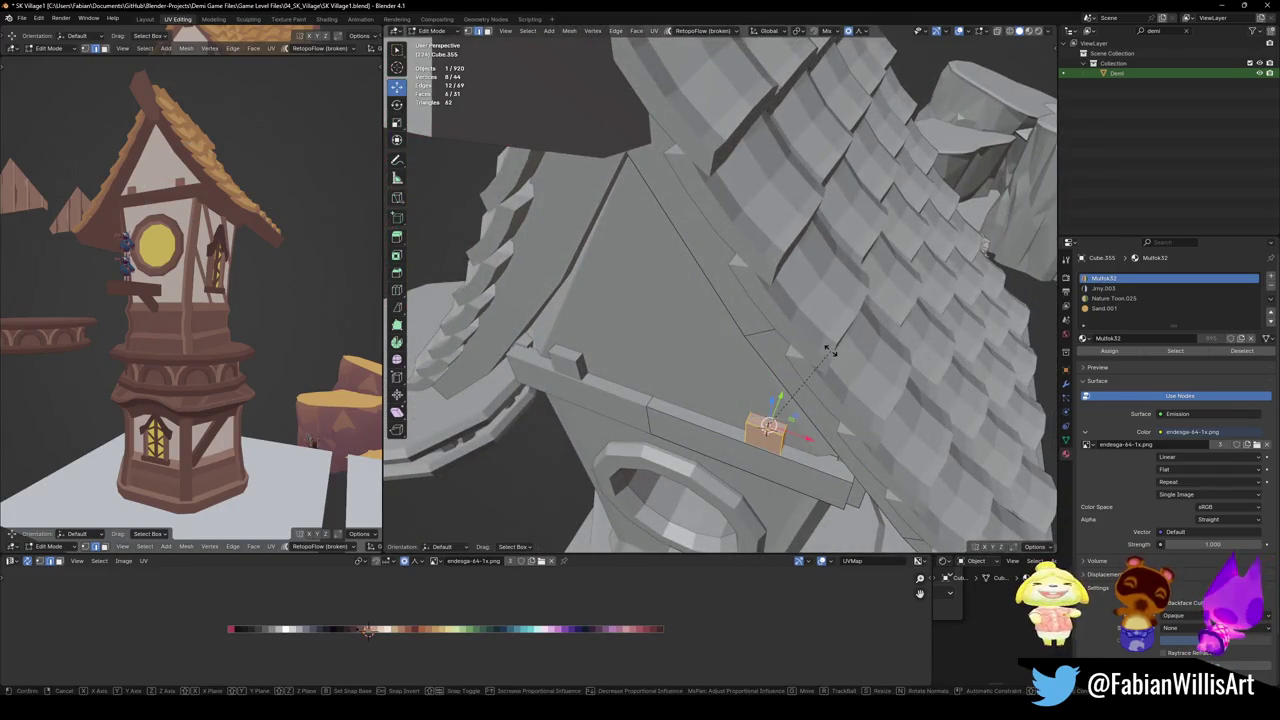
text(y45)
key(Return)
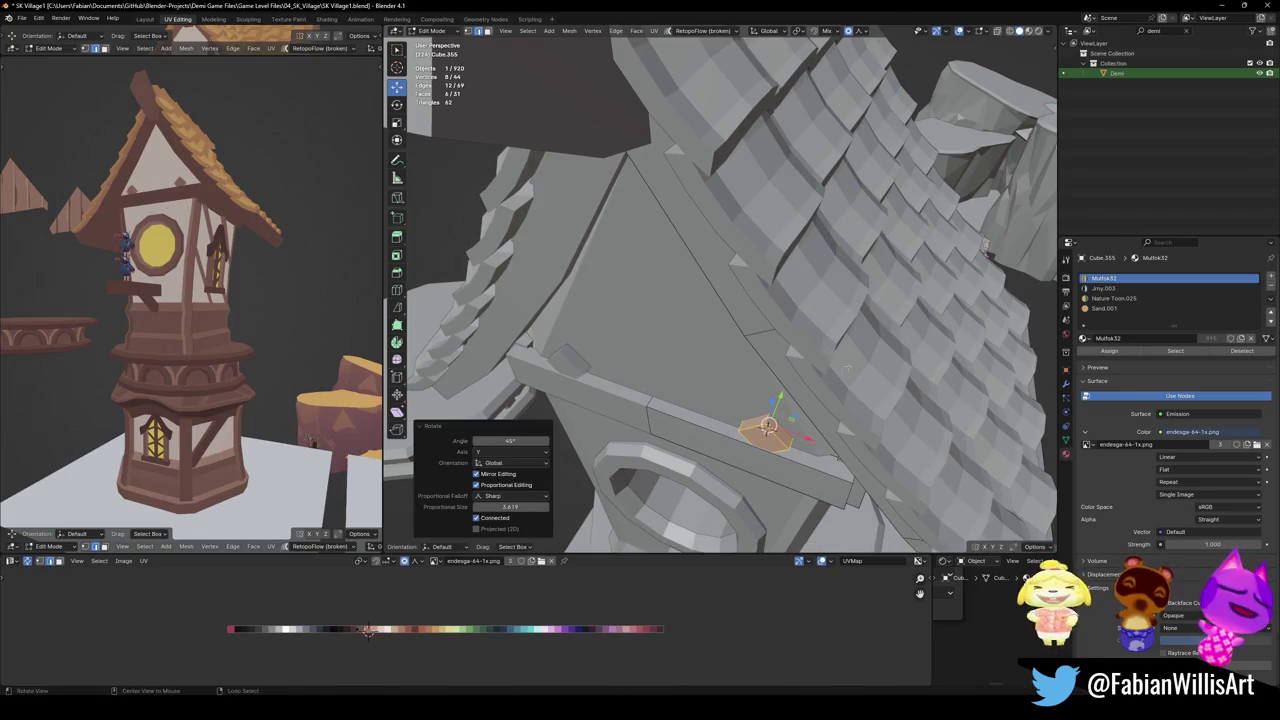
middle_drag(847, 366, 857, 403)
key(g)
key(y)
click(843, 366)
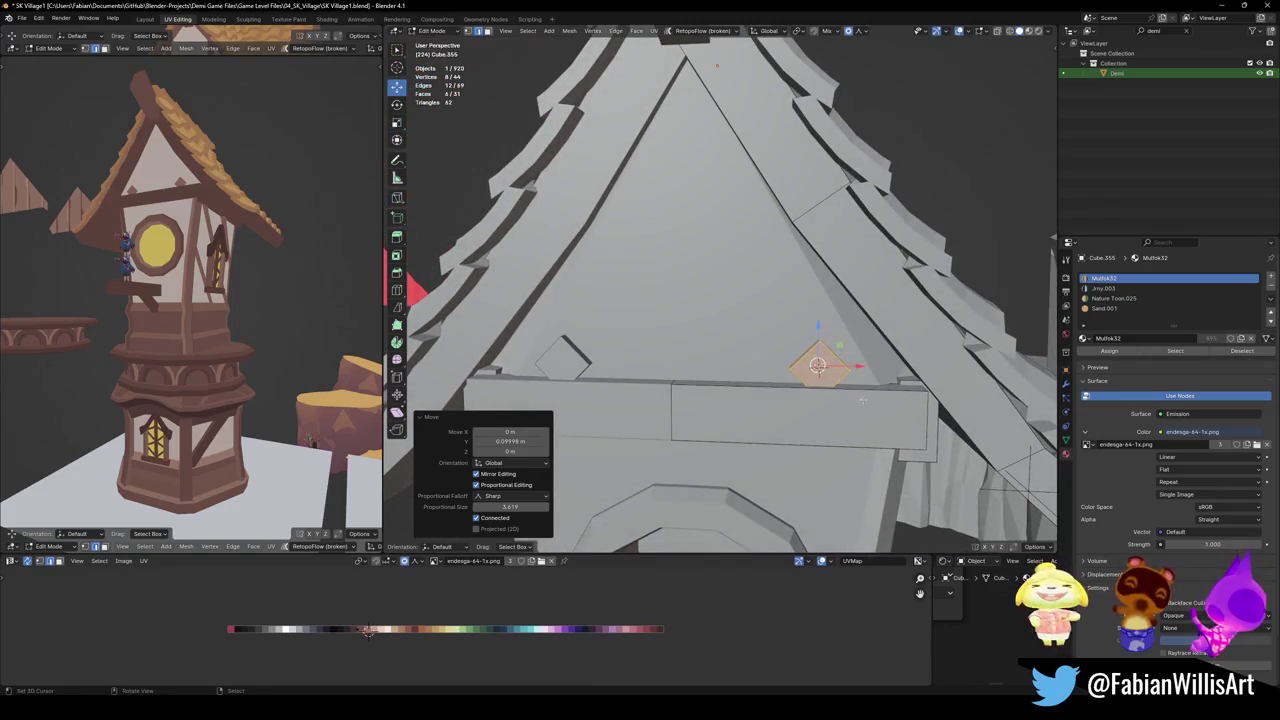
Slide the diamond block about a metre along X across the trim board
key(g)
key(x)
click(818, 366)
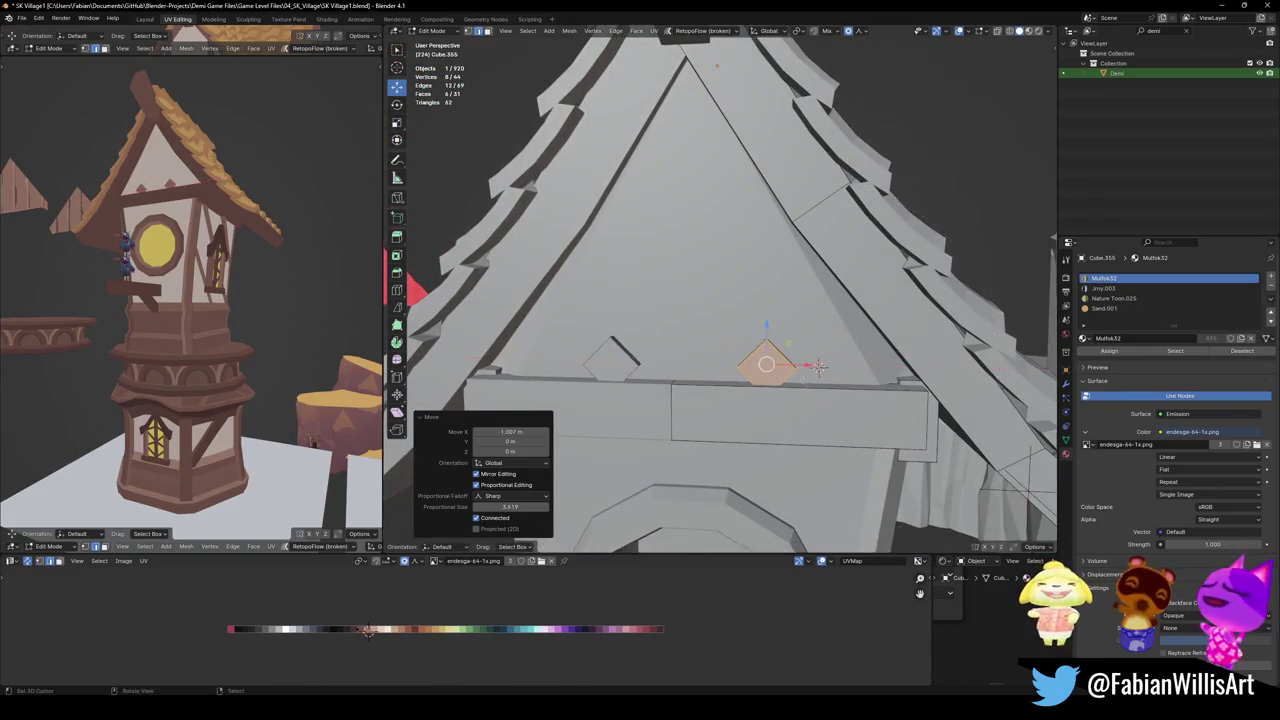
middle_drag(818, 366, 786, 320)
key(g)
key(x)
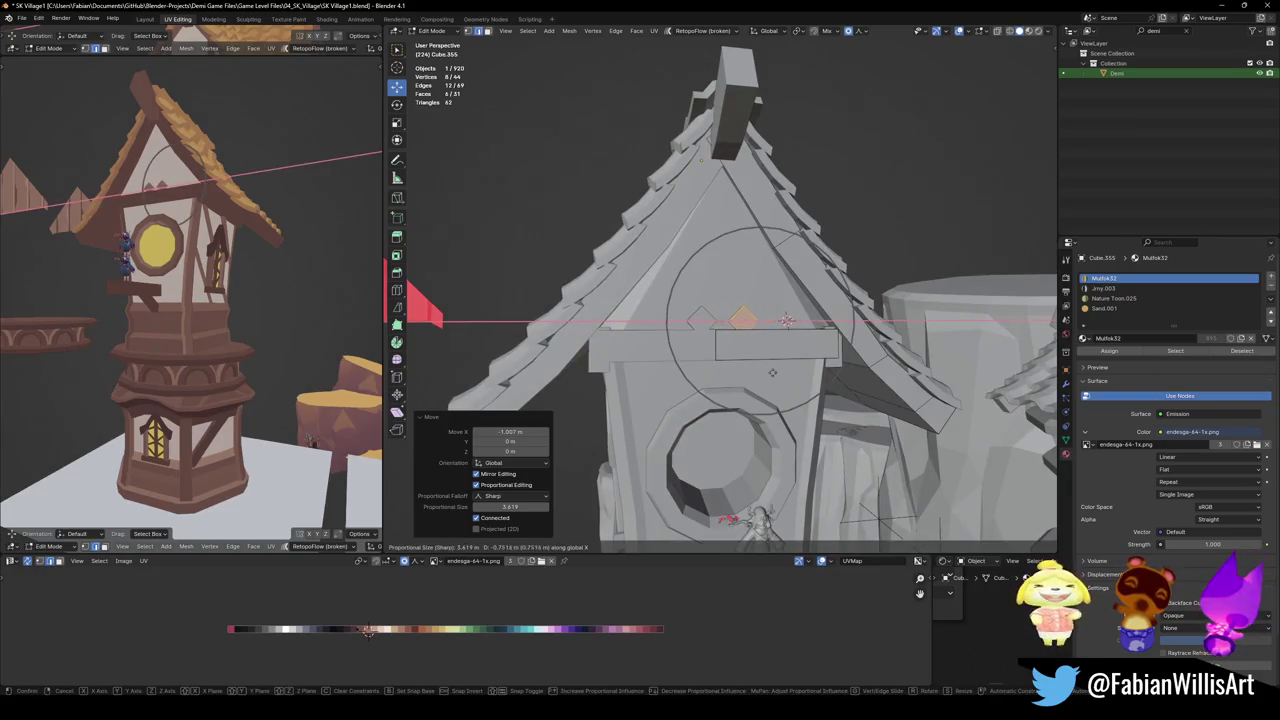
click(787, 320)
click(785, 320)
mouse_move(785, 320)
middle_down()
mouse_move(745, 338)
mouse_move(758, 357)
mouse_move(776, 333)
middle_up()
Move the brace vertices along the surface normal so the brace stretches diagonally
key(g)
key(x)
right_click(779, 322)
key(g)
key(z)
key(z)
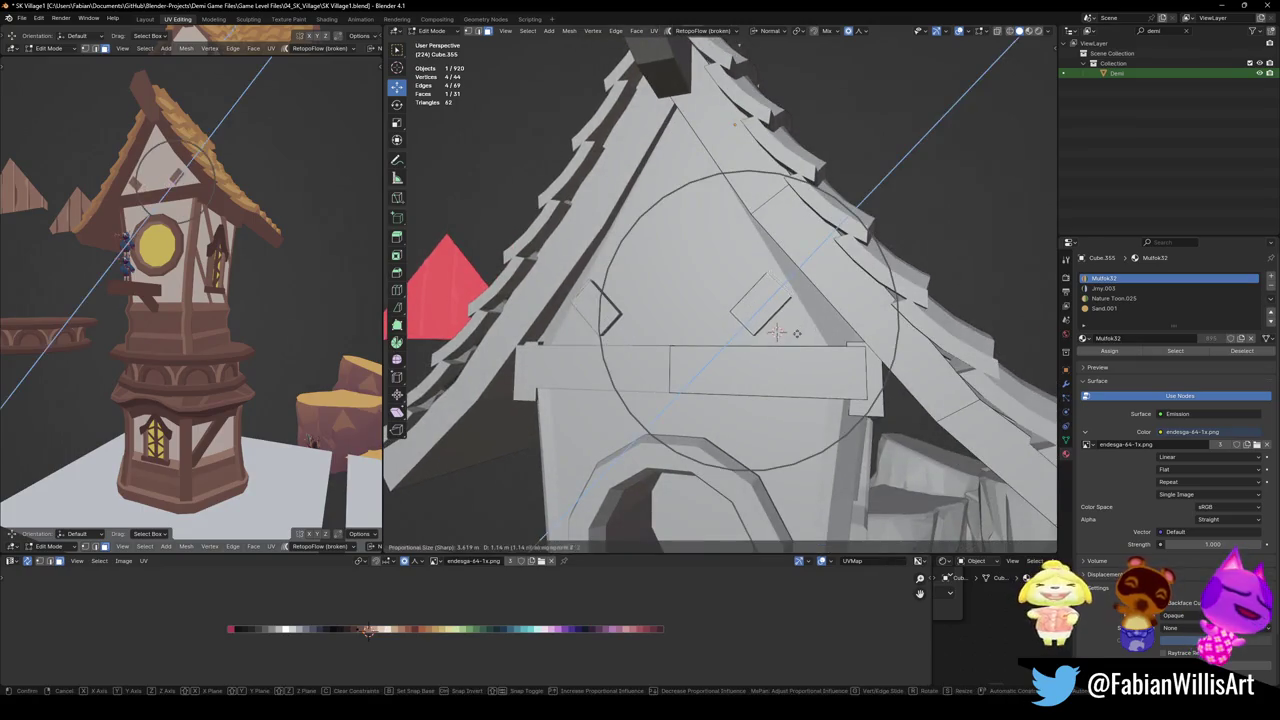
scroll(806, 338, up, 8)
scroll(806, 338, up, 4)
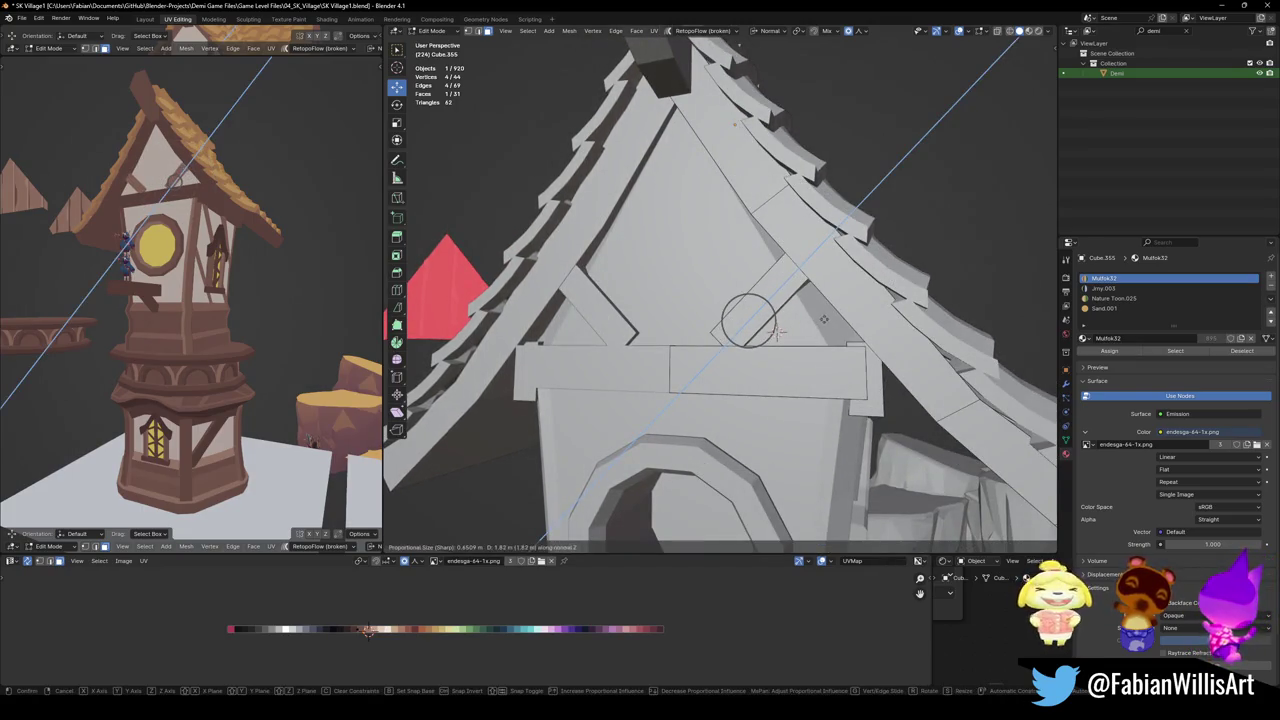
click(806, 338)
mouse_move(806, 338)
middle_down()
mouse_move(815, 260)
mouse_move(808, 348)
middle_up()
Move another brace vertex along the normal up to the roof slope
click(808, 348)
key(g)
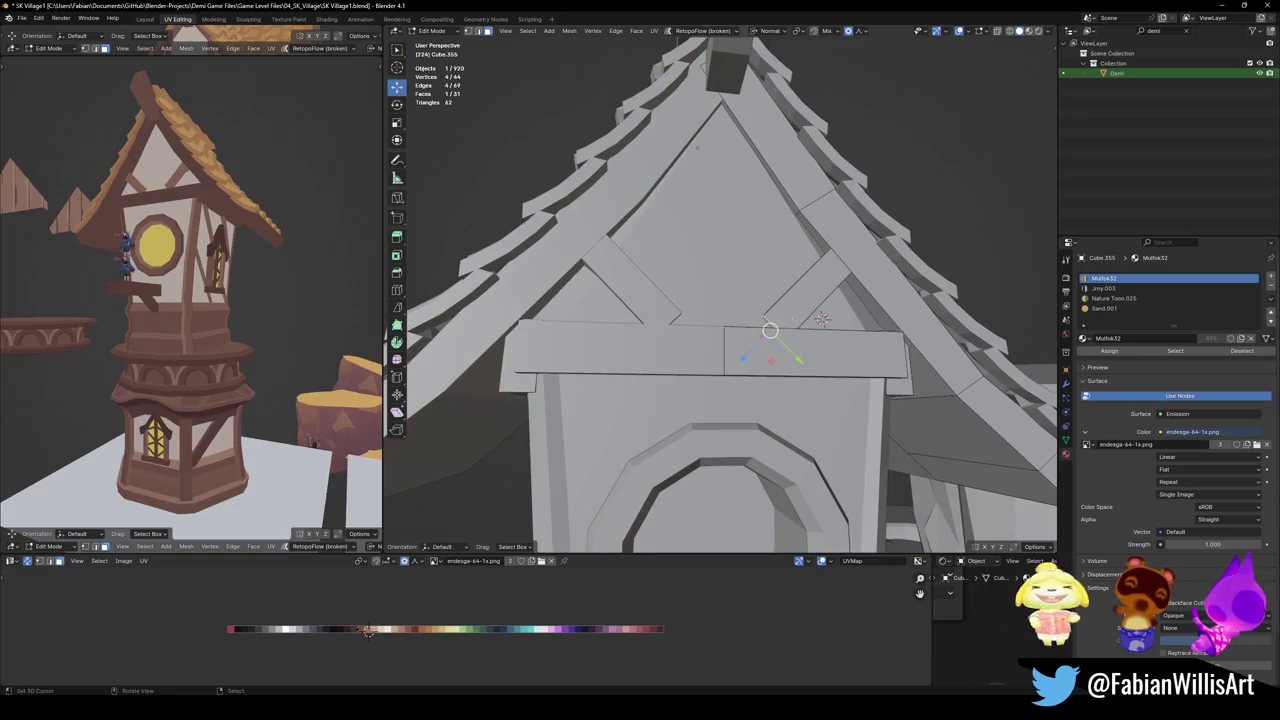
key(z)
key(z)
click(821, 318)
scroll(821, 318, down, 3)
middle_drag(821, 318, 775, 305)
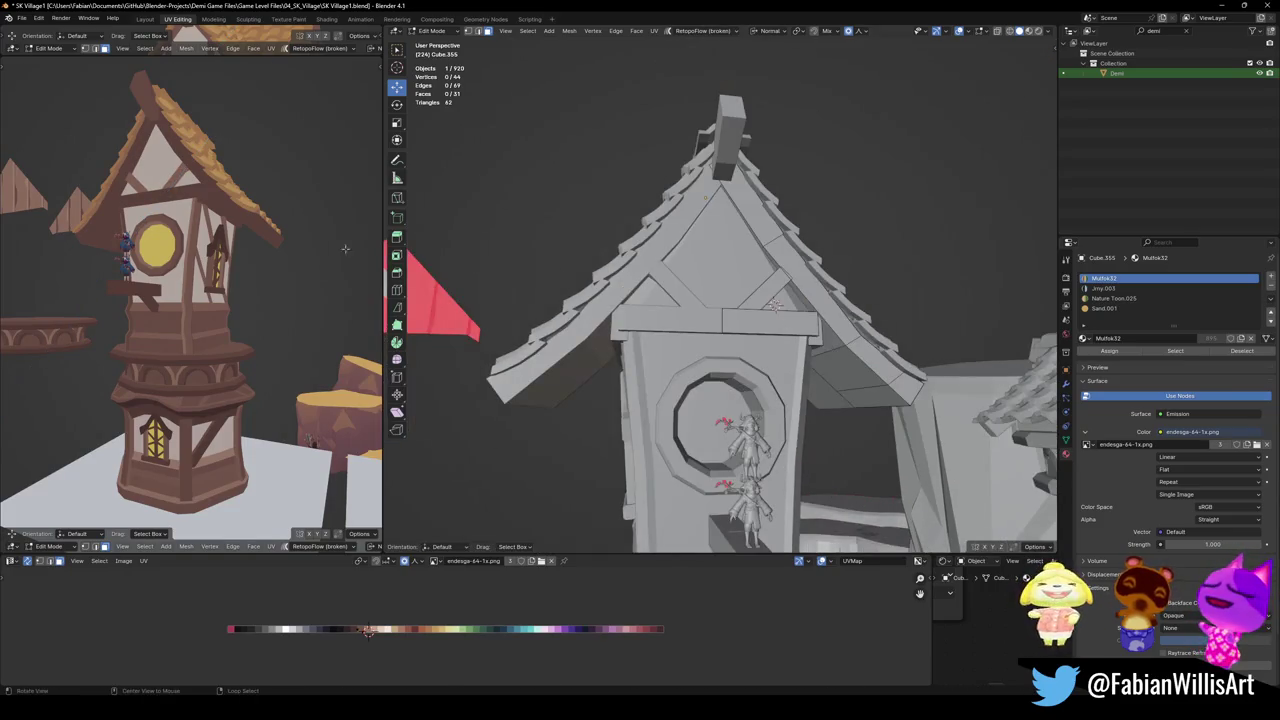
Clear the selection and save the file
key(alt+a)
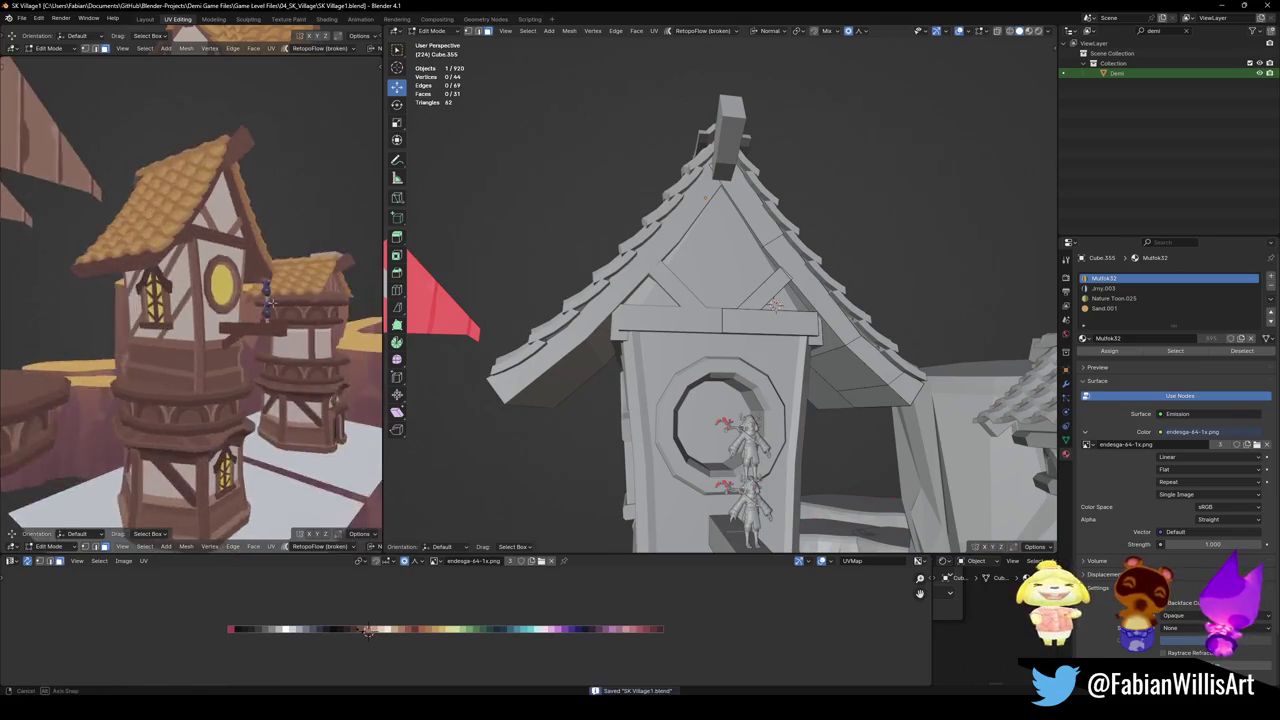
key(ctrl+s)
scroll(775, 305, up, 3)
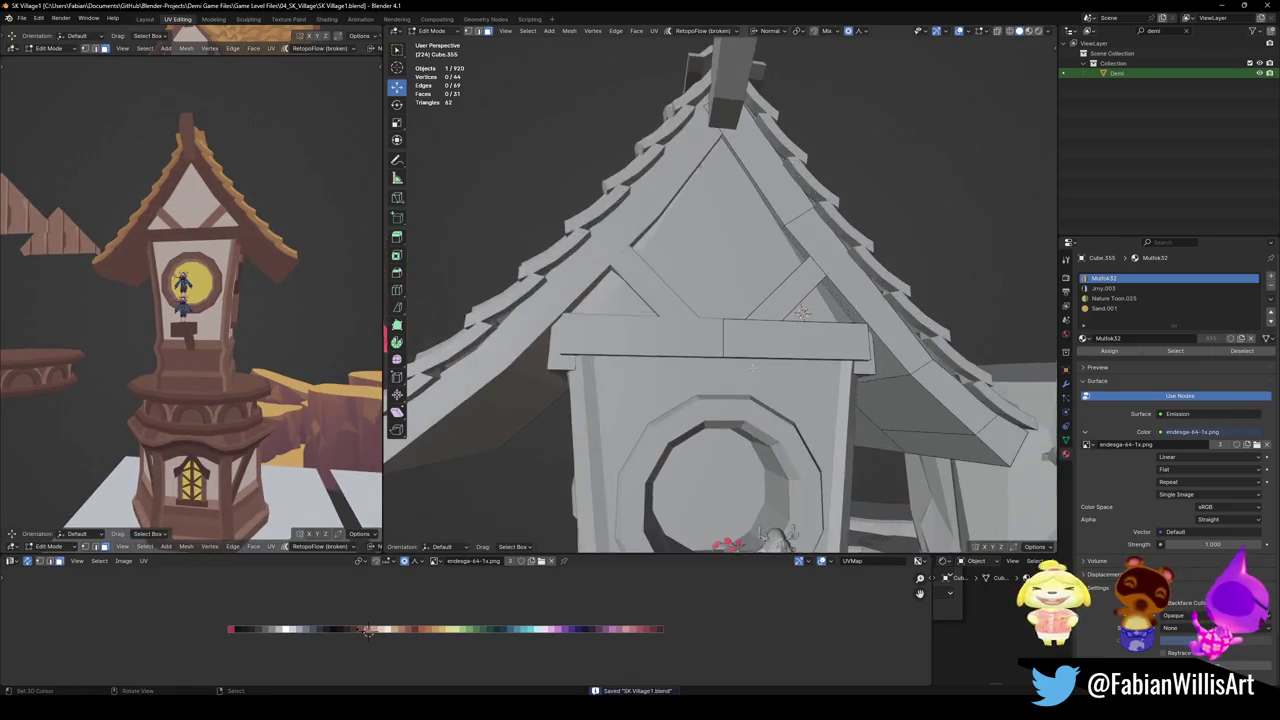
Loop cut the crossbeam and extrude its middle face up to the gable peak
middle_drag(775, 305, 820, 350)
key(ctrl+r)
click(833, 362)
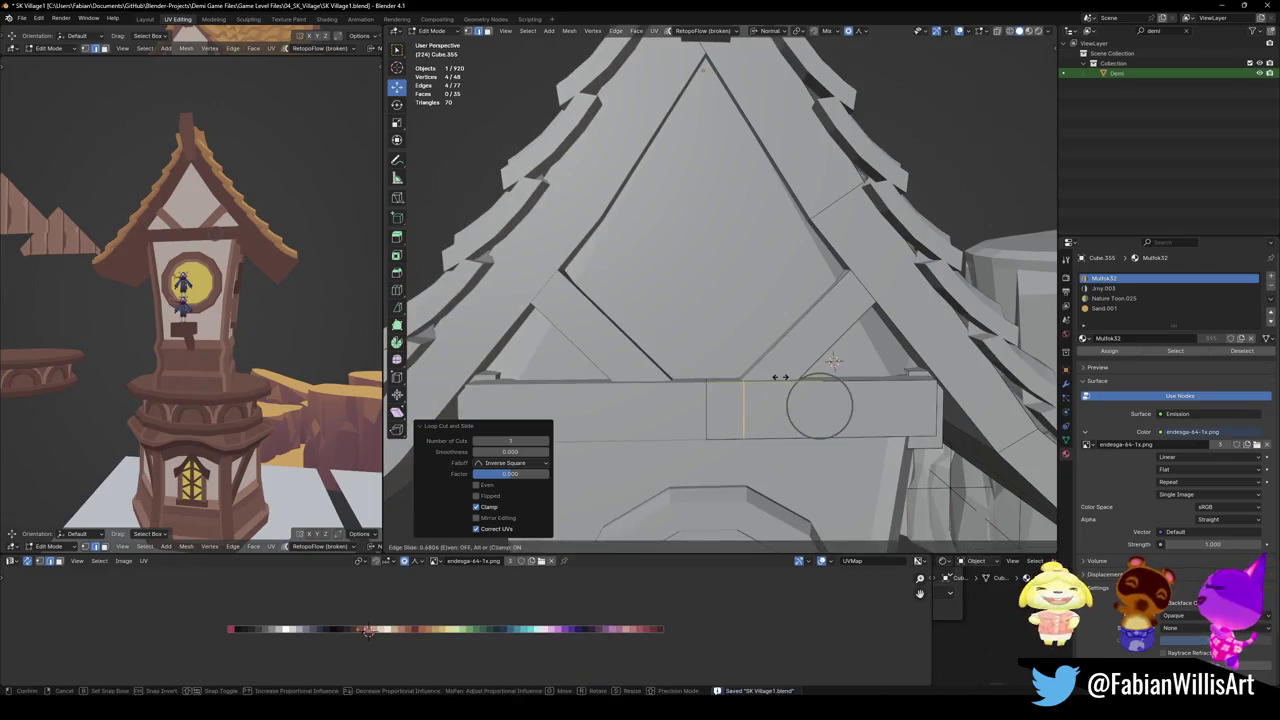
key(alt+a)
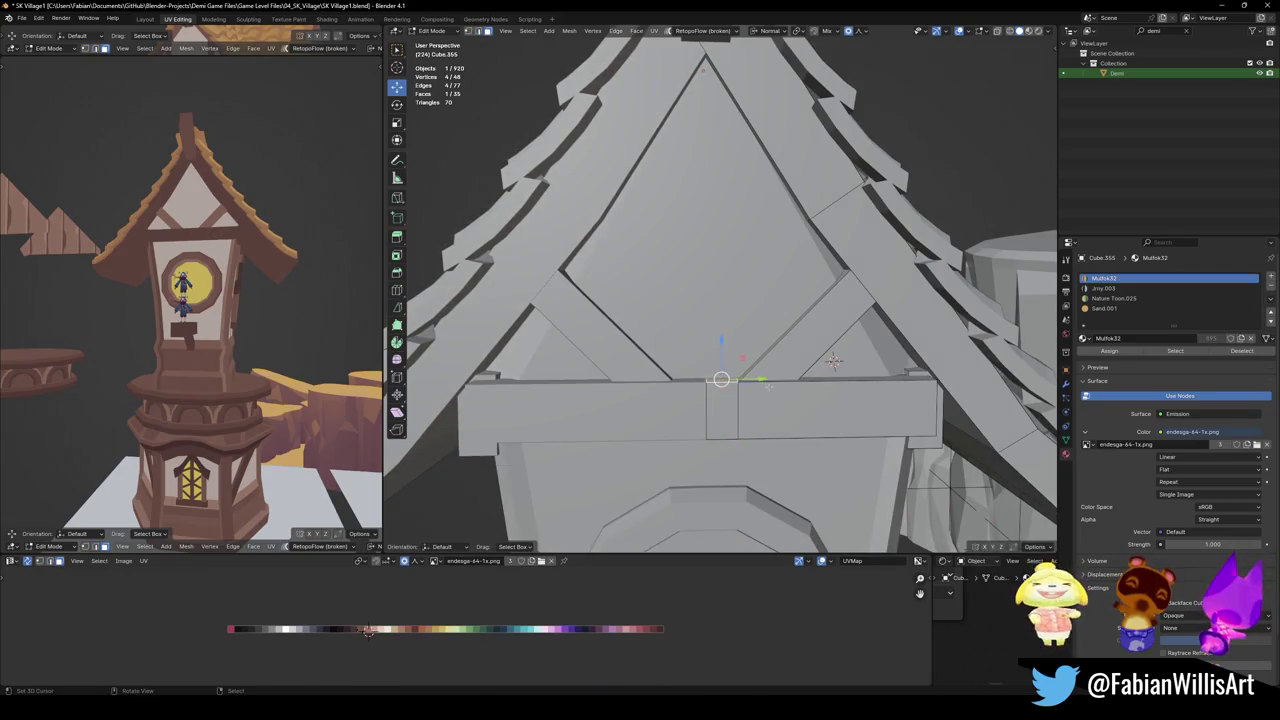
key(e)
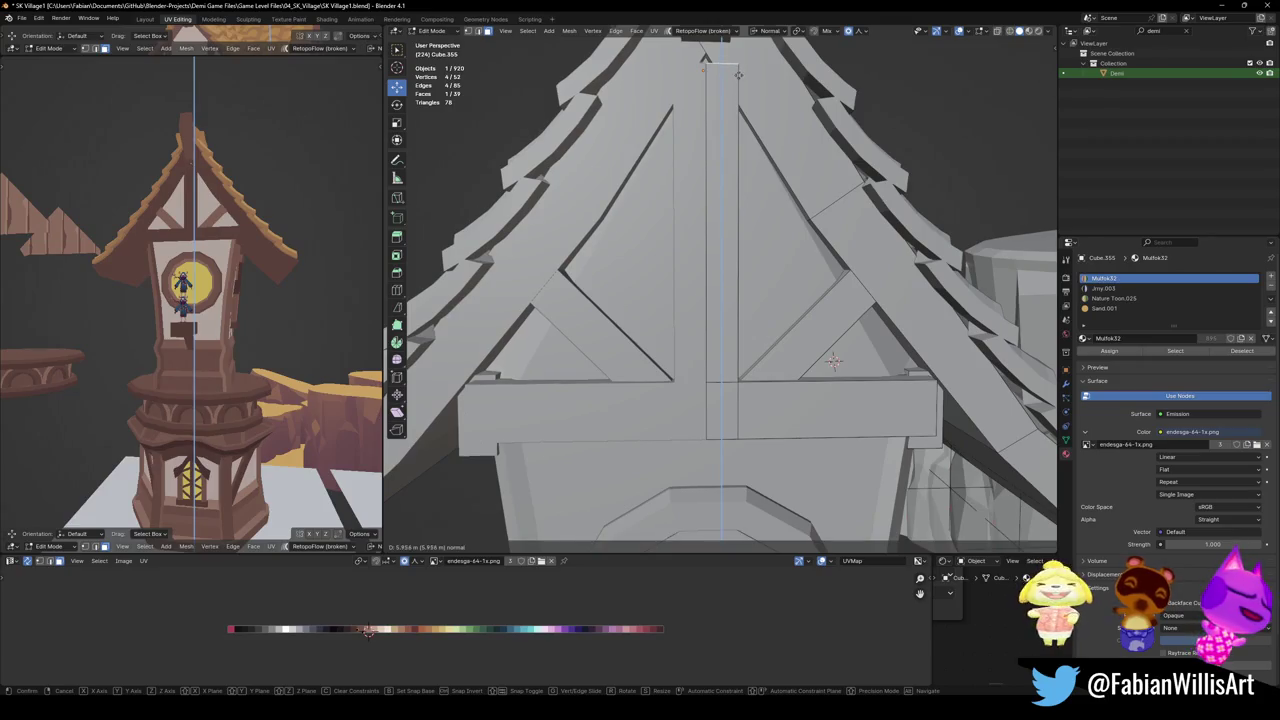
click(835, 360)
key(alt+a)
Select the loop of faces on the new post plus one adjacent face
mouse_move(835, 360)
middle_down()
mouse_move(732, 397)
mouse_move(690, 330)
mouse_move(771, 503)
mouse_move(789, 480)
middle_up()
alt+click(652, 300)
shift+click(672, 330)
key(ctrl+z)
key(ctrl+shift+z)
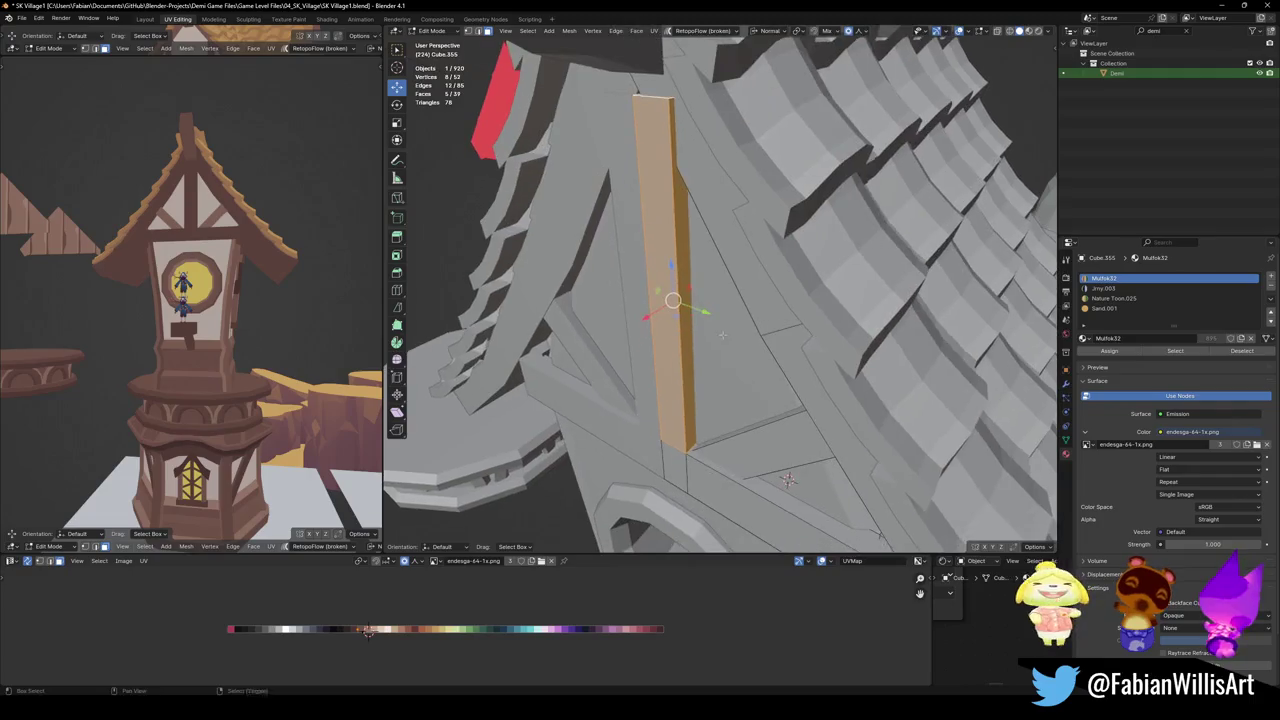
Try moving the post faces along Y and X, cancel both, and deselect
key(g)
key(y)
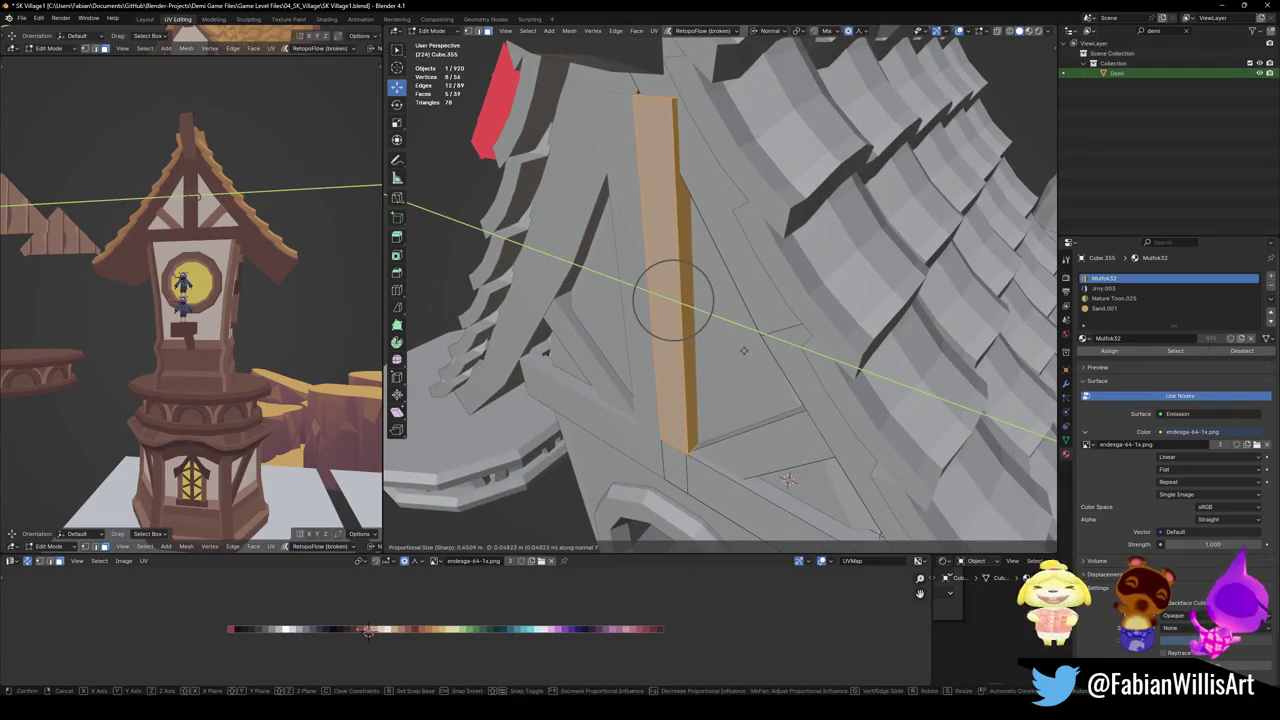
key(Escape)
key(g)
key(x)
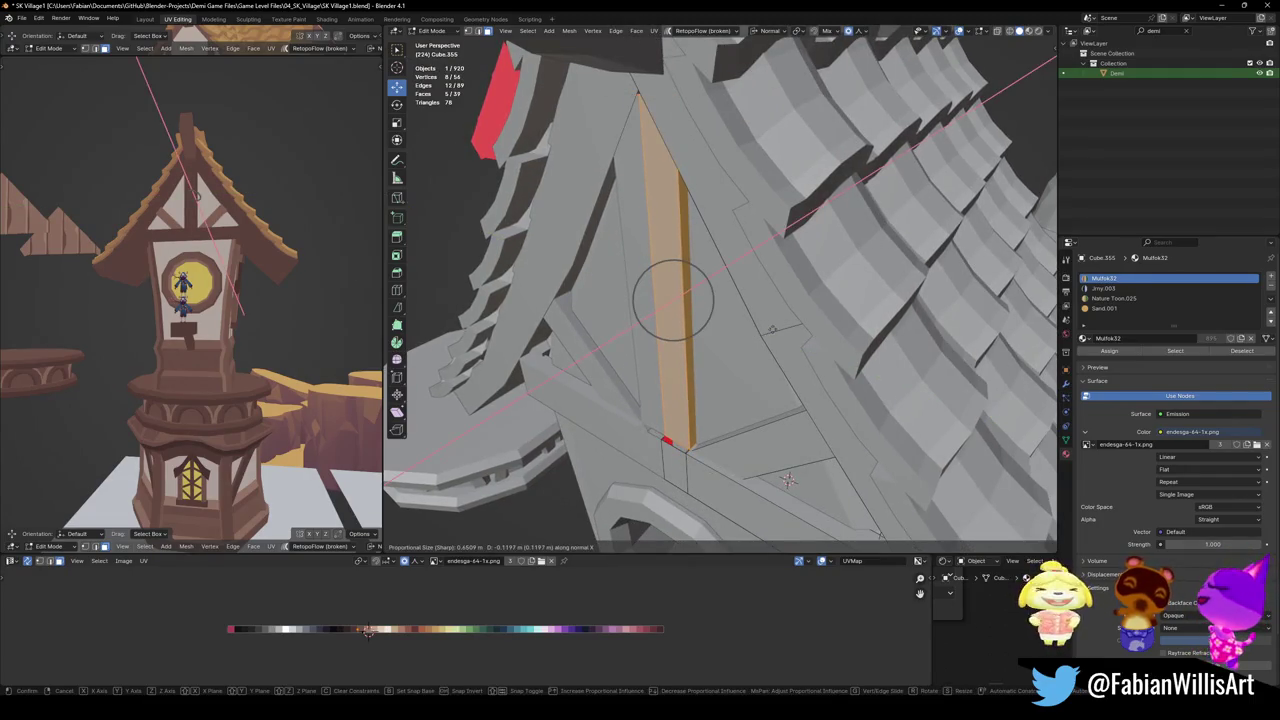
key(Escape)
key(alt+a)
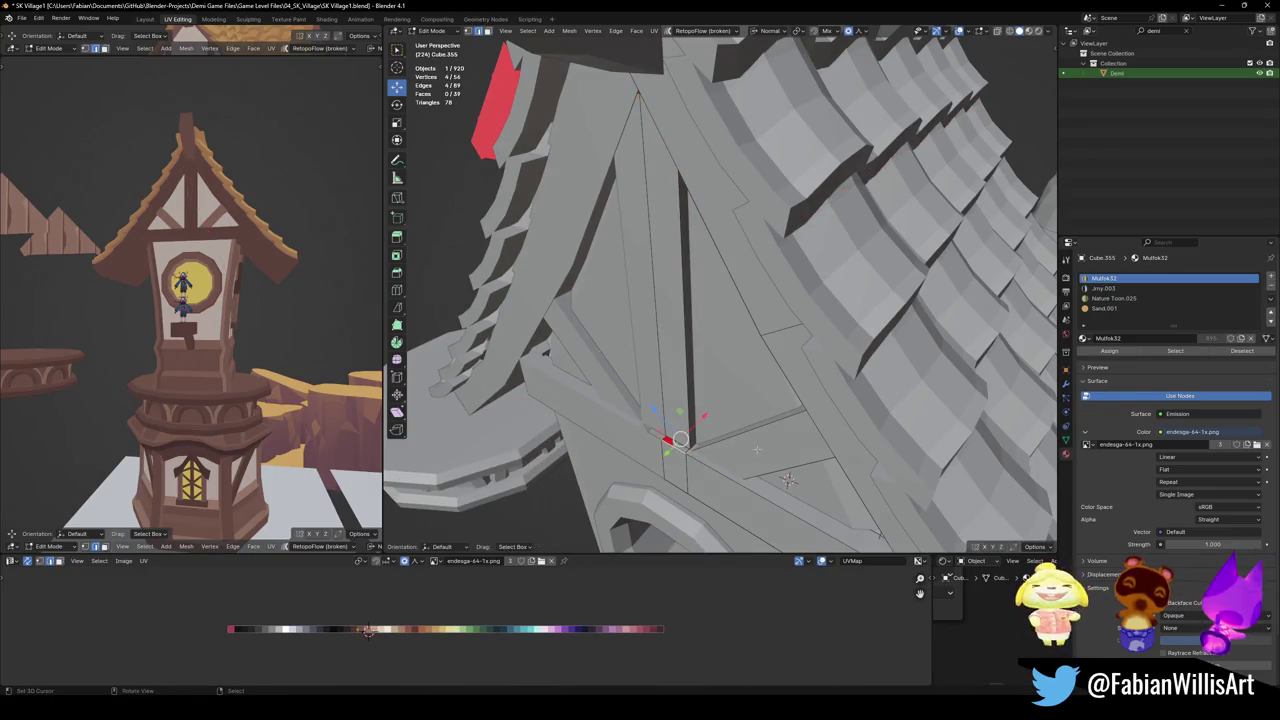
Move the post's thin face along its normal to set the post's depth
mouse_move(718, 403)
middle_down()
mouse_move(695, 422)
mouse_move(707, 405)
middle_up()
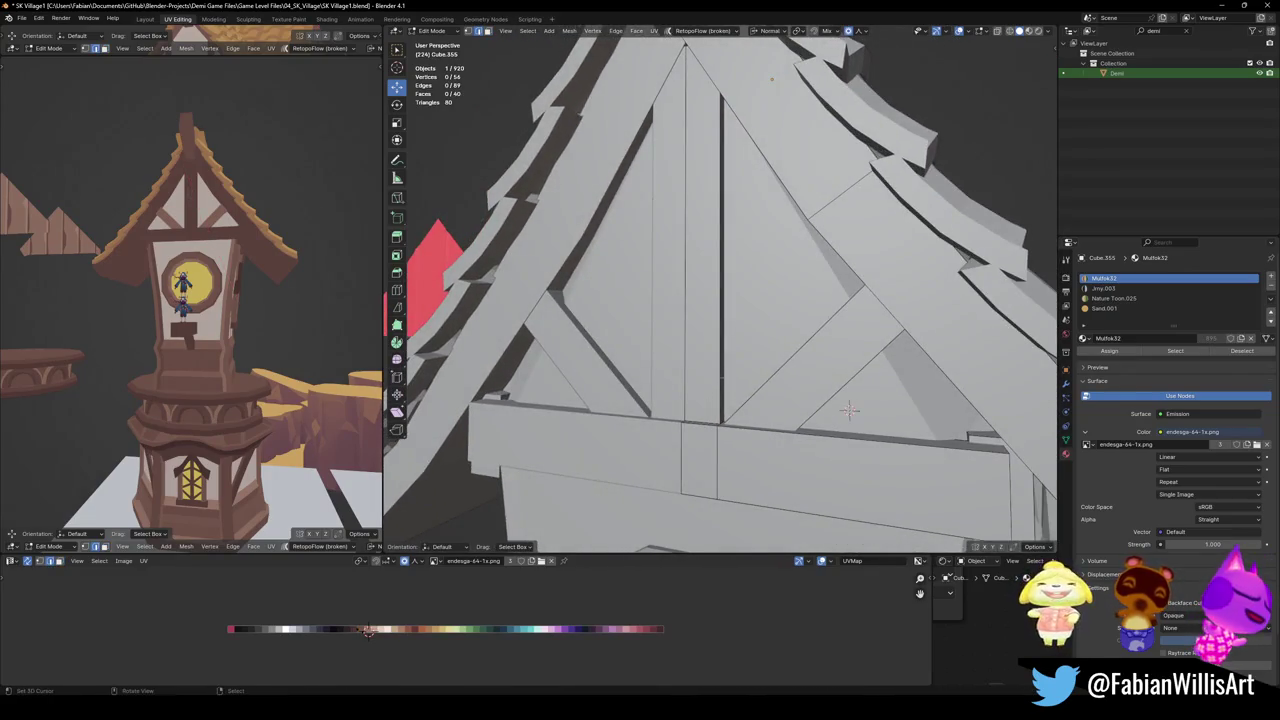
middle_drag(718, 358, 731, 363)
click(683, 330)
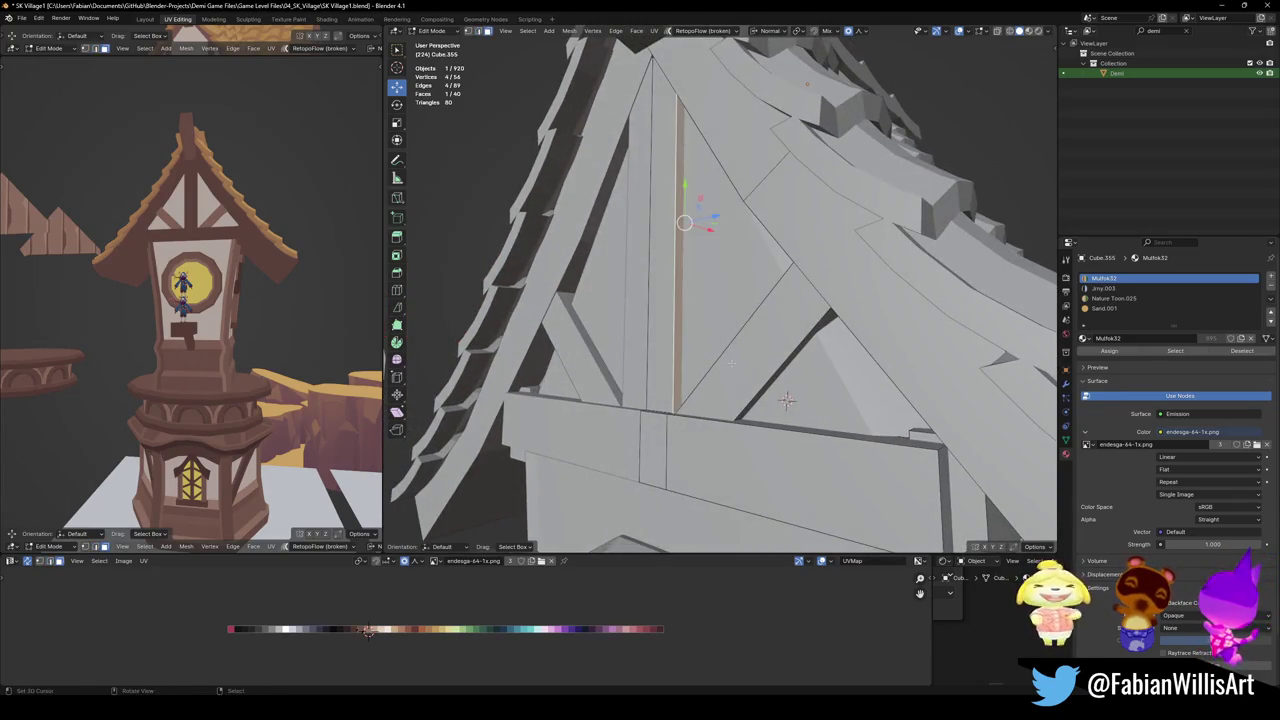
key(g)
key(z)
key(z)
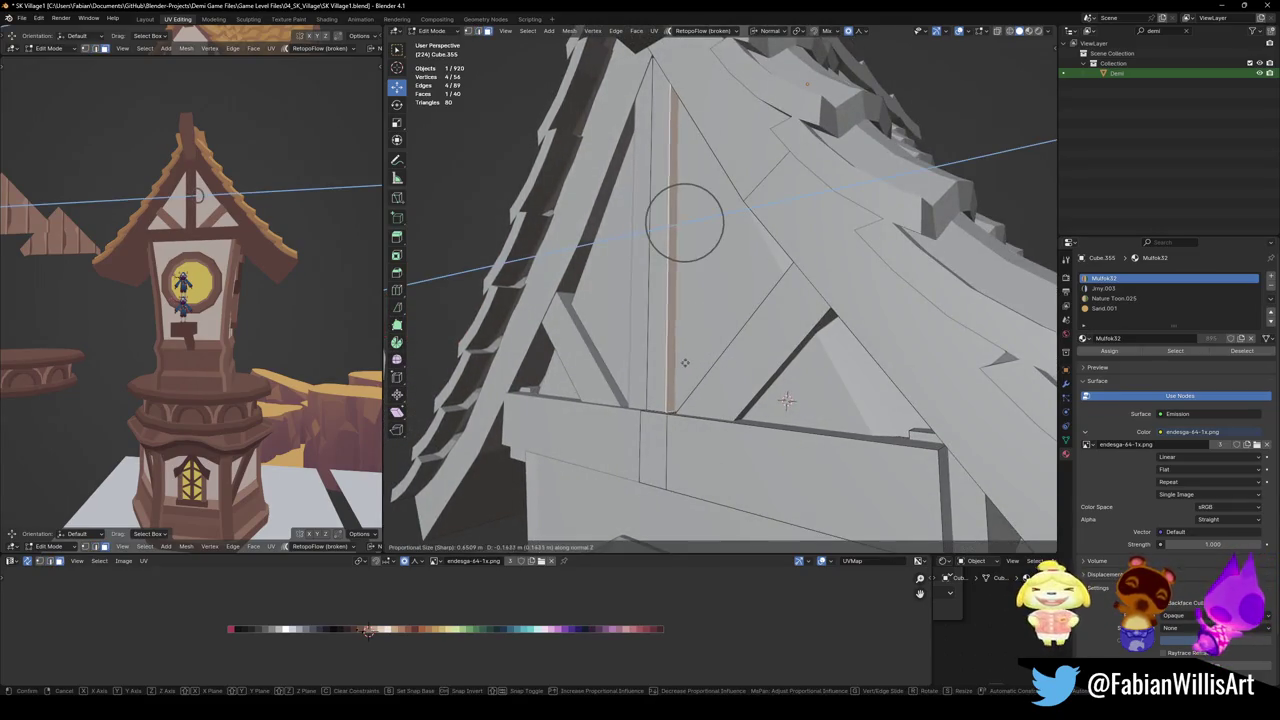
click(697, 363)
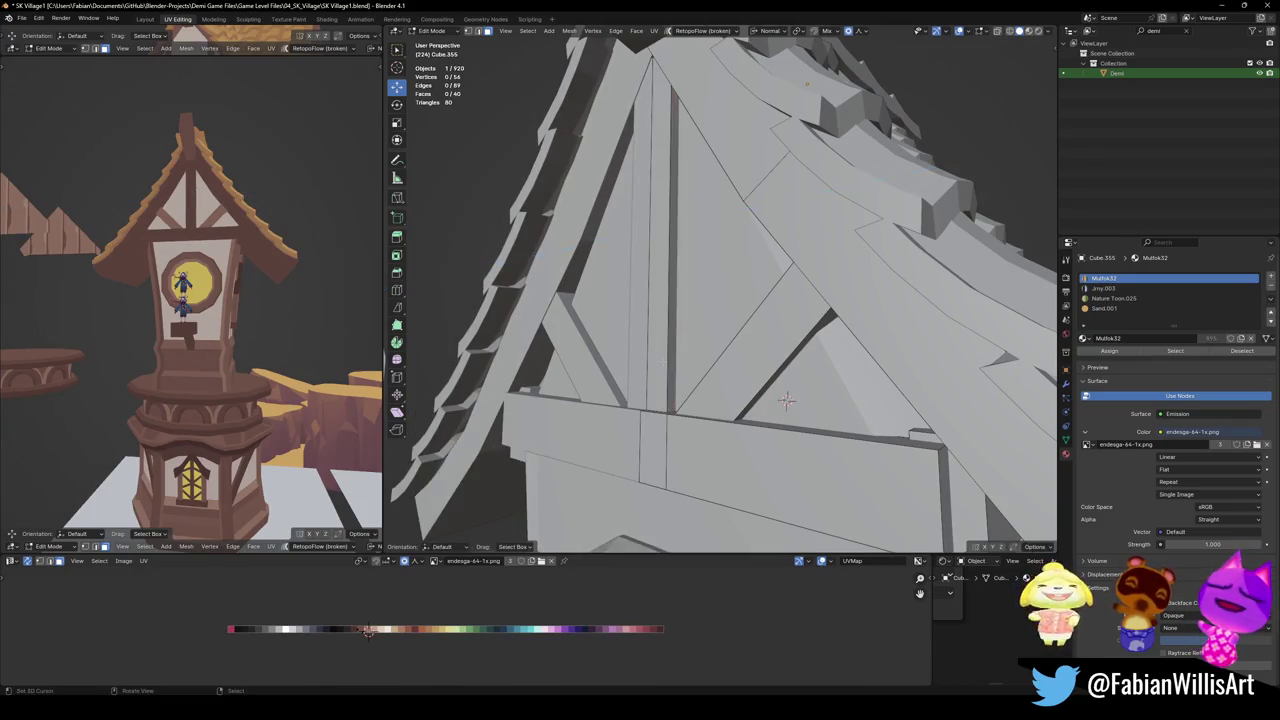
Shift the whole connected post 0.0044 m along X and save the file
key(l)
key(g)
key(x)
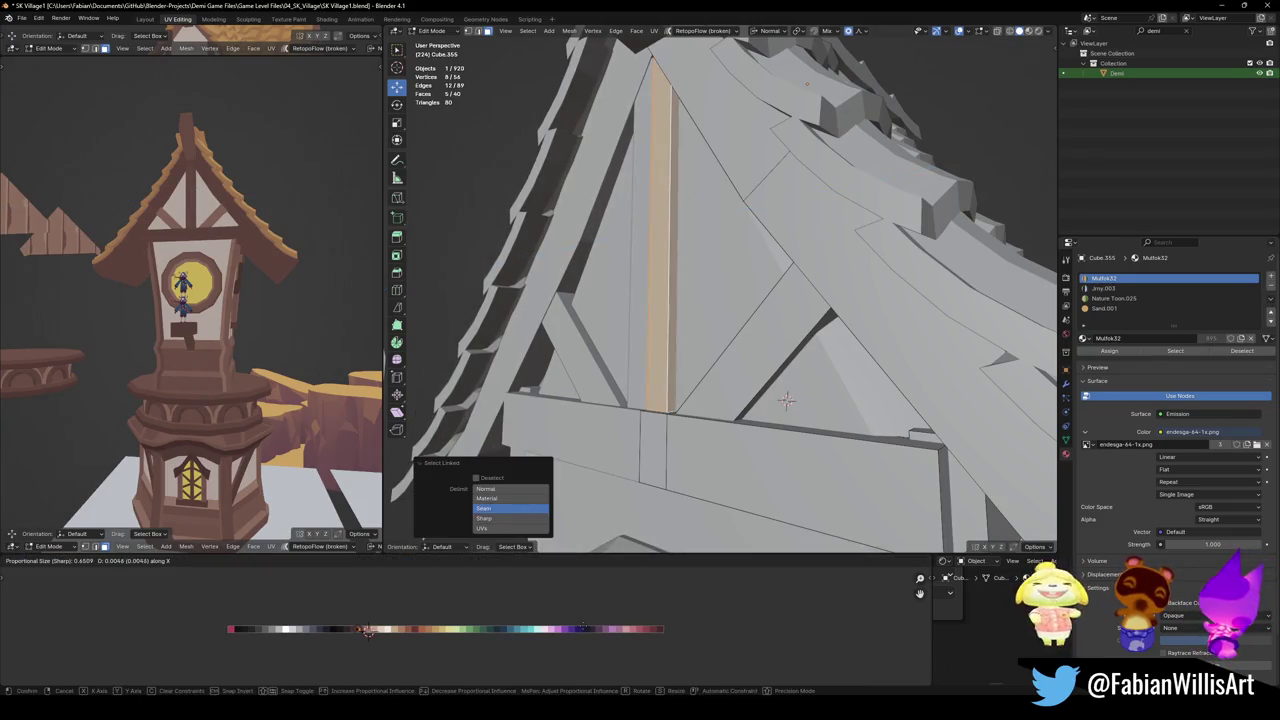
key(Return)
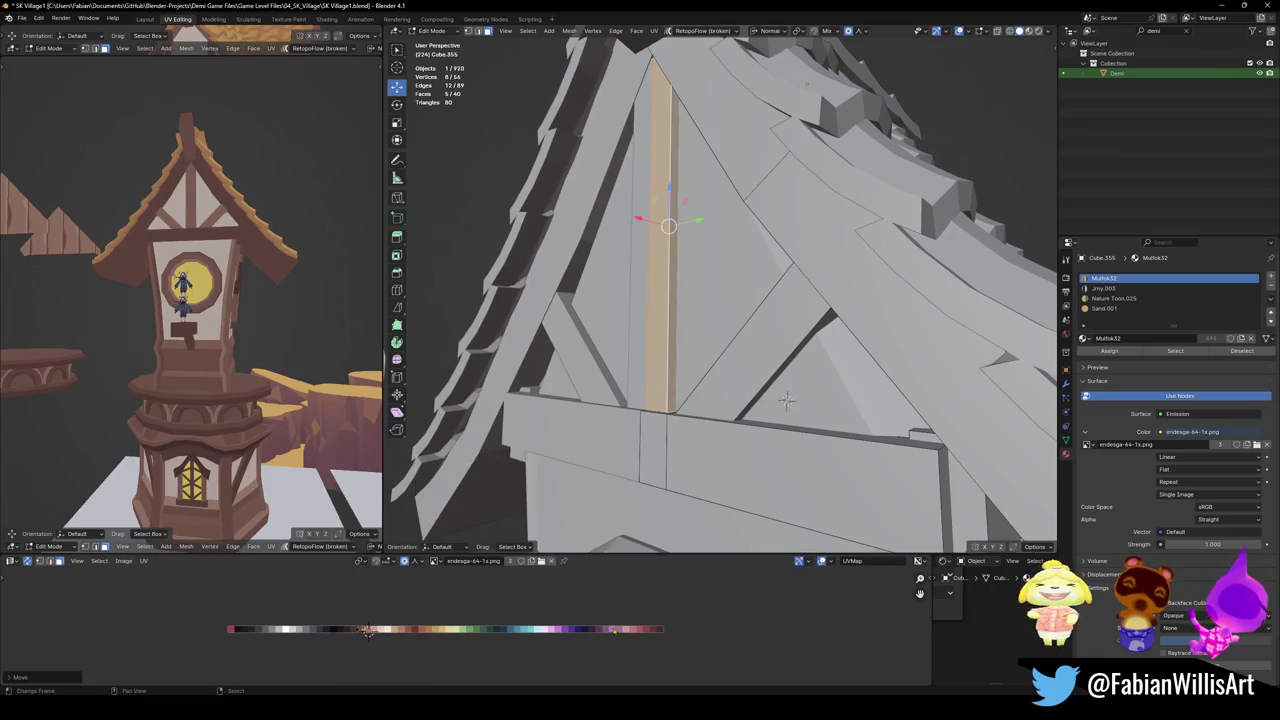
key(alt+a)
key(ctrl+s)
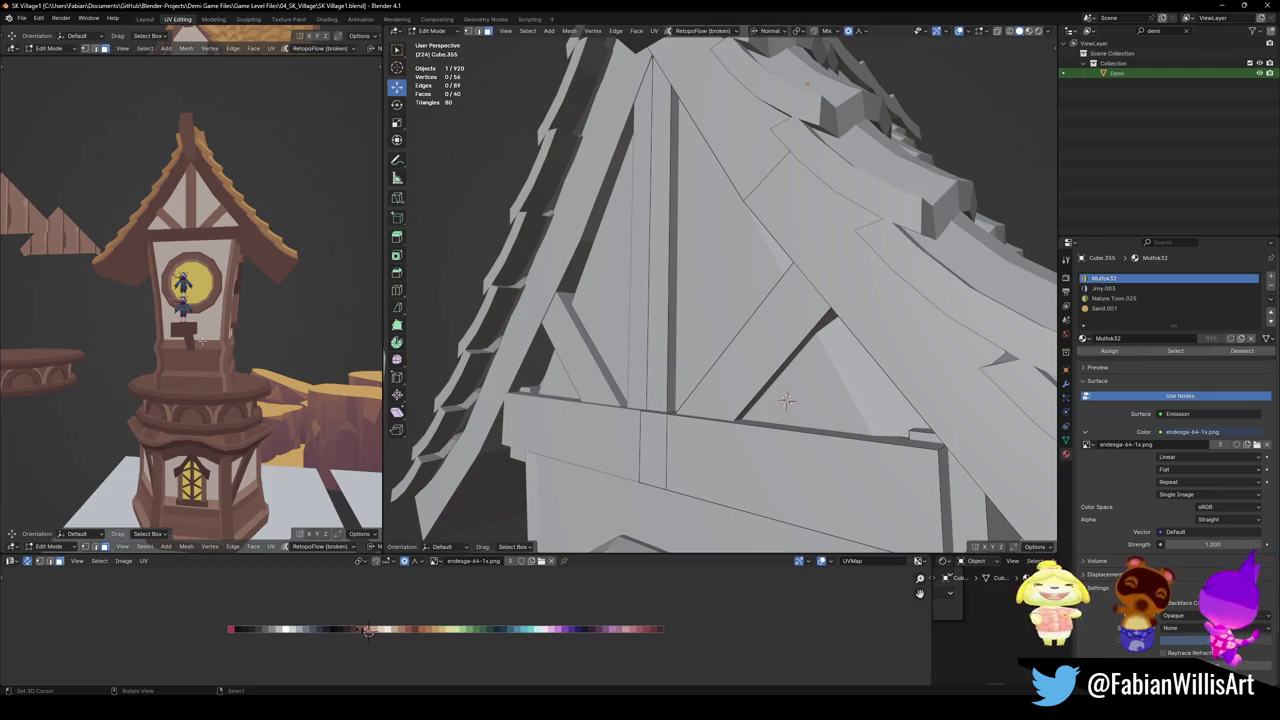
scroll(199, 305, down, 3)
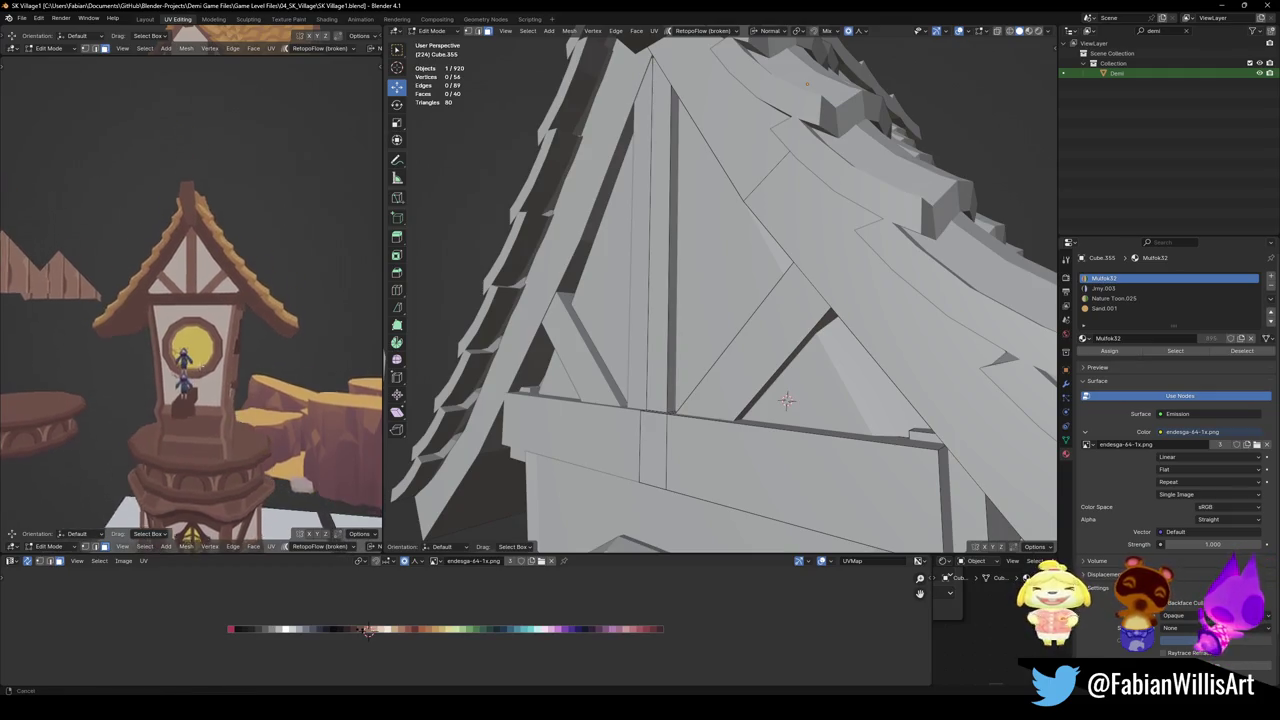
Orbit around the house and switch back to Object Mode
middle_drag(199, 305, 252, 288)
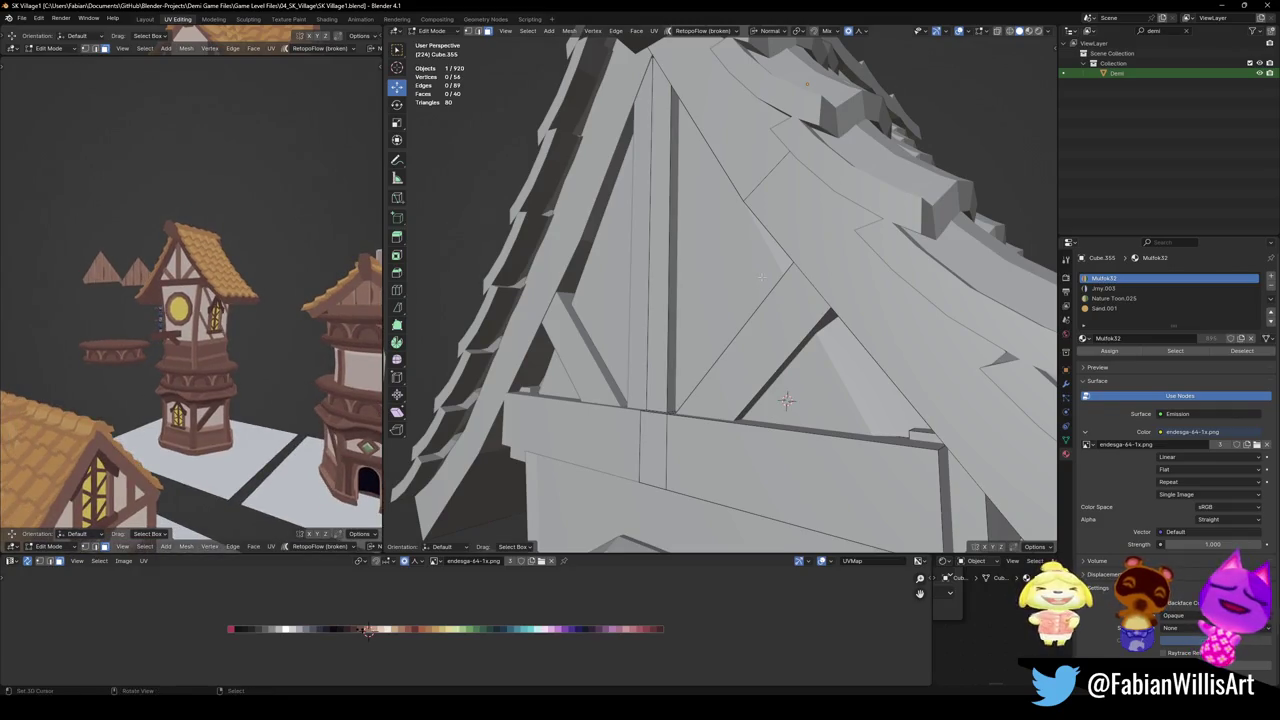
scroll(786, 400, down, 6)
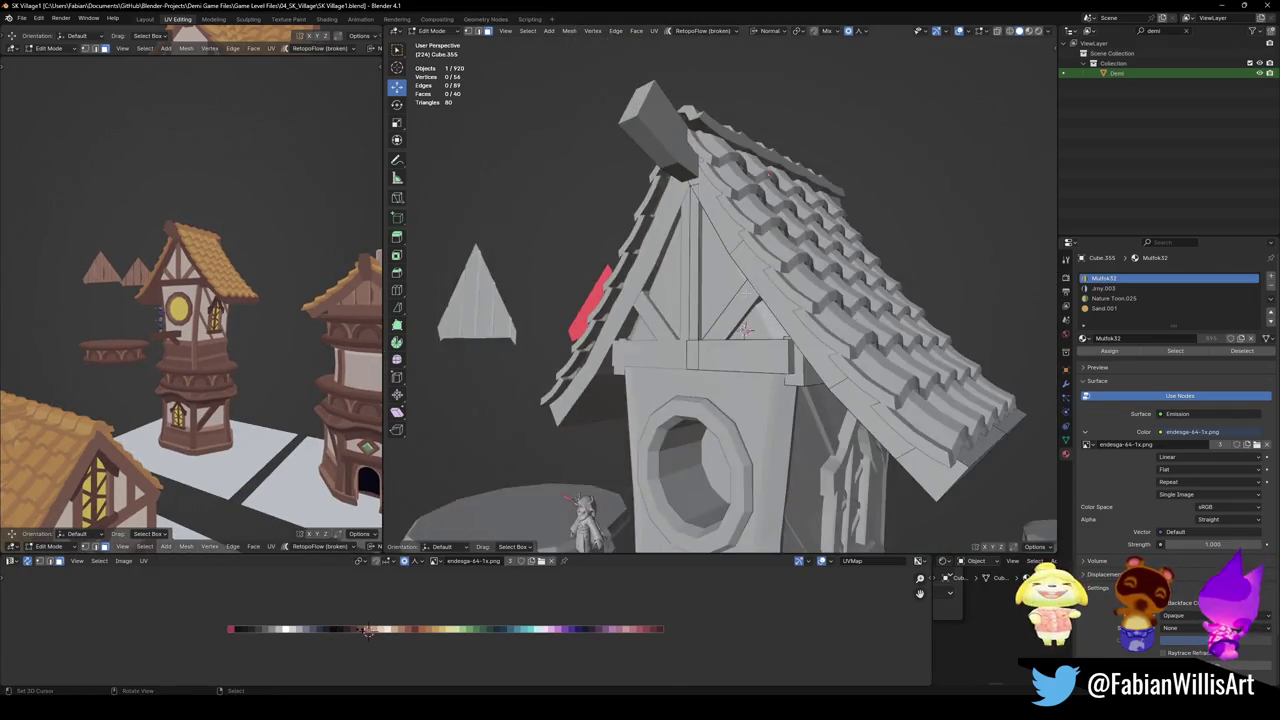
middle_drag(786, 400, 728, 290)
middle_drag(200, 330, 185, 330)
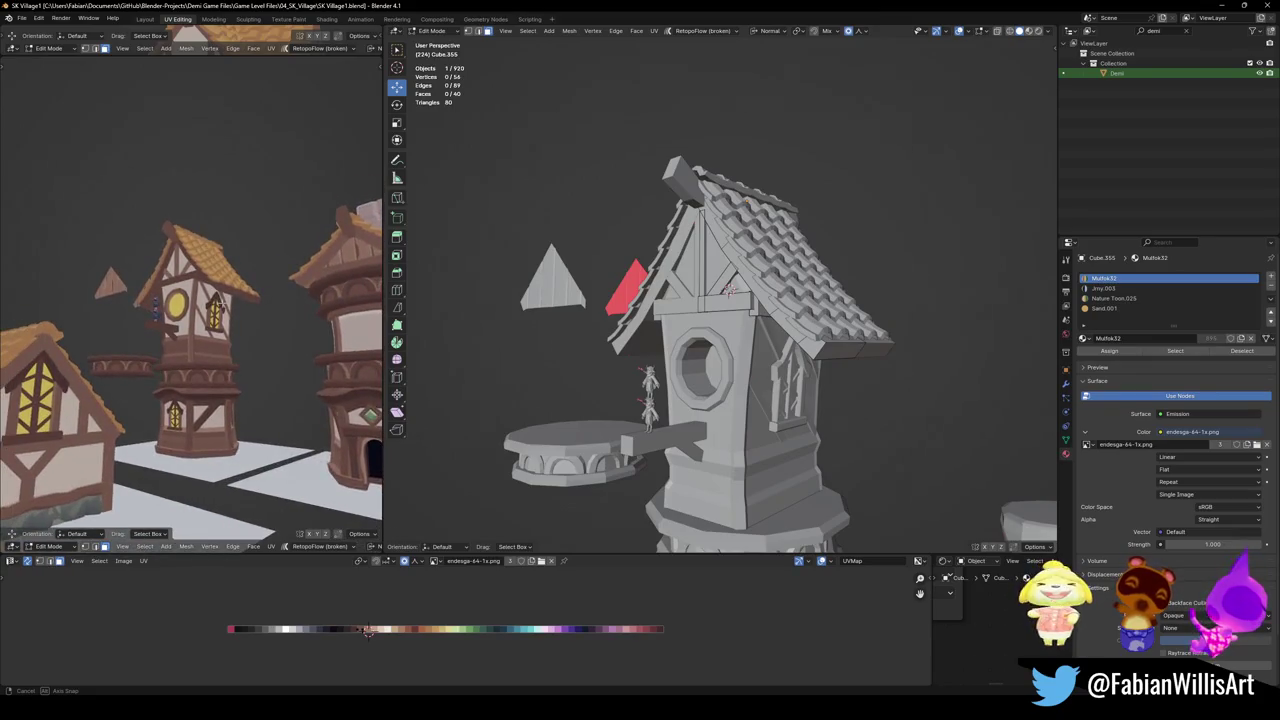
middle_drag(773, 432, 764, 352)
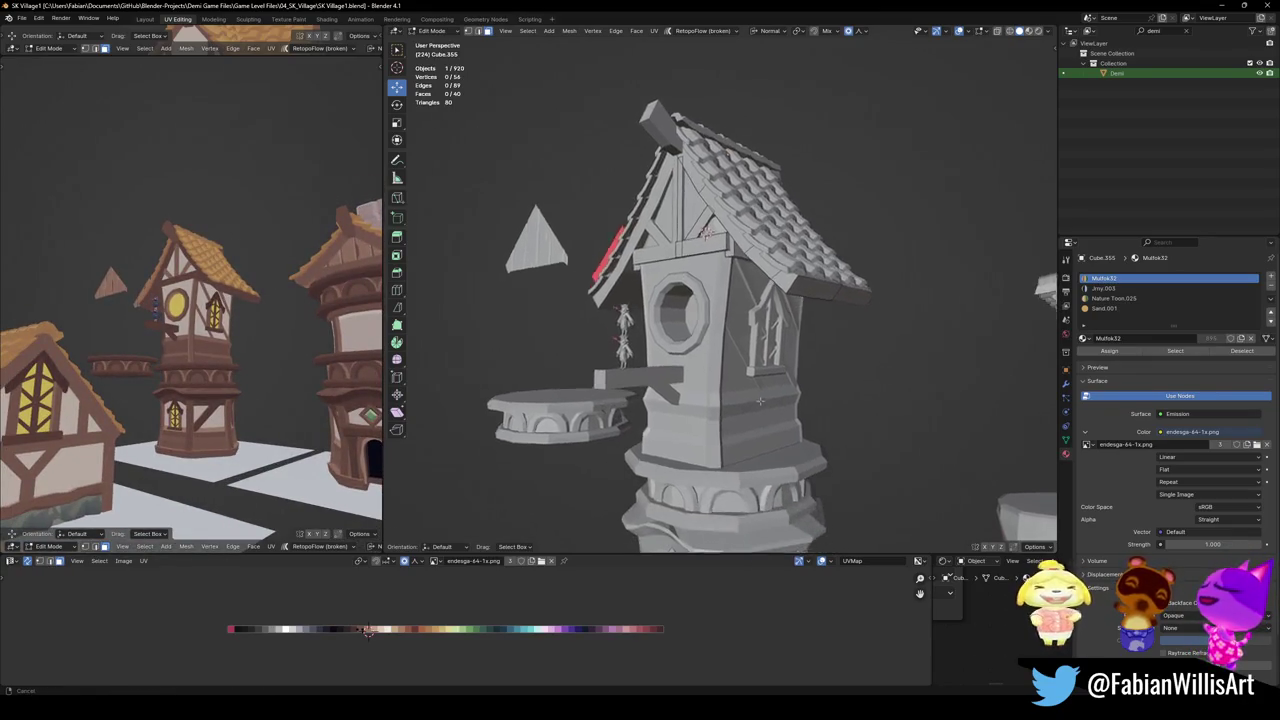
key(Tab)
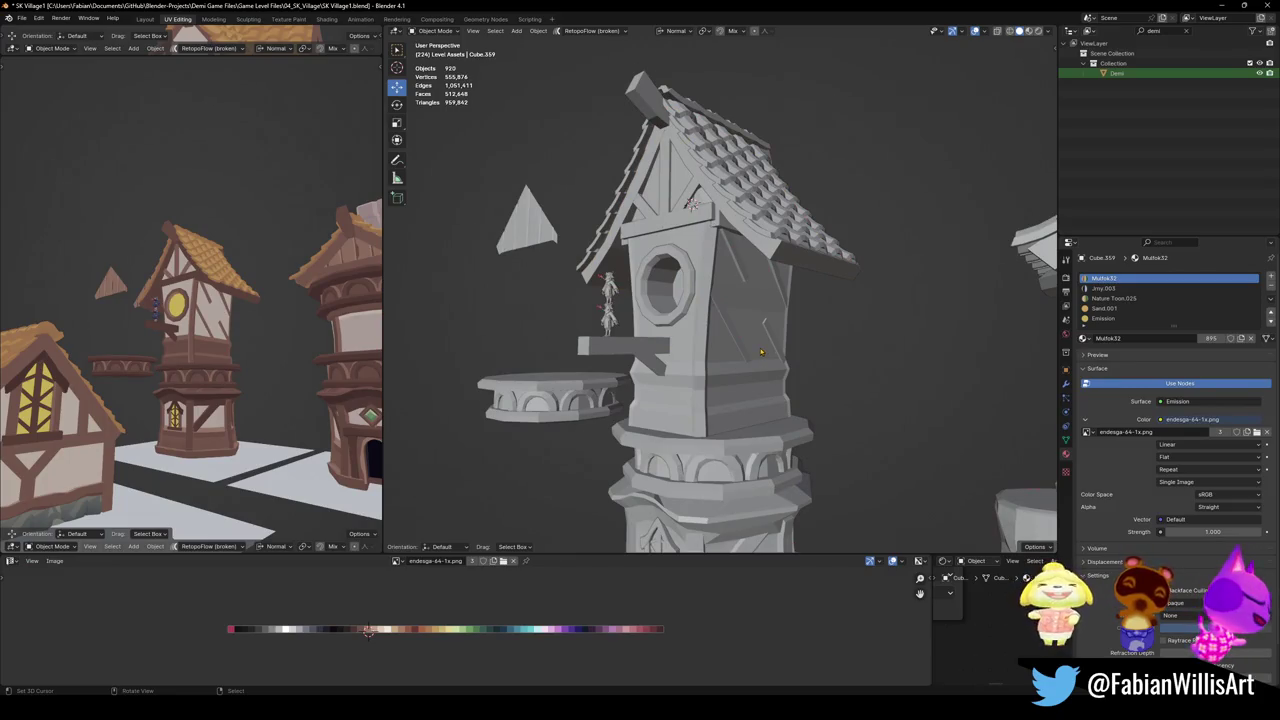
Paste one more object into the scene, making 921 objects, and save
mouse_move(273, 353)
middle_down()
mouse_move(294, 357)
mouse_move(199, 363)
middle_up()
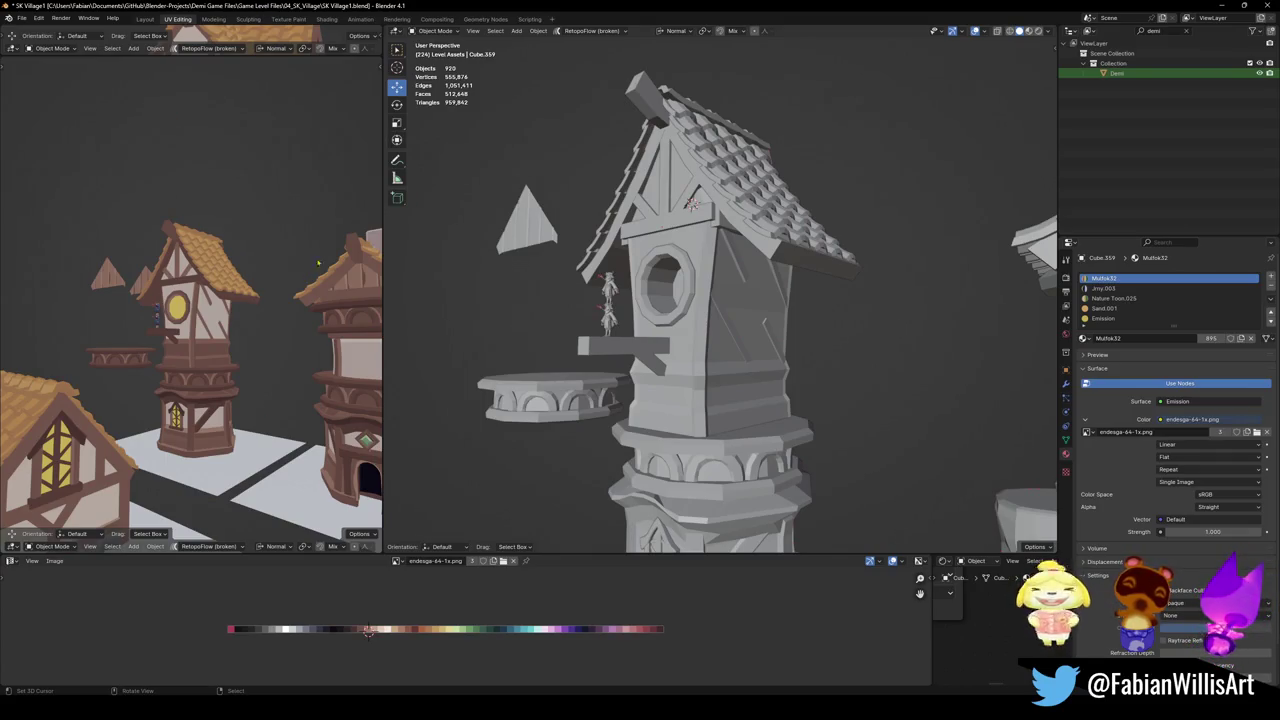
middle_drag(272, 337, 239, 345)
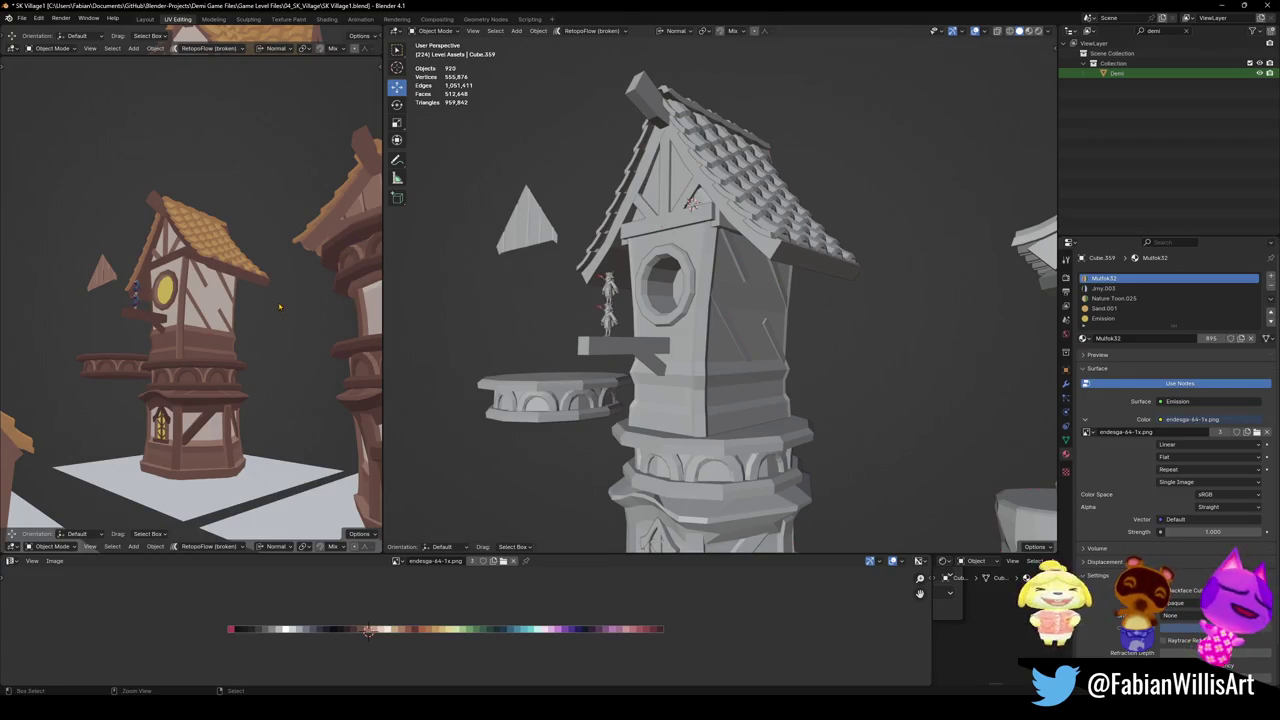
key(ctrl+v)
key(ctrl+s)
Select the tiled dormer roof pieces and the tower's tiled roof
mouse_move(700, 300)
middle_down()
mouse_move(740, 291)
mouse_move(748, 152)
middle_up()
click(745, 170)
shift+click(748, 152)
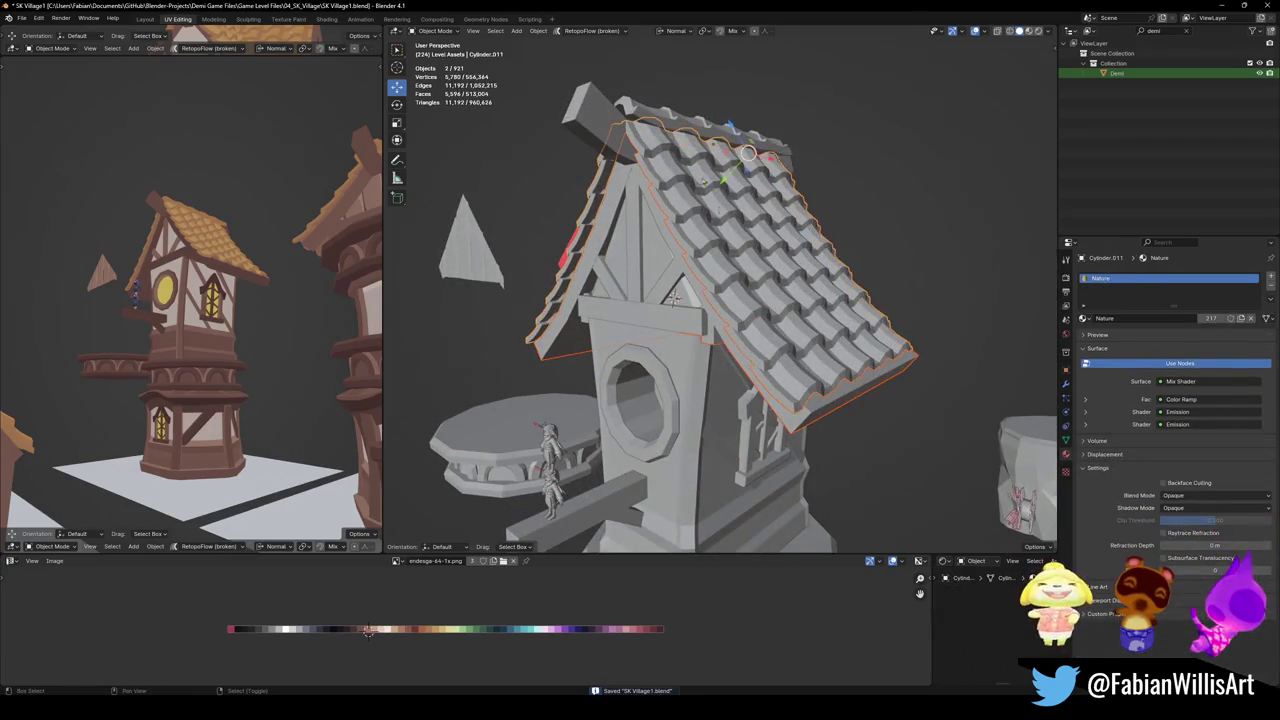
middle_drag(676, 297, 690, 298)
click(705, 180)
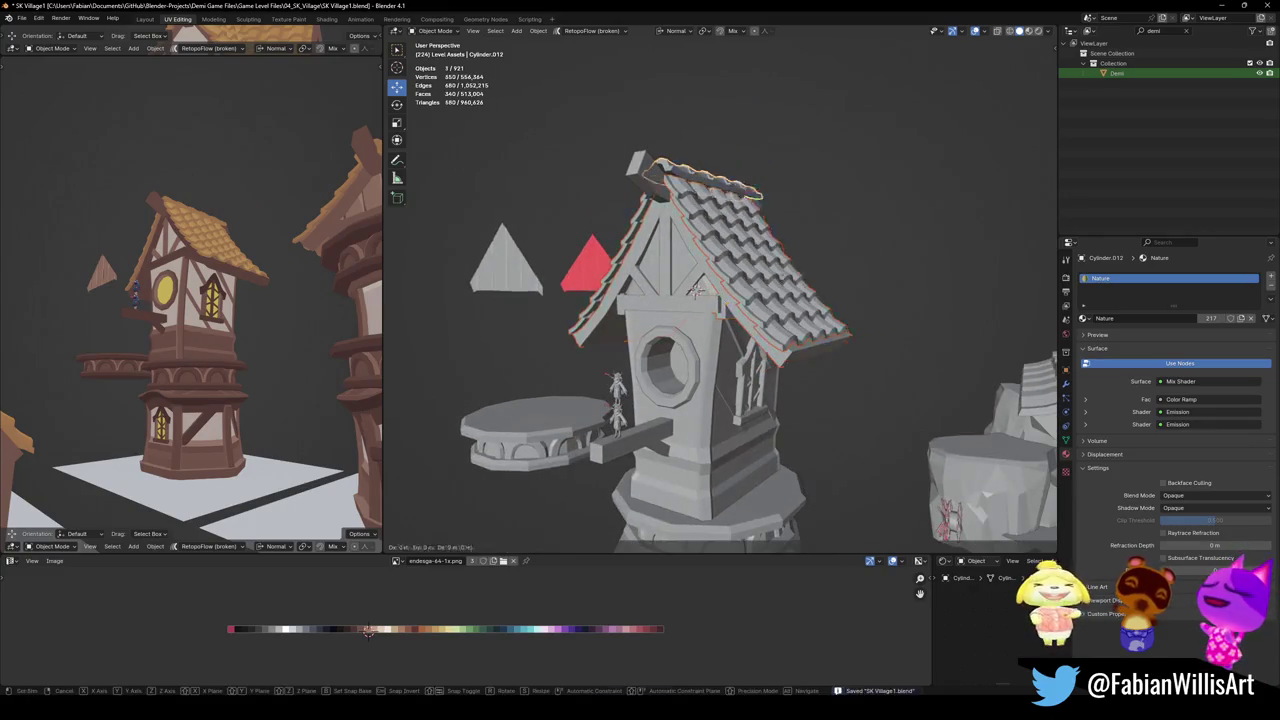
Settle the roof back onto the house and add the house body to the selection
key(g)
key(Return)
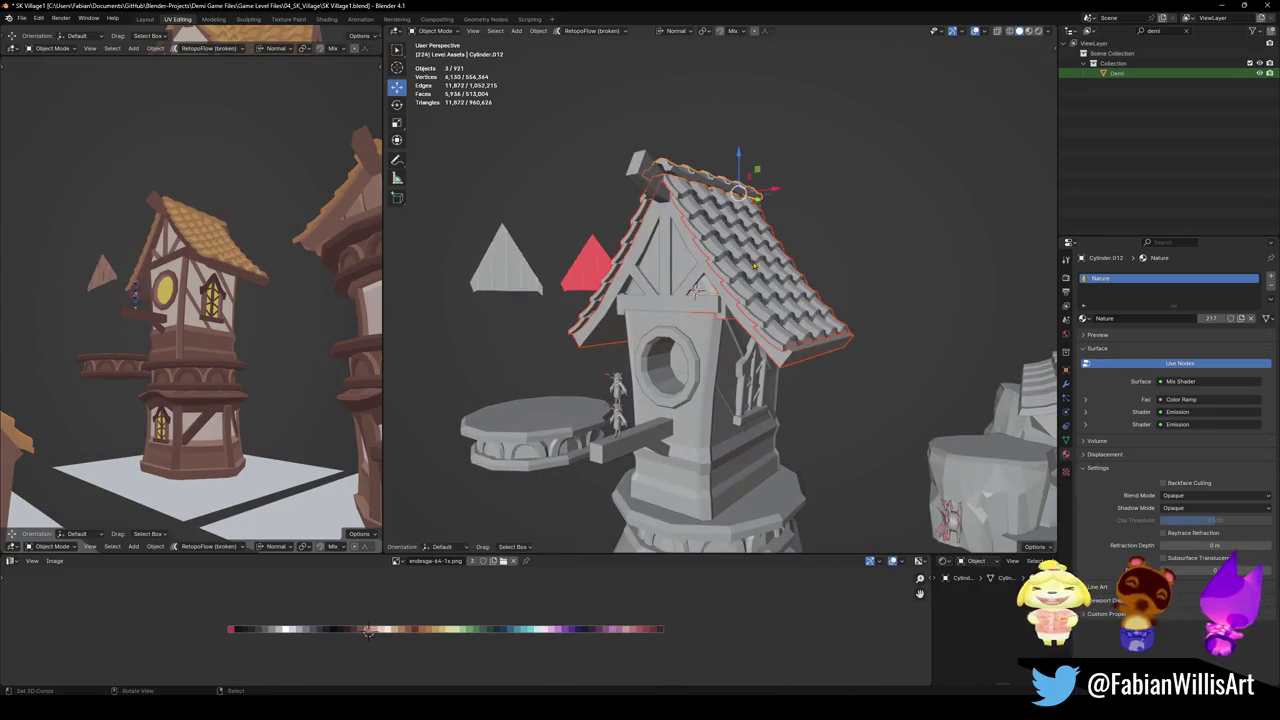
key(ctrl+z)
key(ctrl+shift+z)
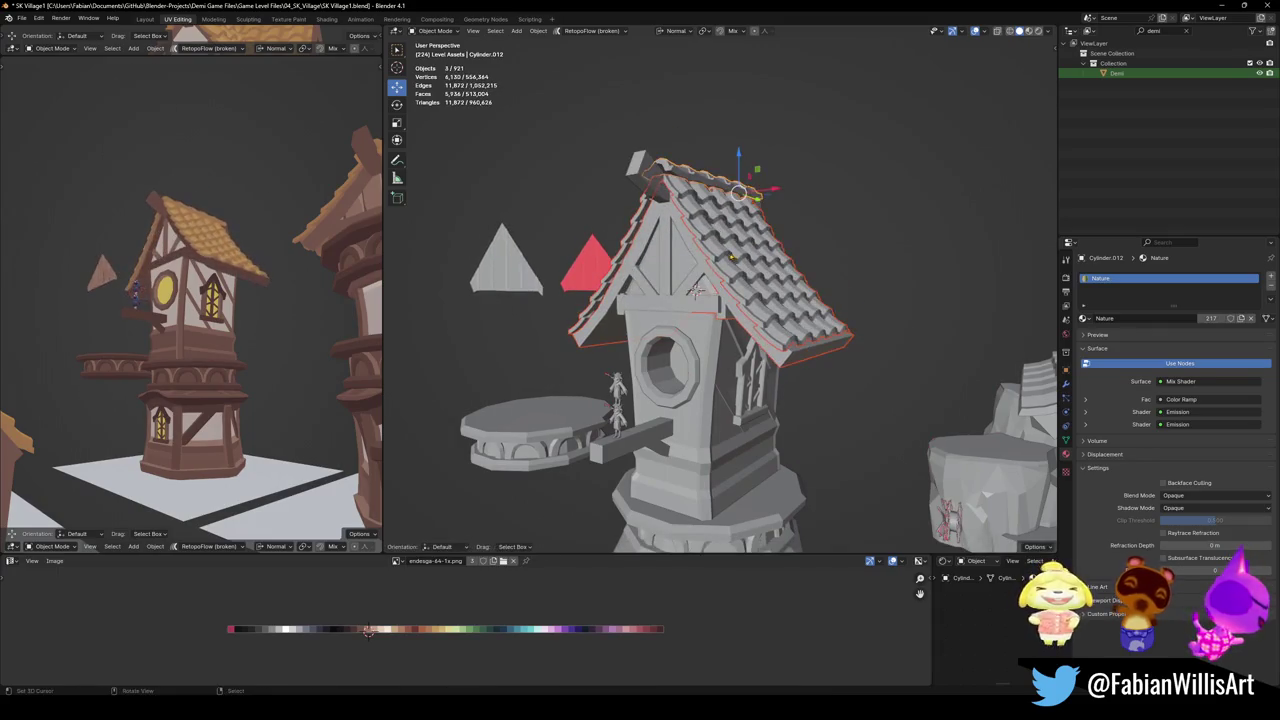
shift+click(683, 274)
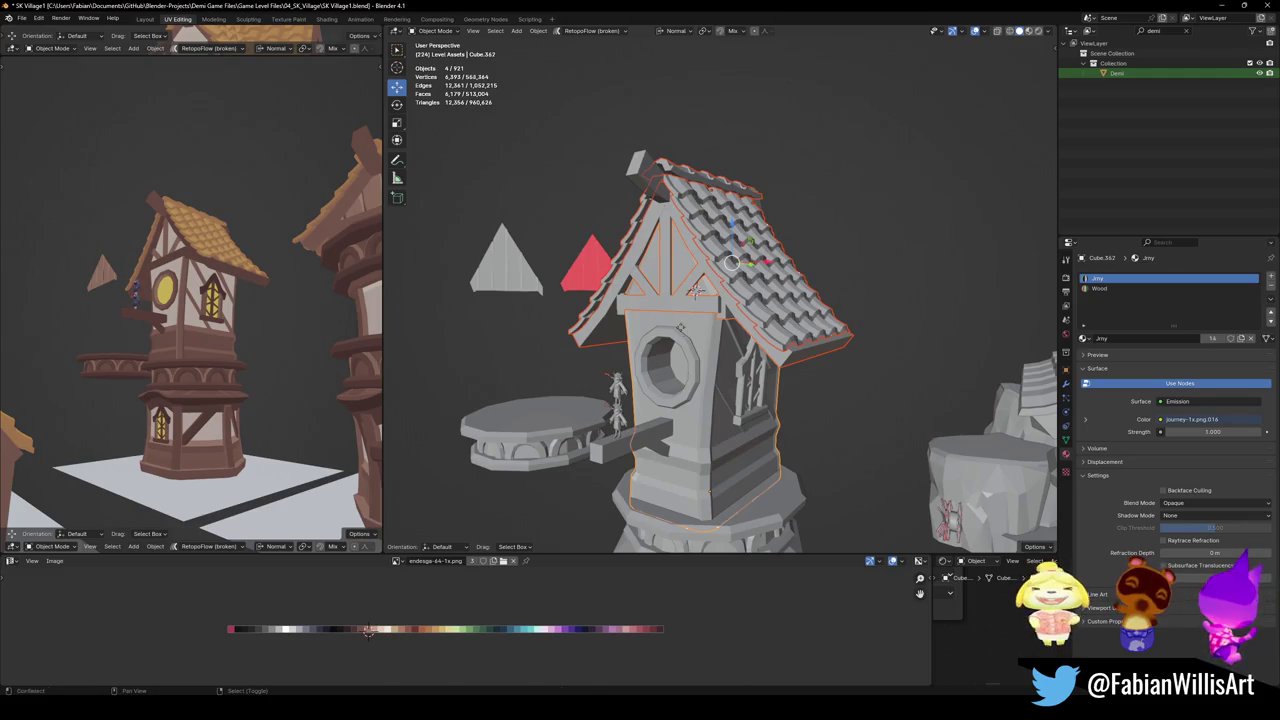
Duplicate the house and roof 11.374 m higher and scale the copy to 0.624
key(shift+d)
key(z)
click(800, 243)
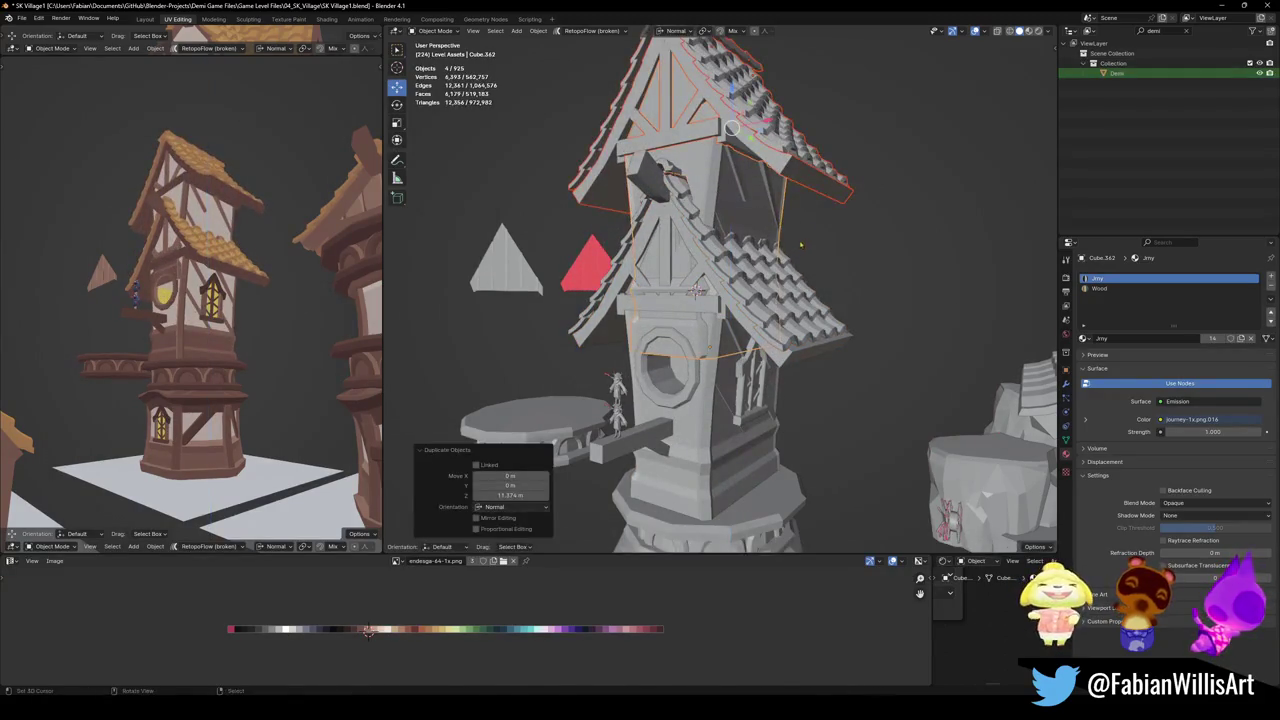
key(s)
click(772, 220)
Rotate the smaller copy 90° around the Z axis
key(g)
key(z)
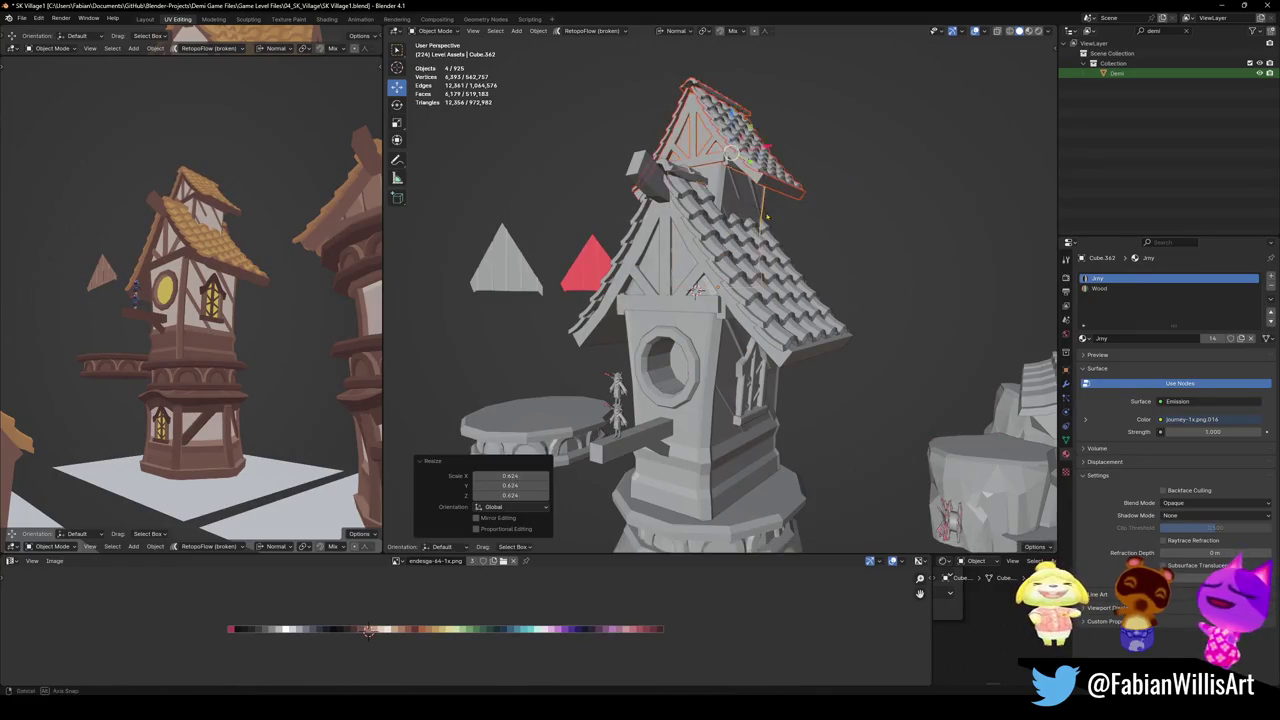
middle_drag(767, 215, 764, 260)
key(r)
key(z)
key(9)
key(0)
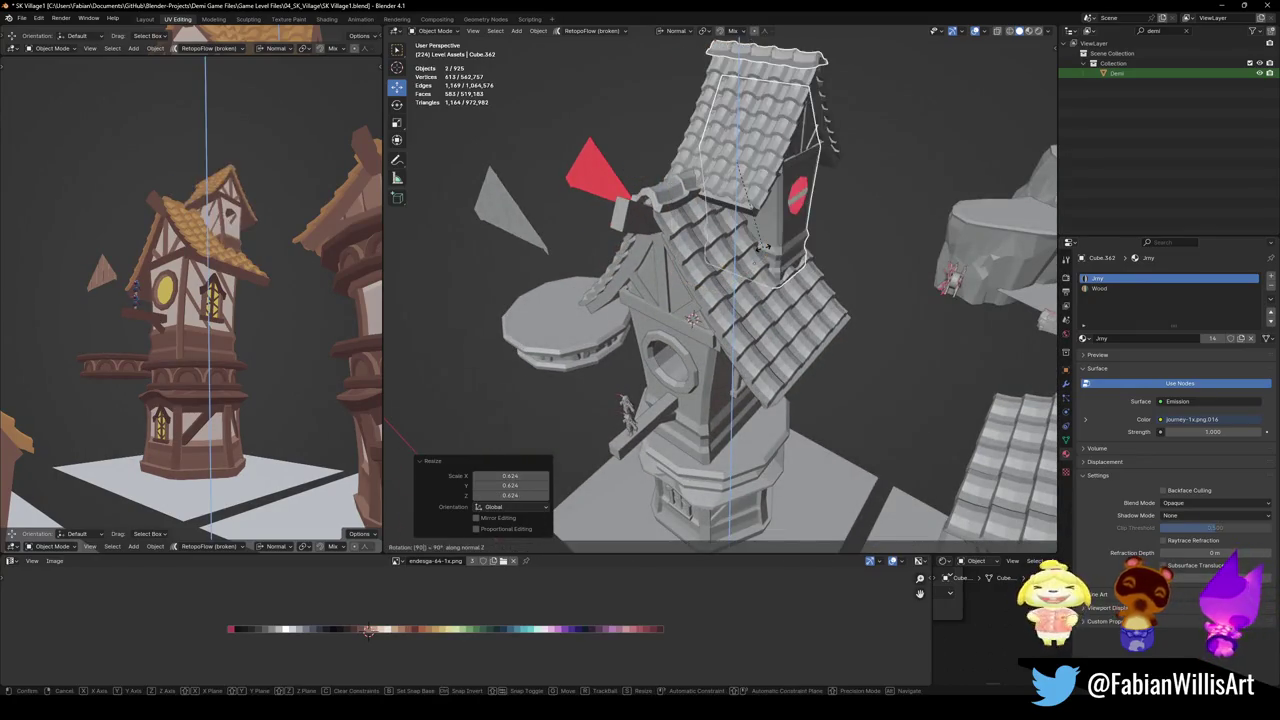
key(Return)
Position the copy horizontally beside the main roof and sink it into the slope
middle_drag(776, 259, 770, 245)
key(g)
key(shift+z)
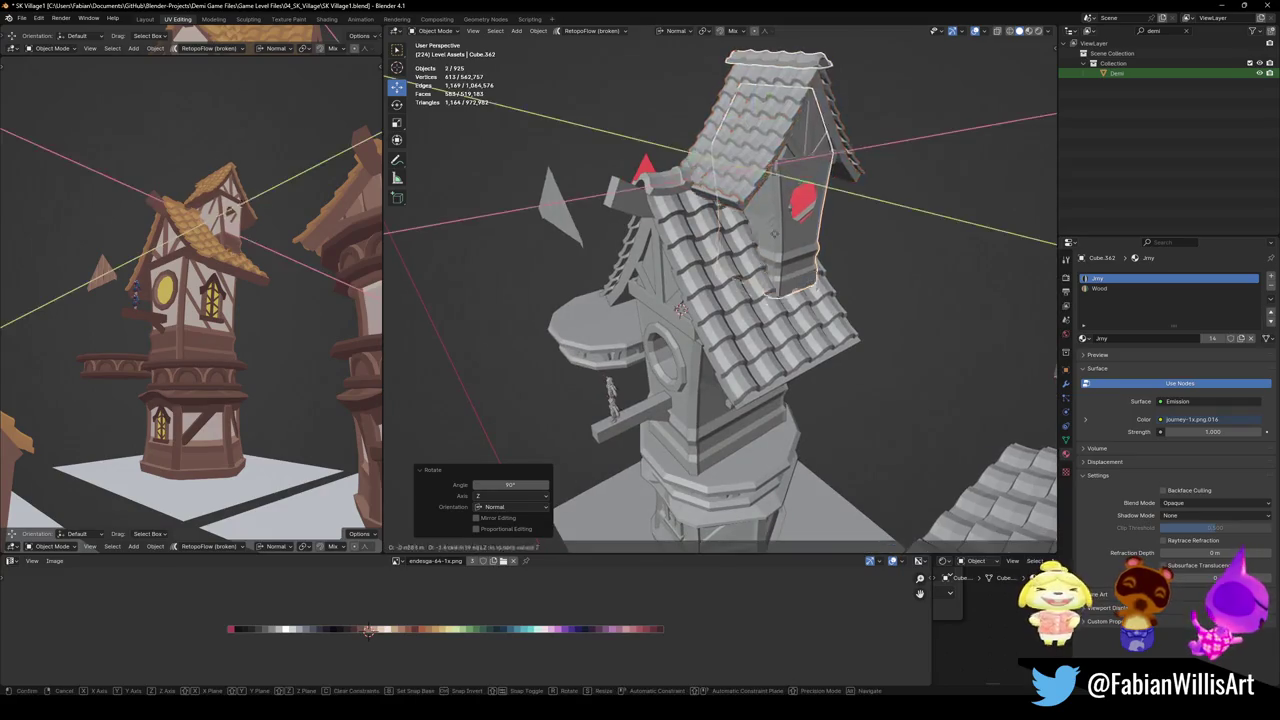
click(769, 241)
key(g)
key(z)
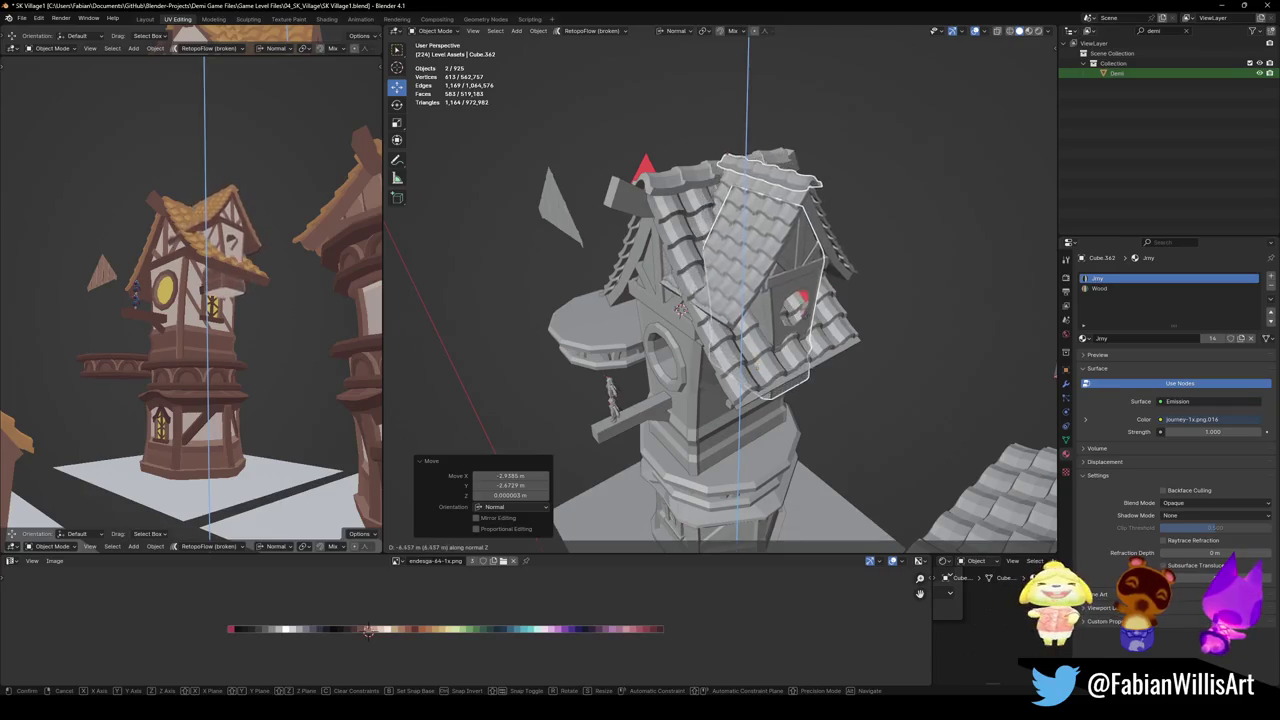
click(715, 320)
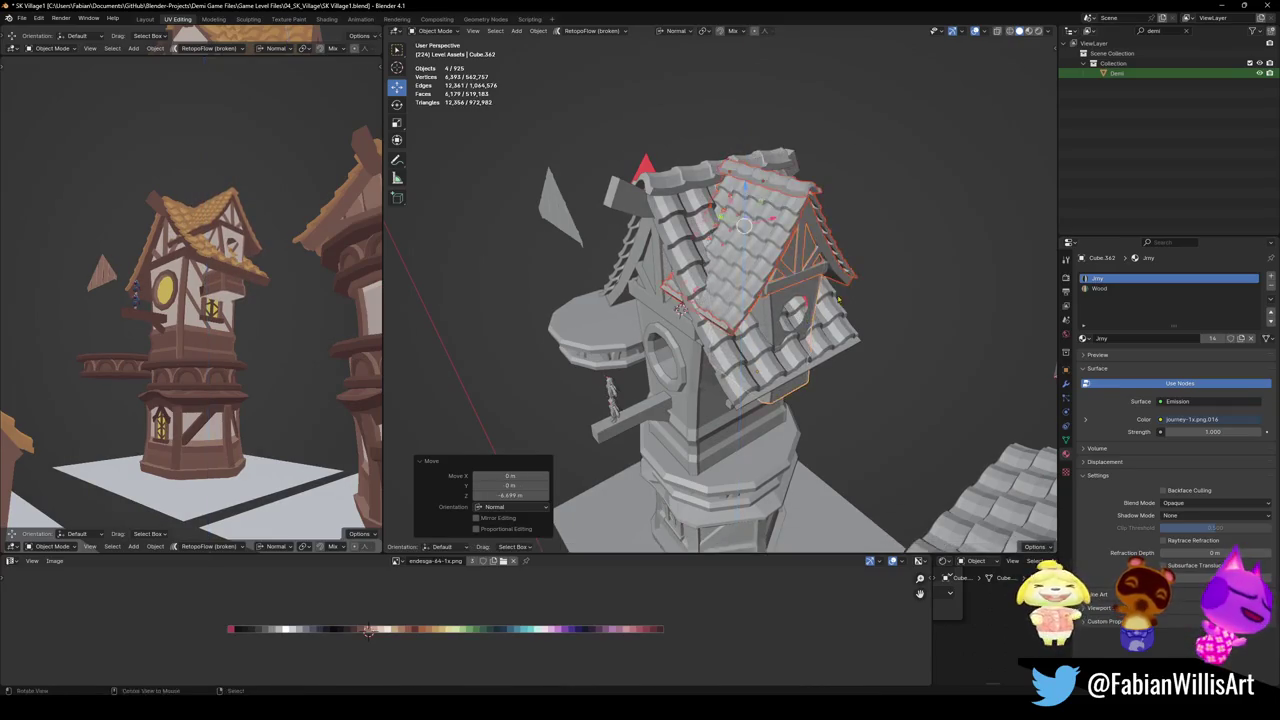
Shift the dormer copy 0.62856 m along Y
mouse_move(715, 320)
middle_down()
mouse_move(738, 222)
mouse_move(764, 270)
middle_up()
key(y)
click(740, 228)
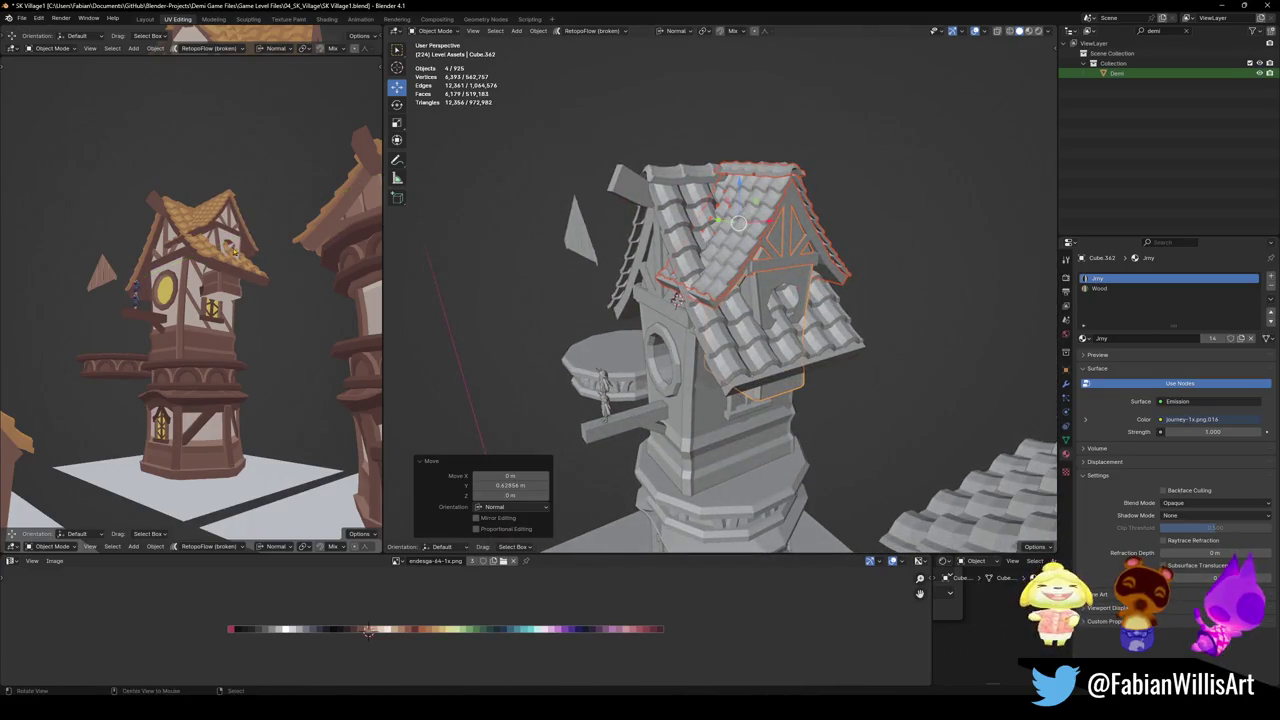
Isolate the dormer in Local View and enter Edit Mode on its wall mesh Cube.362
mouse_move(234, 253)
middle_down()
mouse_move(242, 276)
mouse_move(218, 274)
middle_up()
key(KP_Divide)
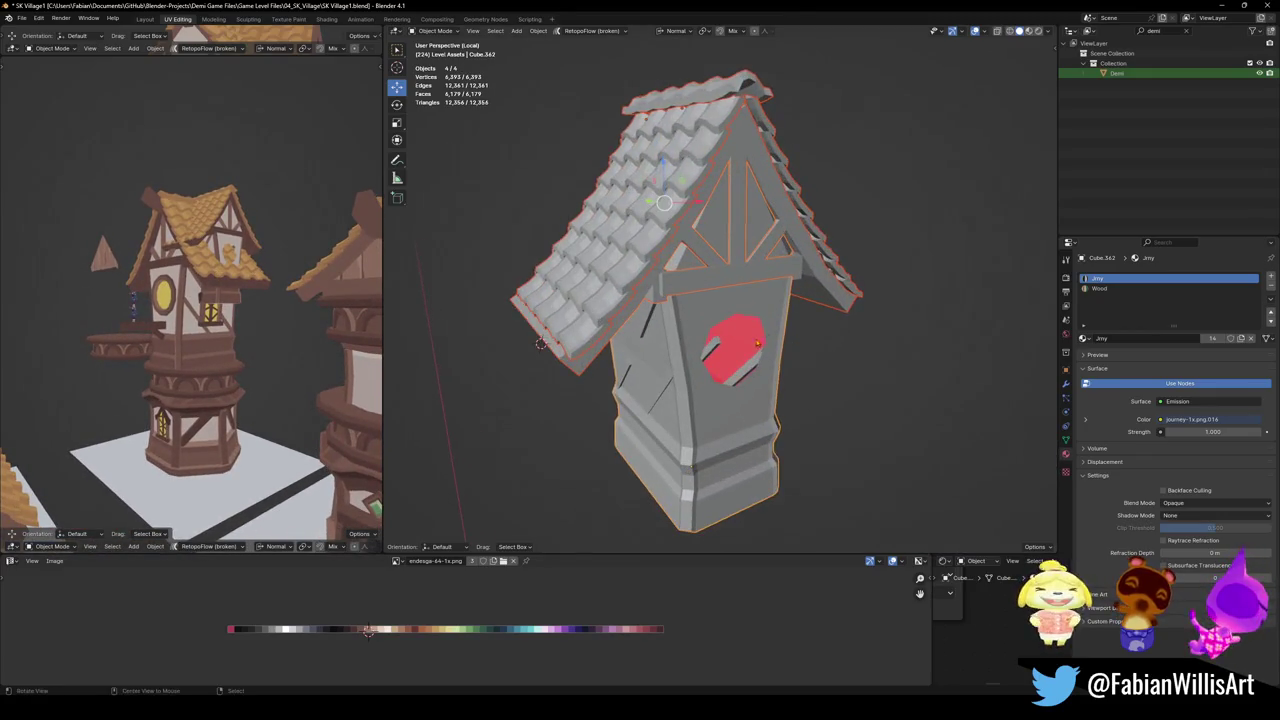
middle_drag(798, 342, 660, 366)
key(Tab)
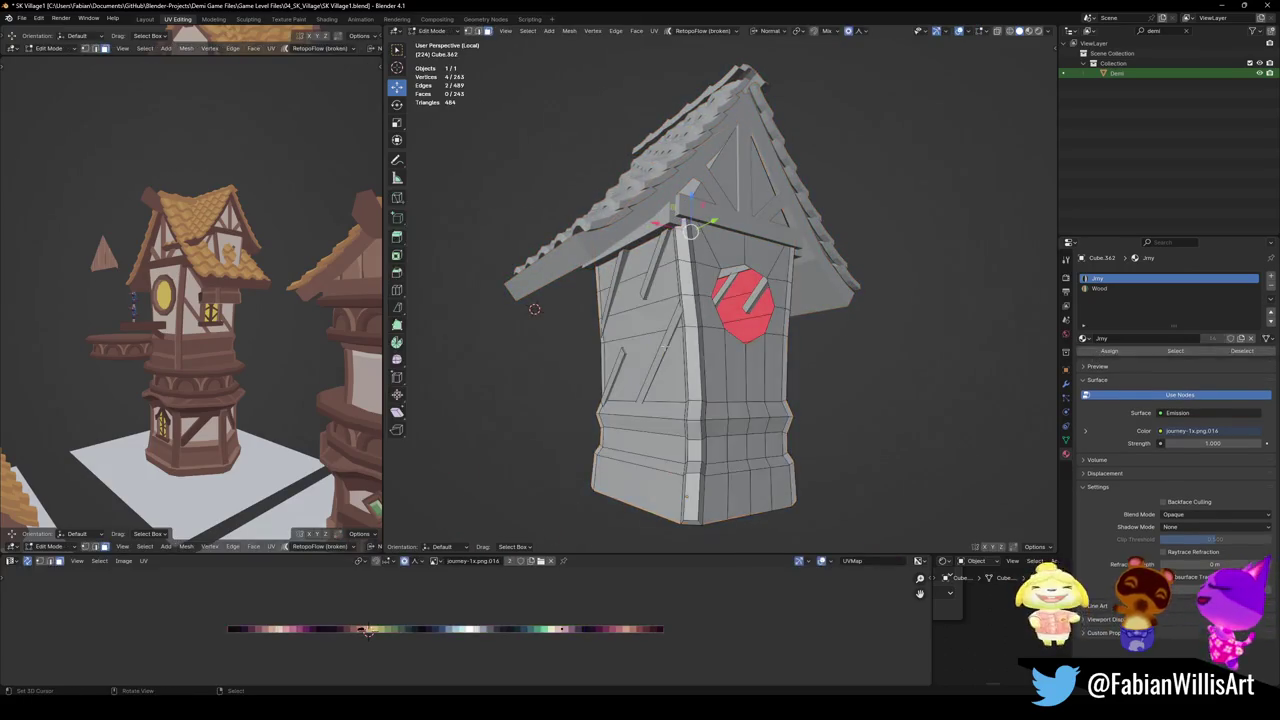
Try ripping open the edge ring around the dormer window, then undo it
scroll(680, 300, up, 3)
middle_drag(713, 288, 652, 296)
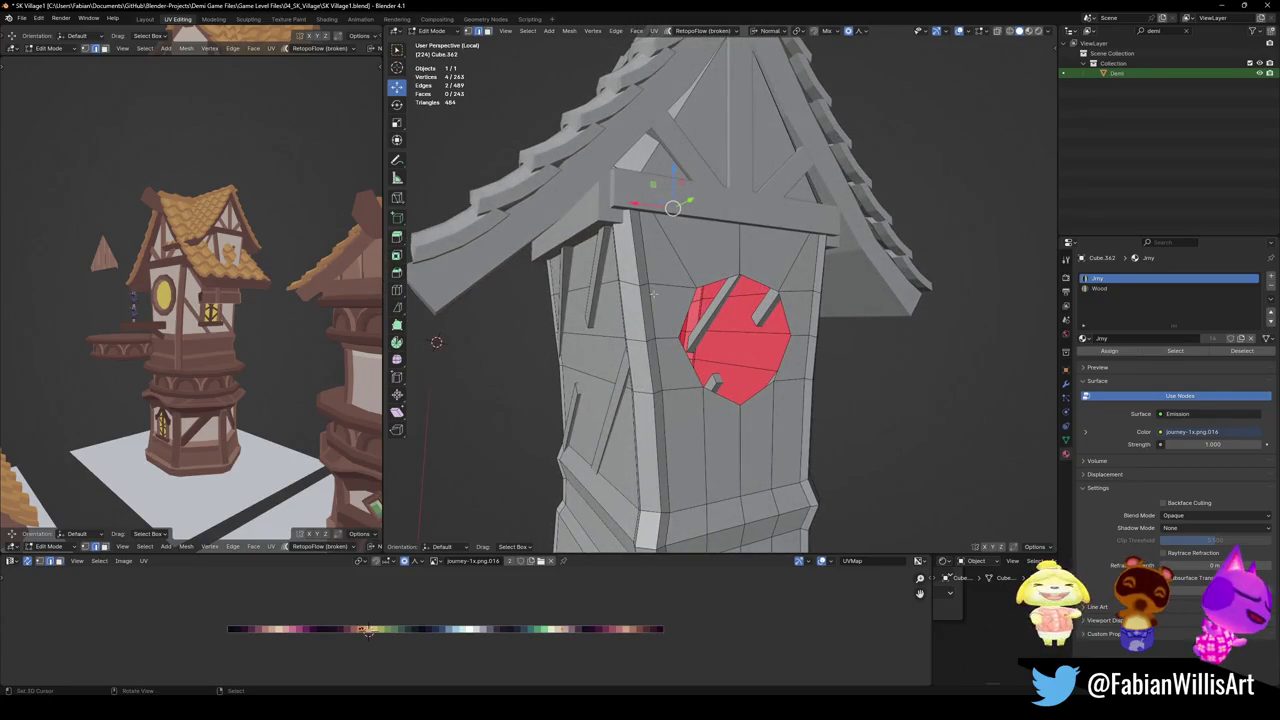
alt+click(666, 291)
middle_drag(666, 291, 666, 300)
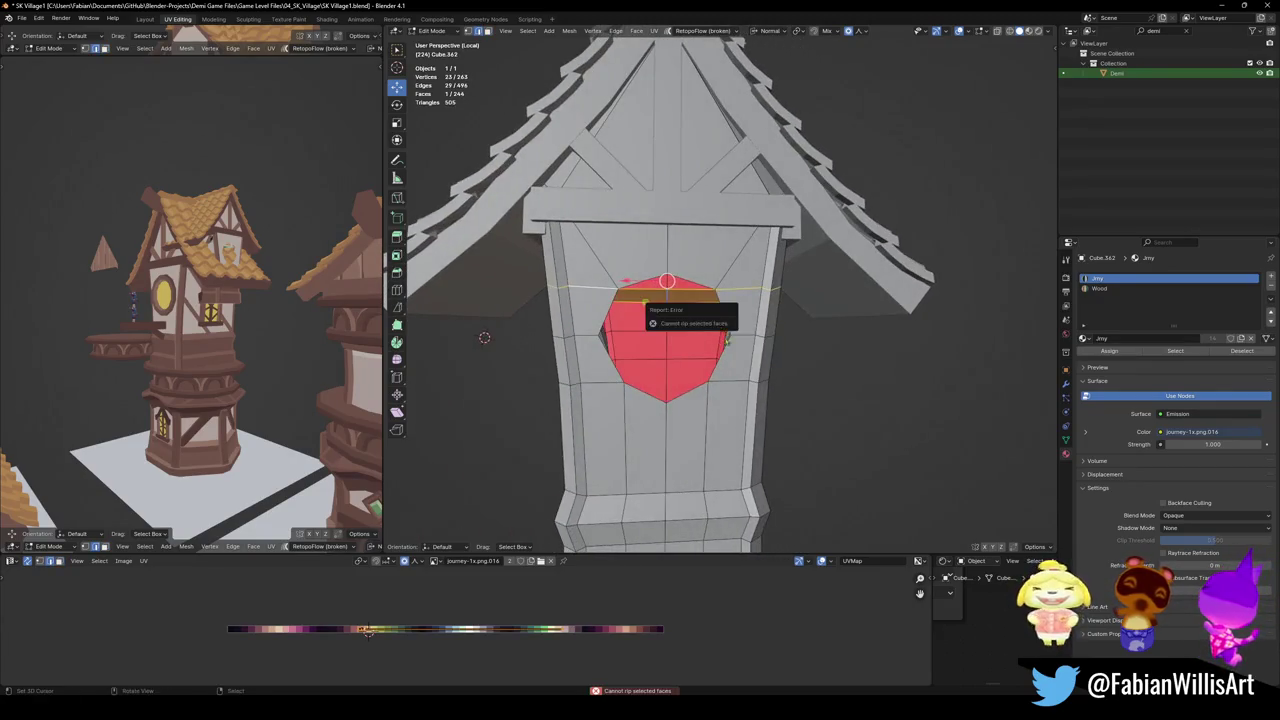
key(f)
key(v)
middle_drag(721, 344, 722, 335)
key(ctrl+z)
key(v)
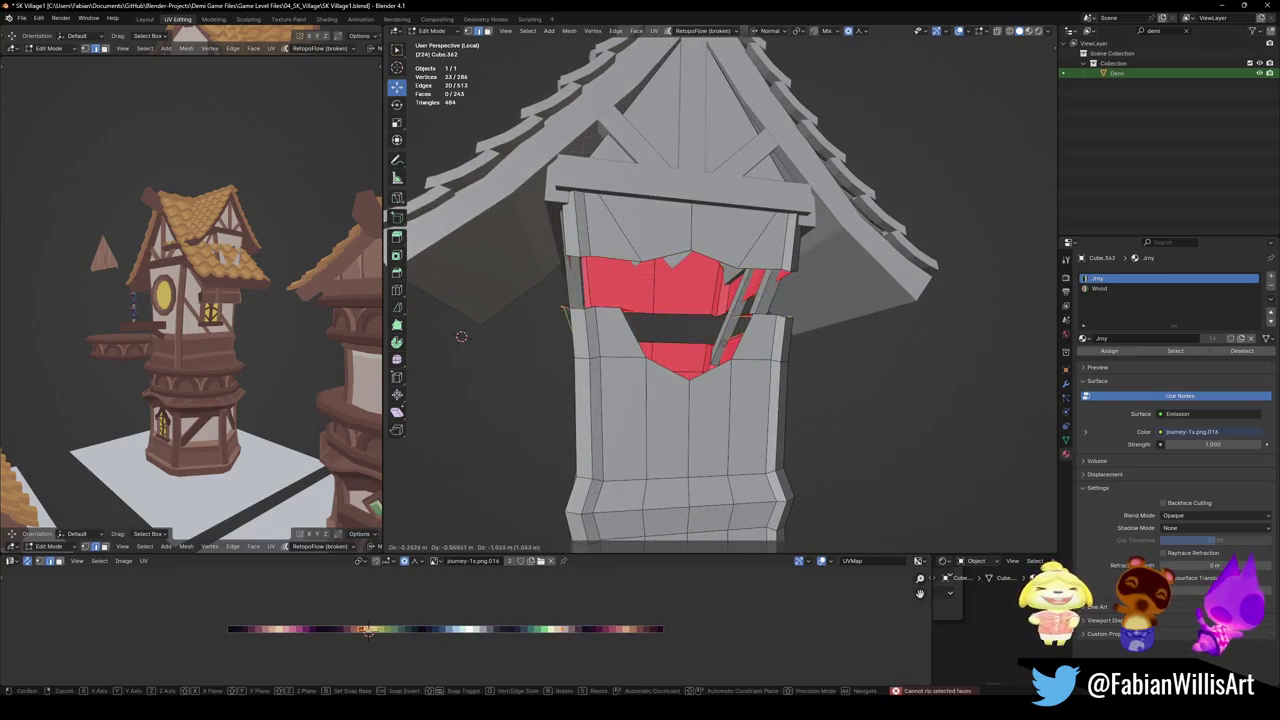
click(722, 330)
middle_drag(461, 336, 1006, 253)
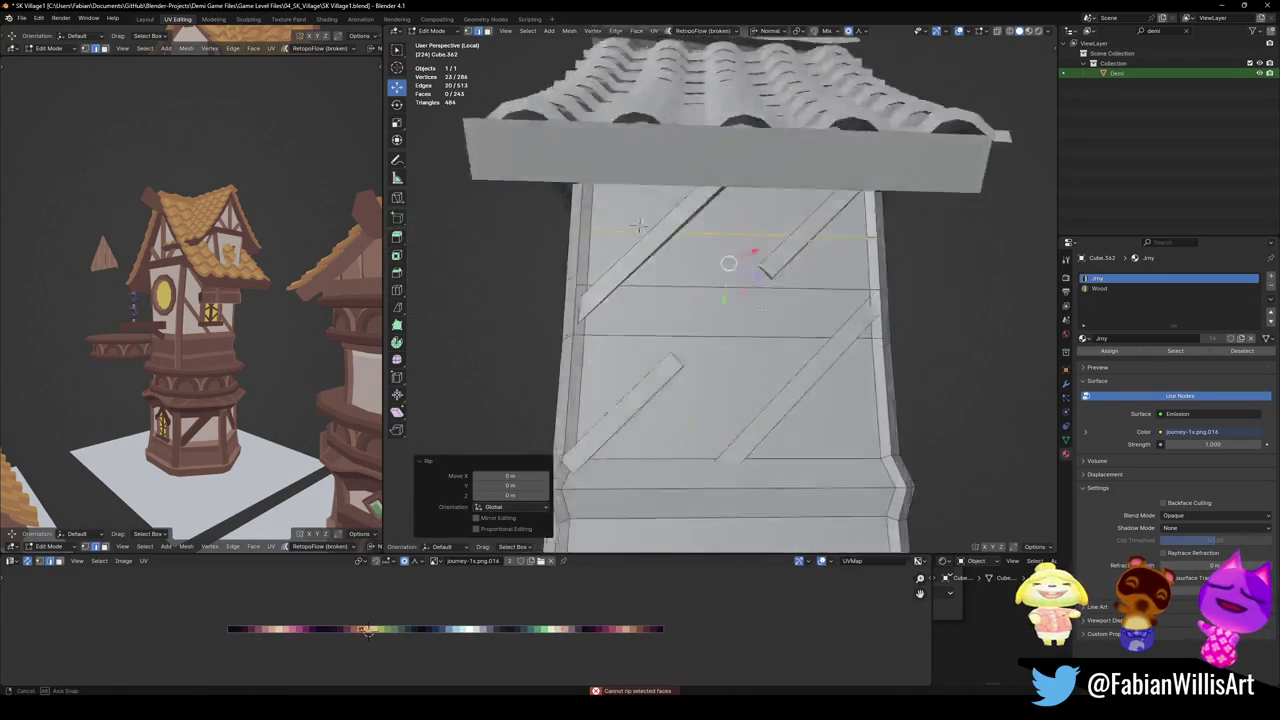
mouse_move(828, 302)
middle_down()
mouse_move(787, 307)
mouse_move(600, 260)
middle_up()
key(alt+z)
key(ctrl+z)
key(alt+z)
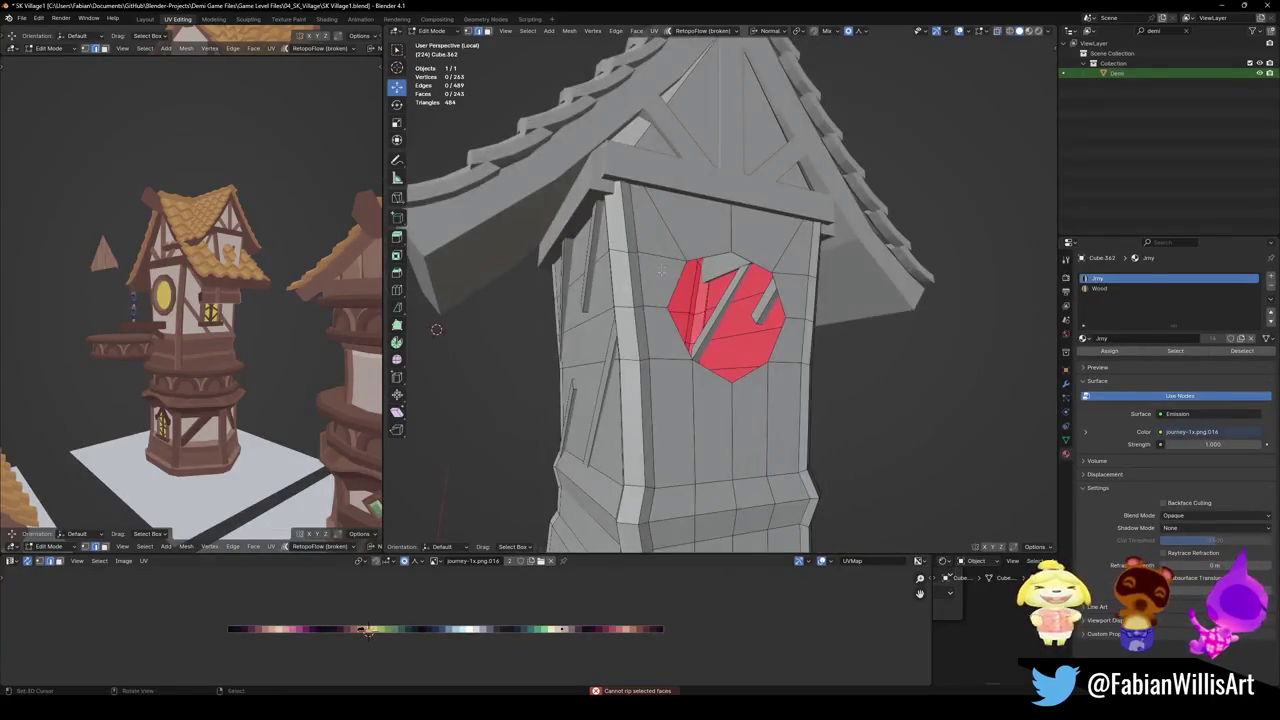
Rip the dormer wall along an edge path just under the roof
ctrl+click(598, 252)
key(v)
click(655, 305)
key(alt+a)
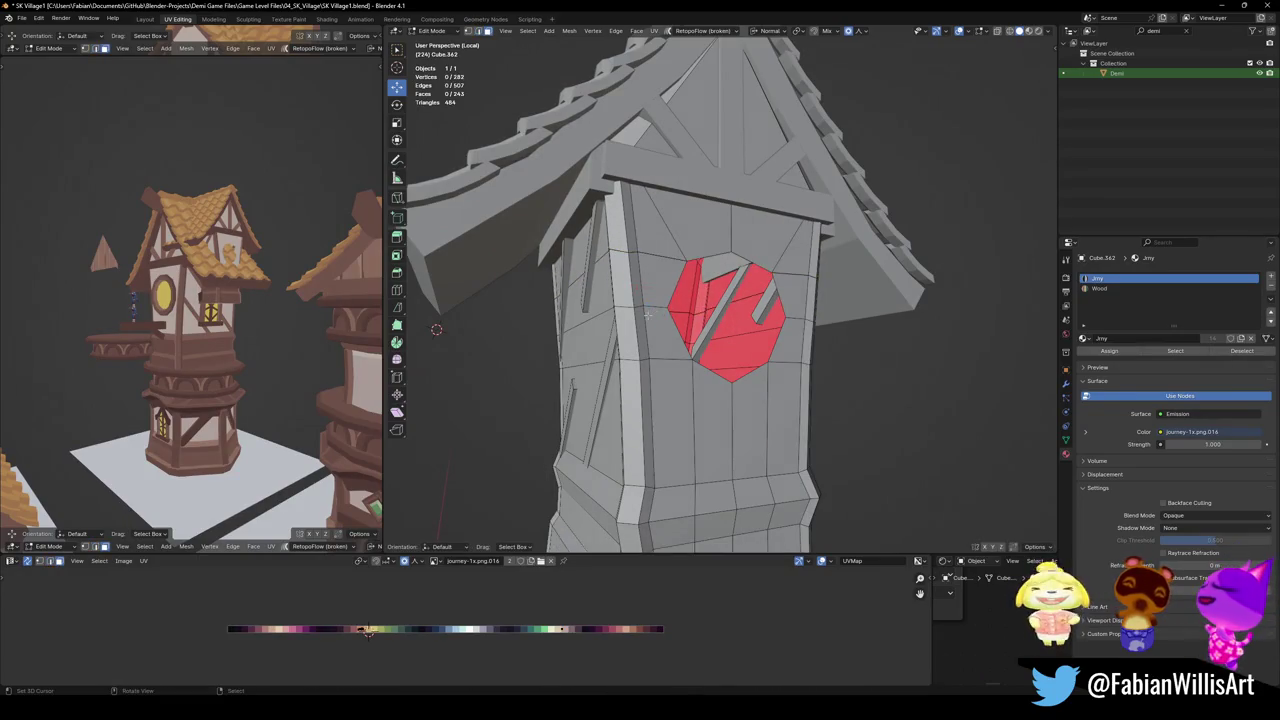
key(l)
key(l)
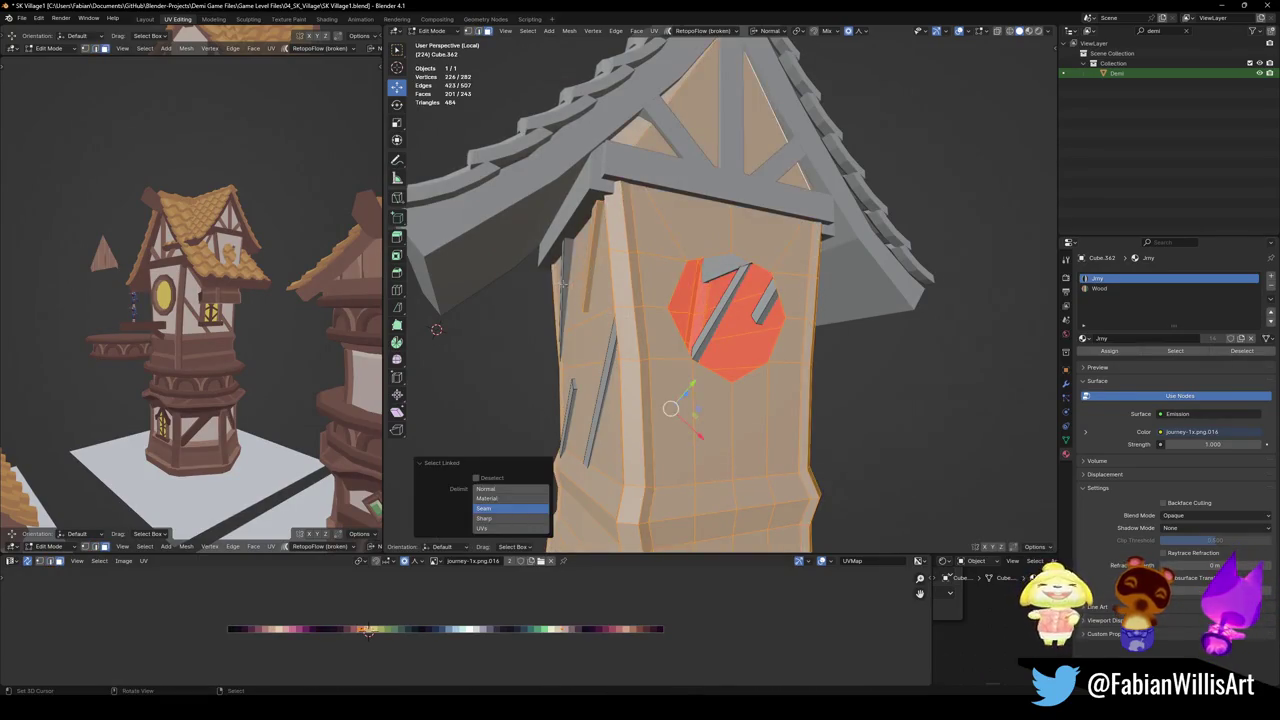
Select the linked lower wall strips and delete their faces, leaving the gable top
key(ctrl+z)
key(ctrl+z)
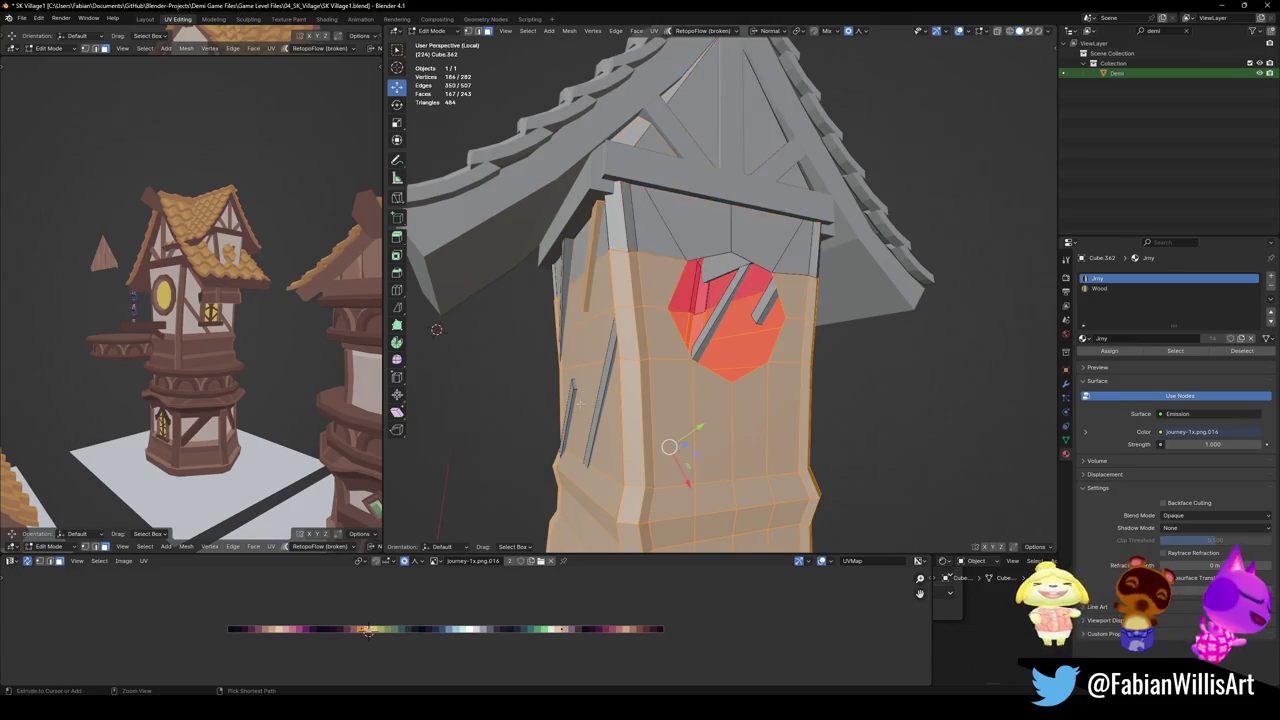
key(l)
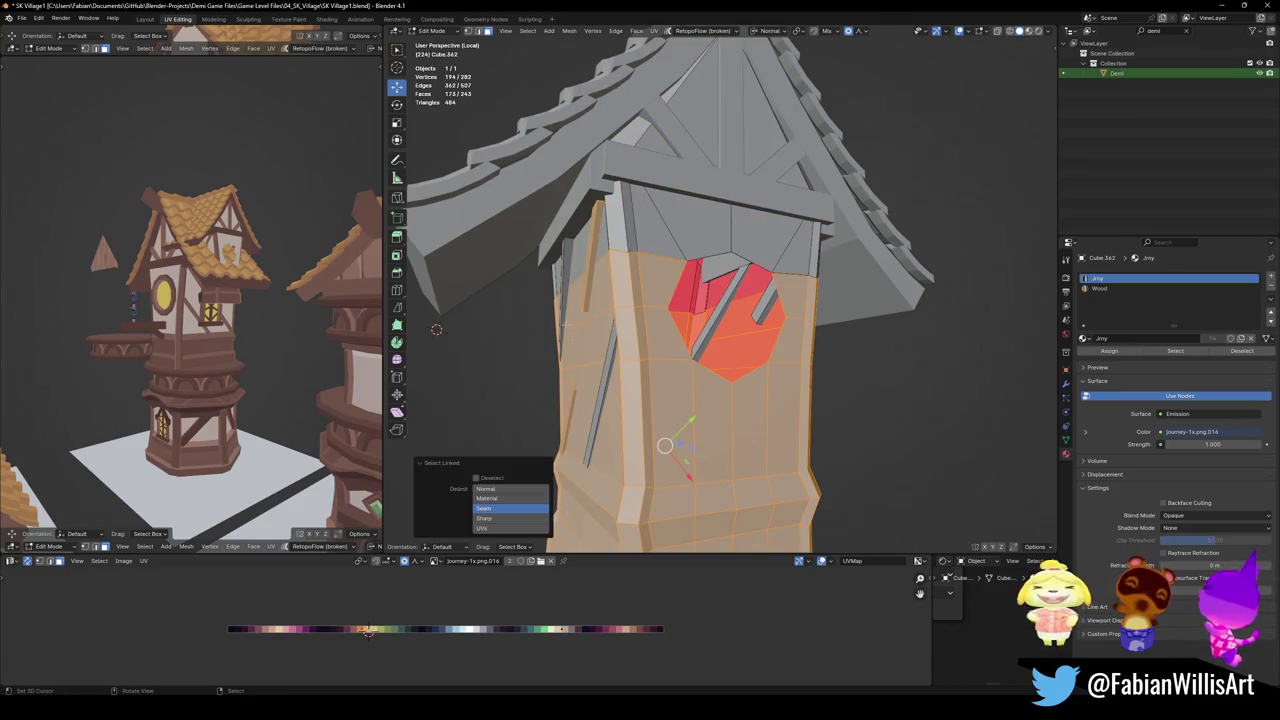
key(l)
key(l)
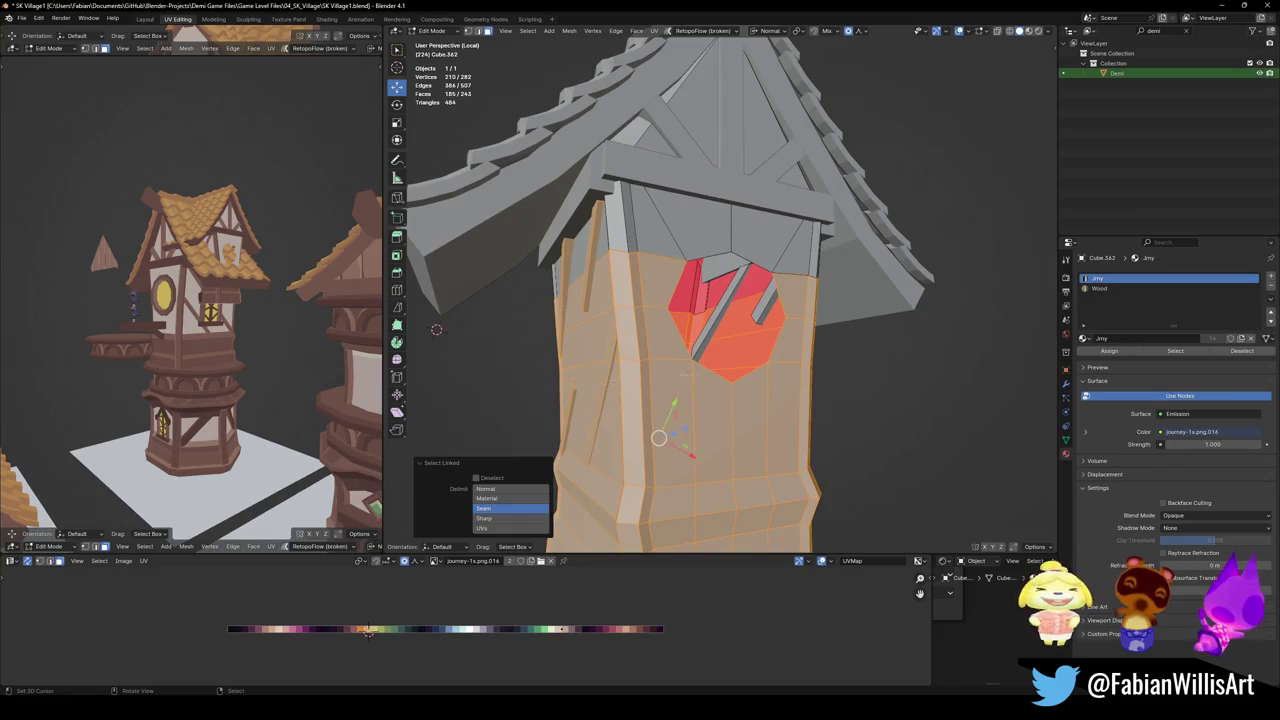
middle_drag(600, 380, 675, 352)
key(l)
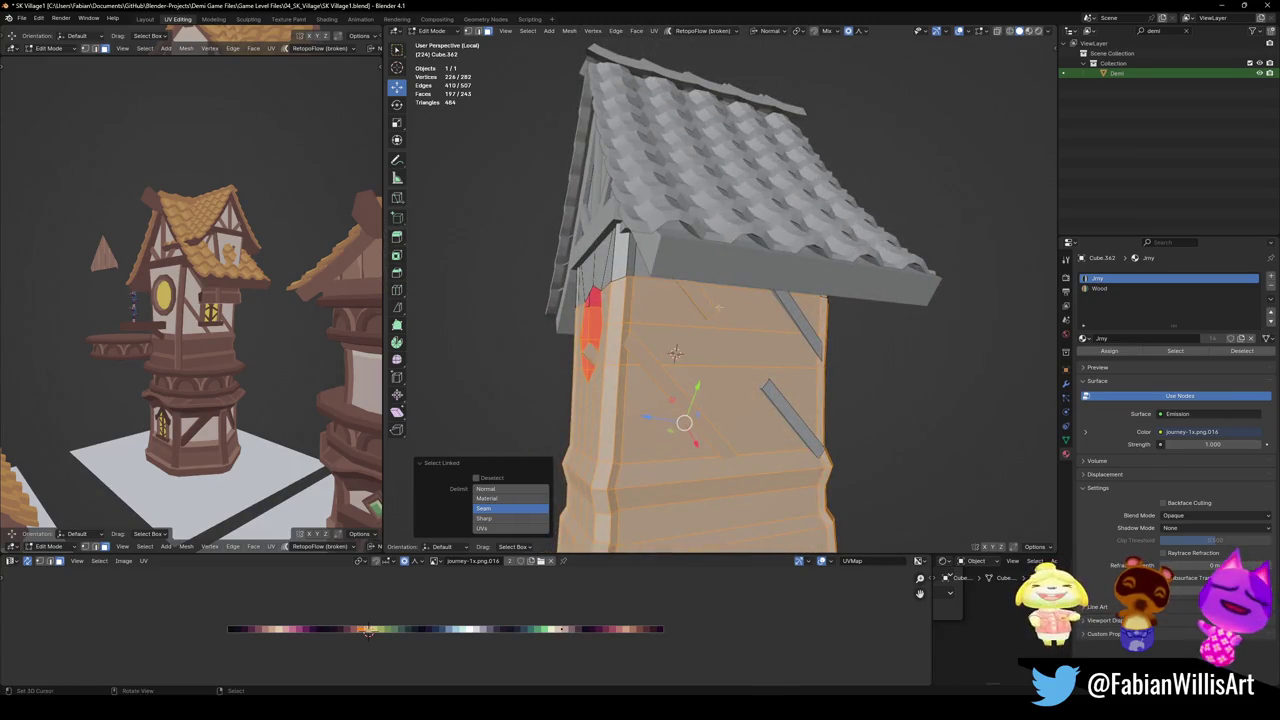
key(x)
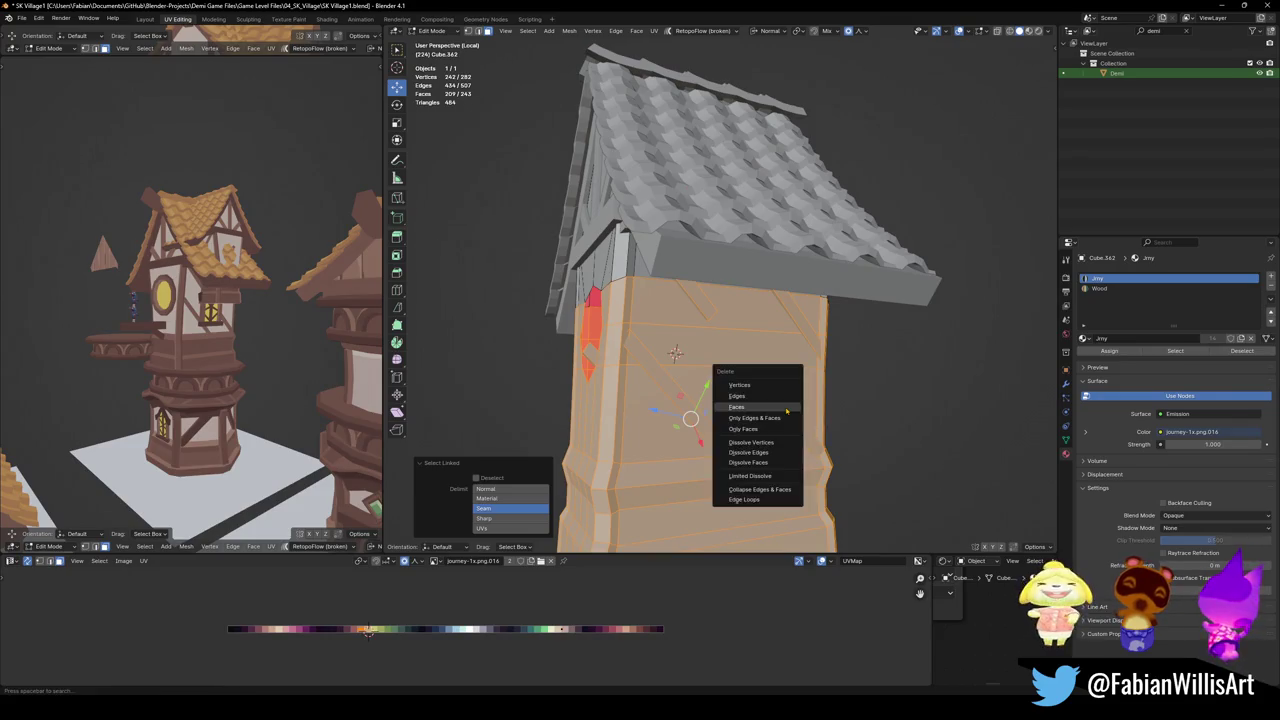
click(709, 391)
middle_drag(709, 391, 708, 322)
alt+click(708, 322)
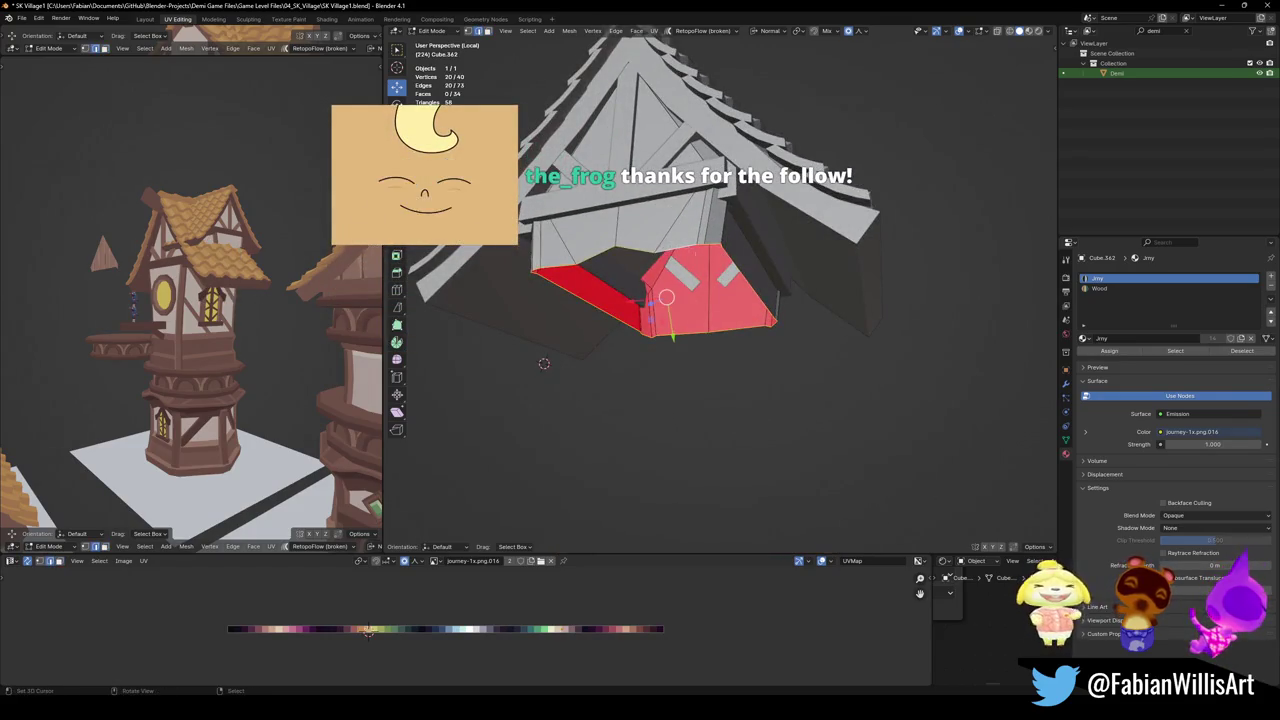
Try transforming the selected dormer edge loop, then undo it
key(r)
click(760, 297)
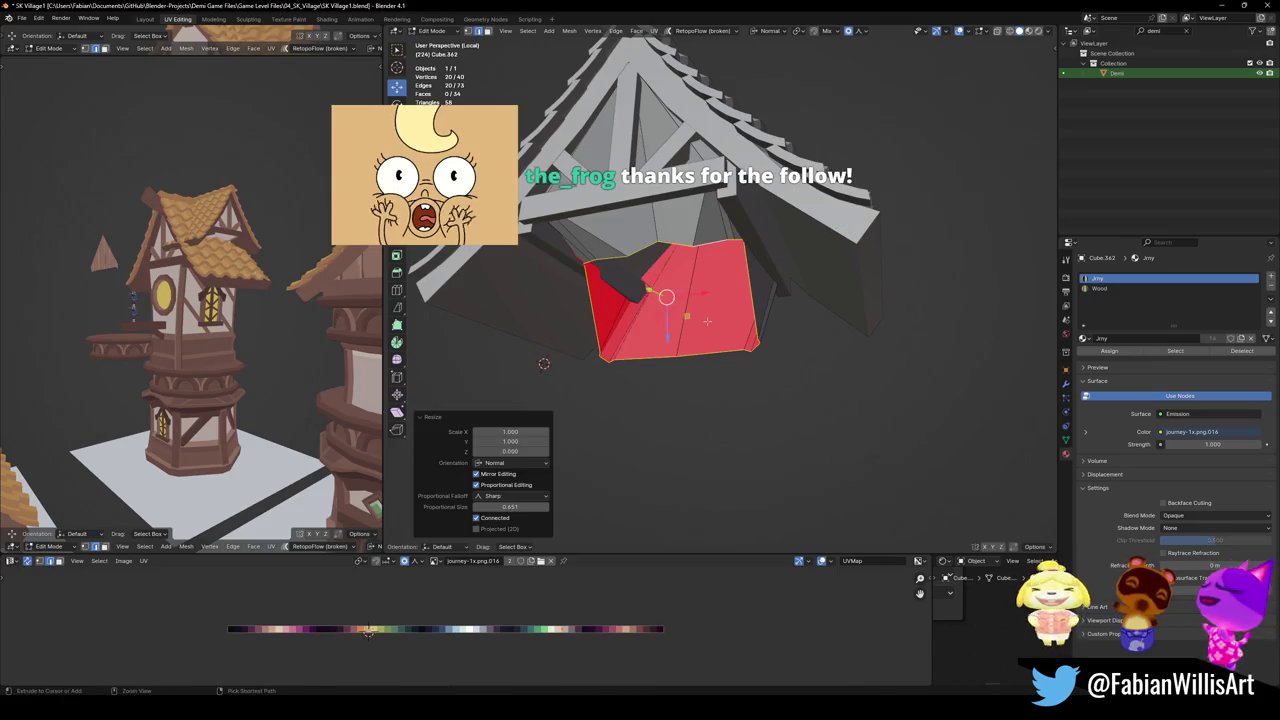
key(ctrl+z)
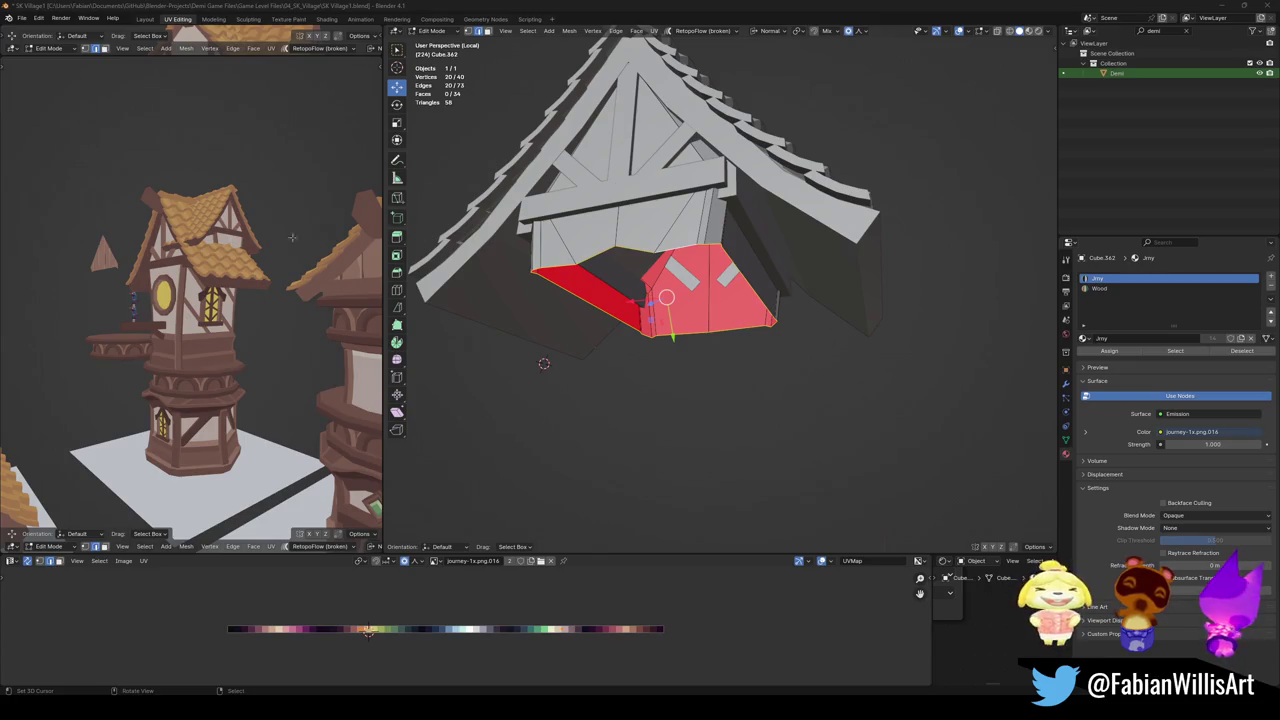
Return to Object Mode and select the dormer's tiled roof, Cylinder.014
scroll(237, 256, up, 3)
middle_drag(237, 258, 372, 270)
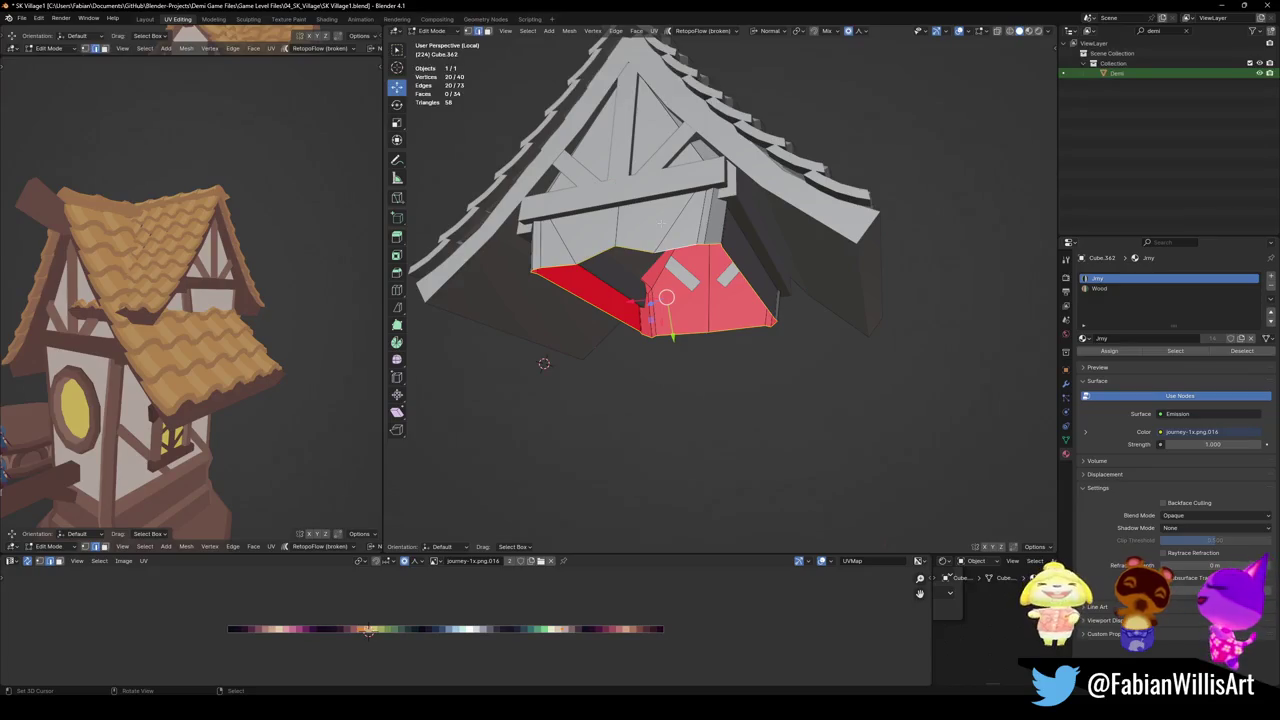
scroll(660, 300, down, 5)
middle_drag(660, 300, 720, 300)
key(Tab)
click(740, 290)
Parent the dormer's wooden frame Cube.362 to the tile roof with Keep Transform
key(s)
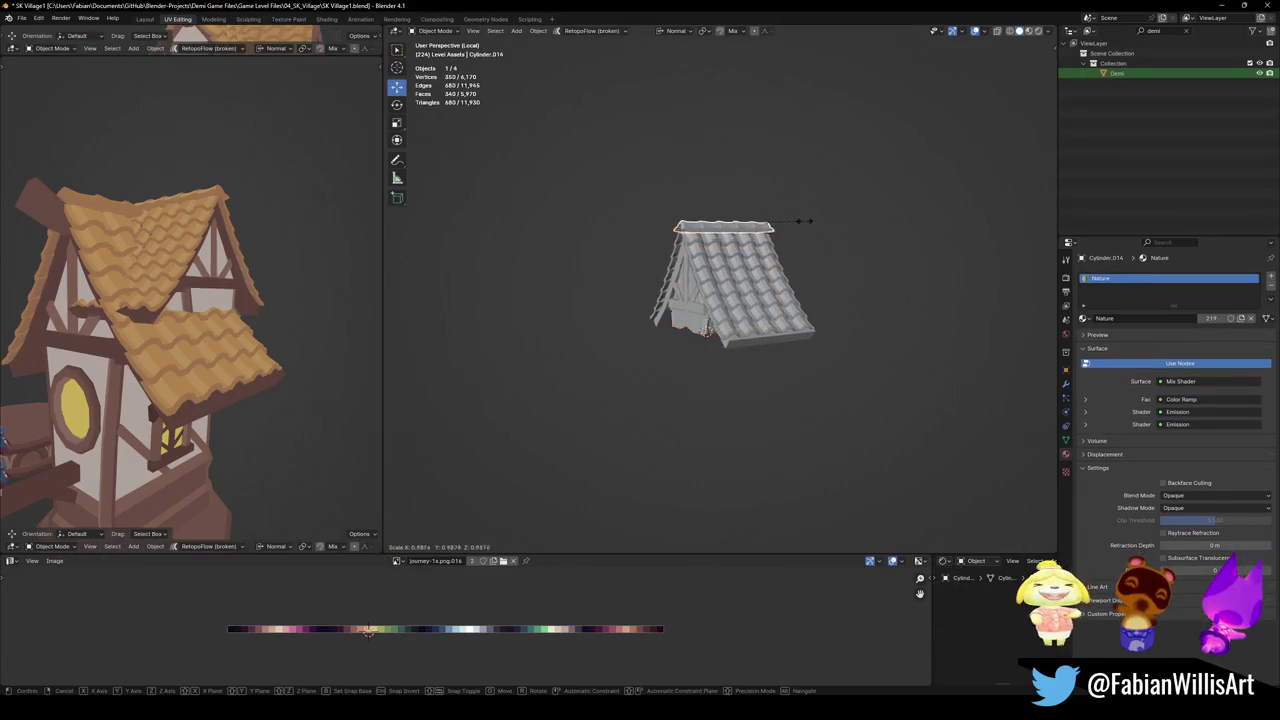
key(Escape)
scroll(808, 200, up, 3)
scroll(794, 200, up, 2)
click(686, 351)
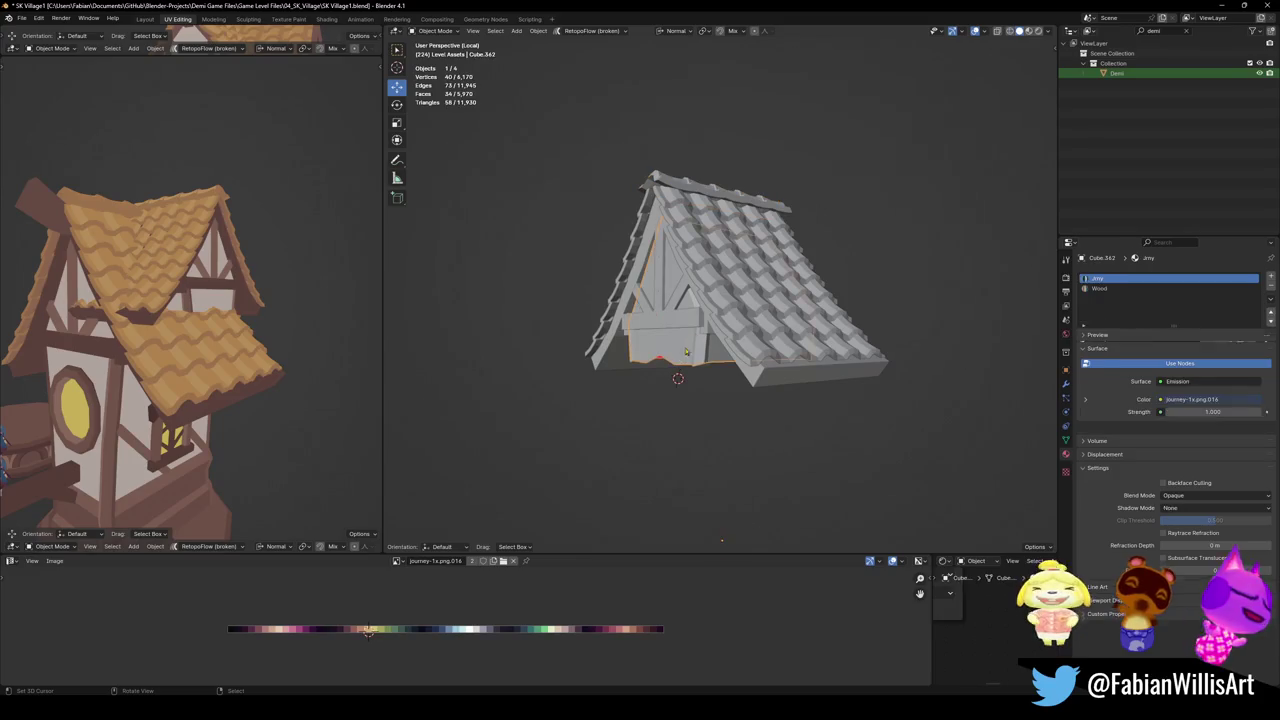
shift+click(705, 300)
key(ctrl+p)
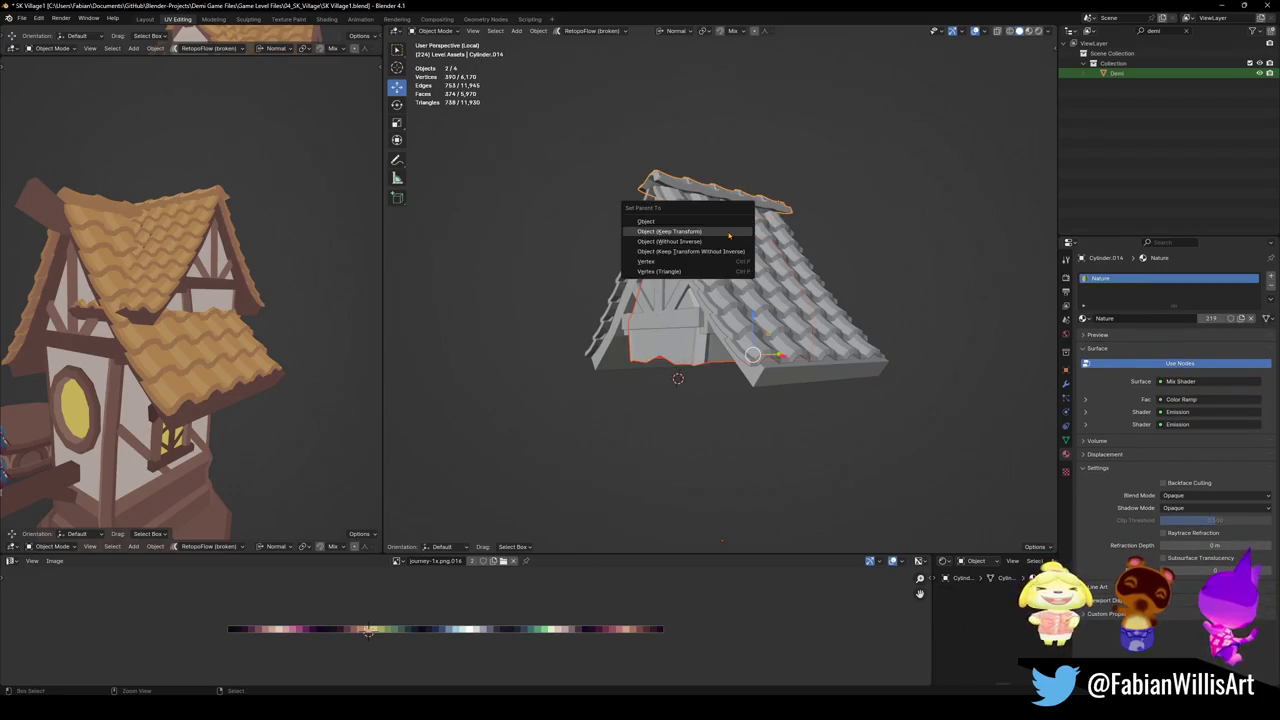
click(729, 235)
Save the file and shrink the tile roof to 0.867 scale
key(alt+a)
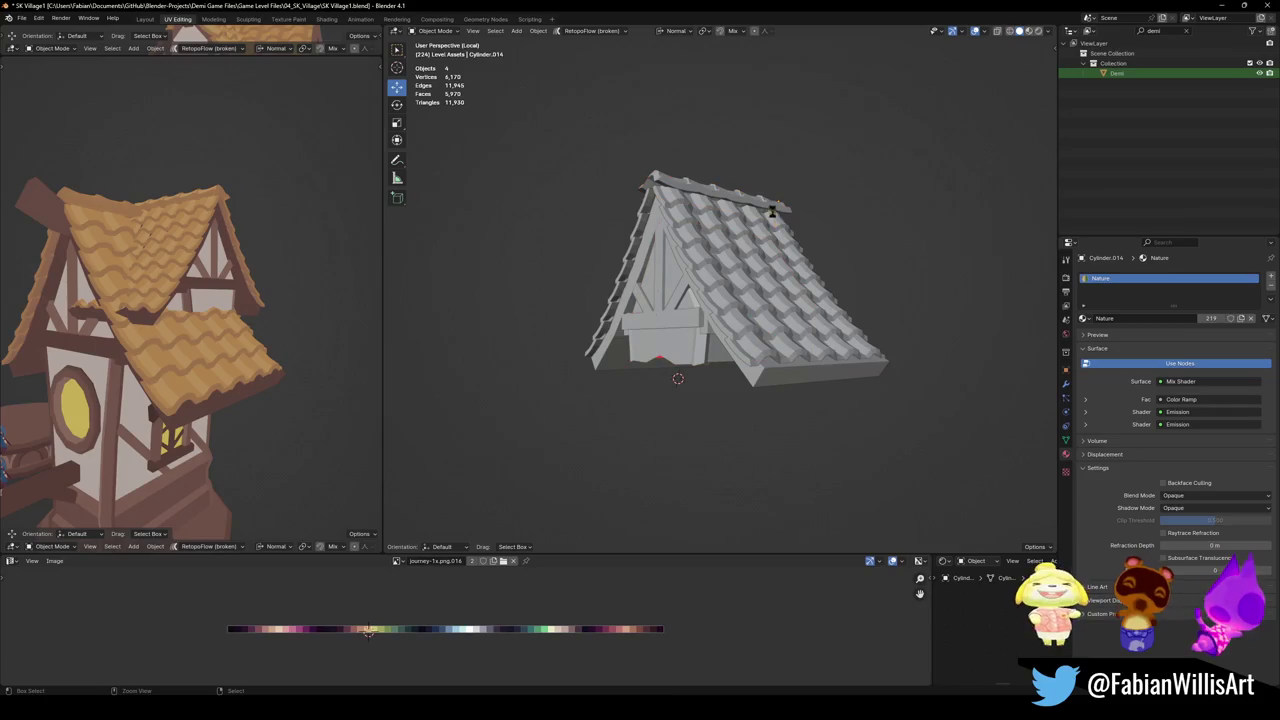
key(ctrl+s)
click(780, 205)
key(s)
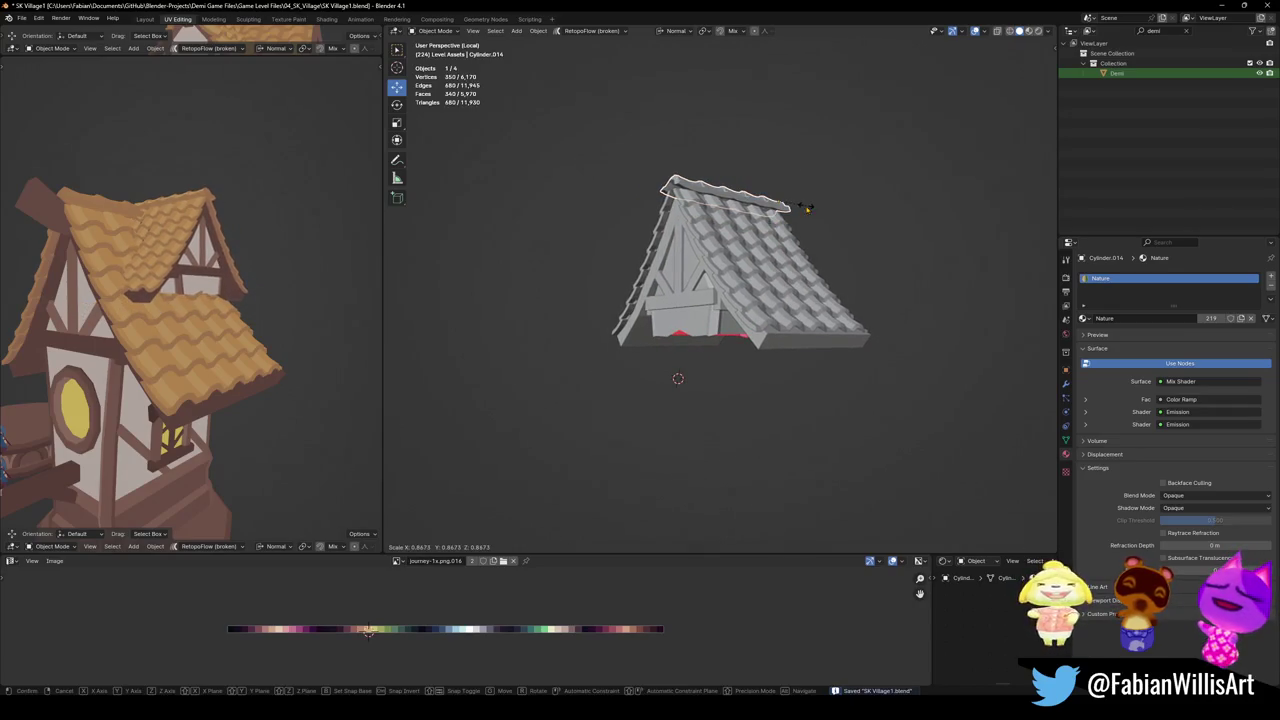
key(Return)
Select the dormer's wooden frame and enter Edit Mode on its mesh
mouse_move(200, 320)
middle_down()
mouse_move(157, 313)
mouse_move(220, 300)
middle_up()
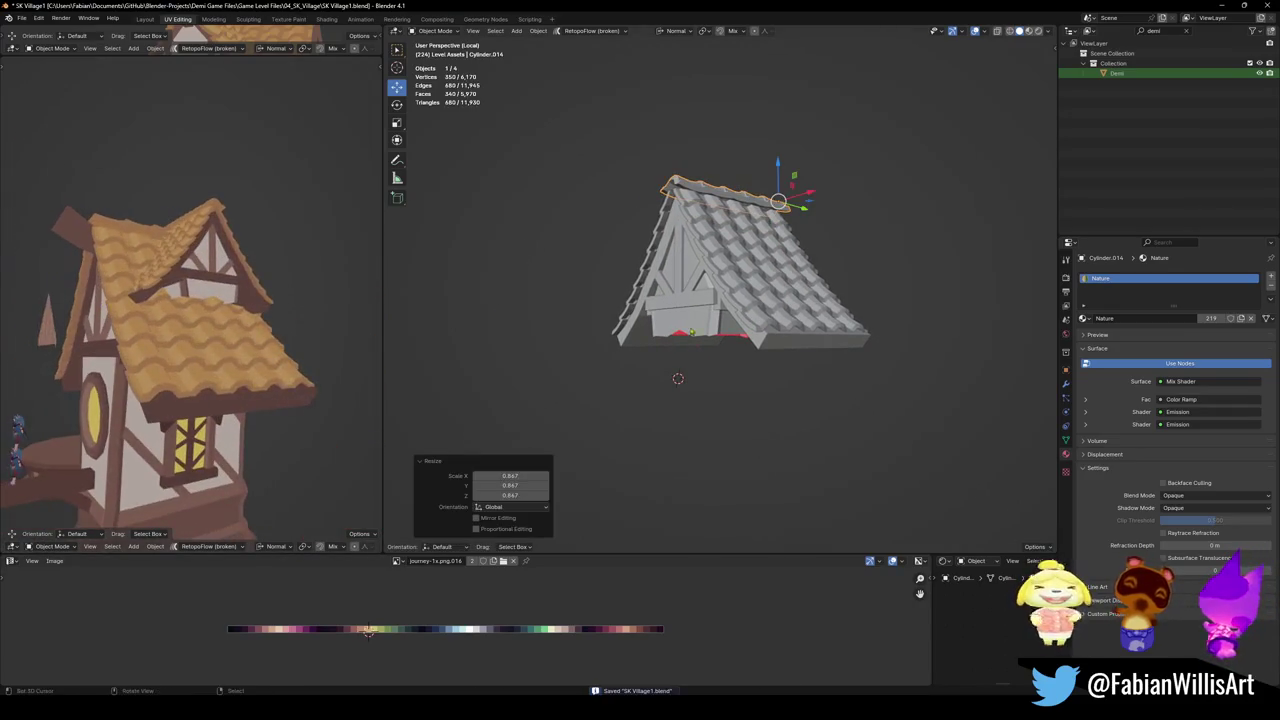
middle_drag(666, 404, 705, 355)
click(705, 355)
key(Tab)
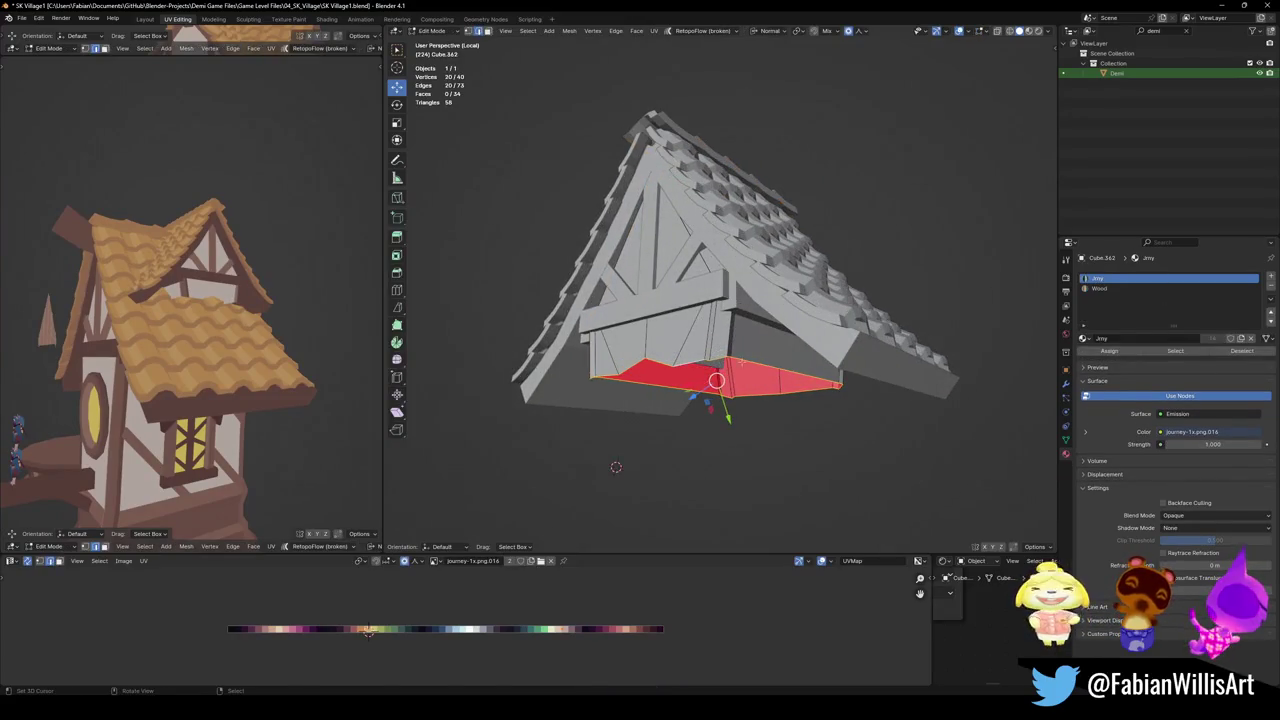
Flatten the frame's bottom loop with S Z 0 and move it down with proportional editing
key(g)
key(z)
key(z)
click(737, 316)
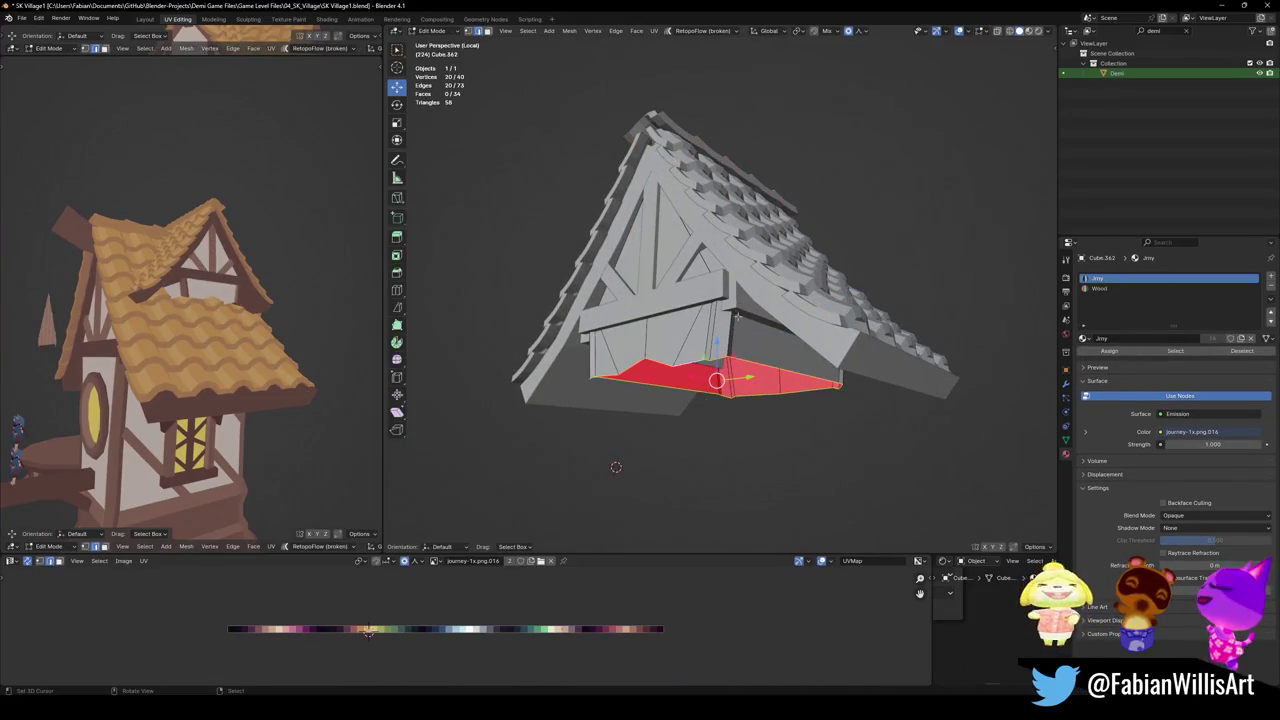
key(s)
key(z)
key(0)
key(Return)
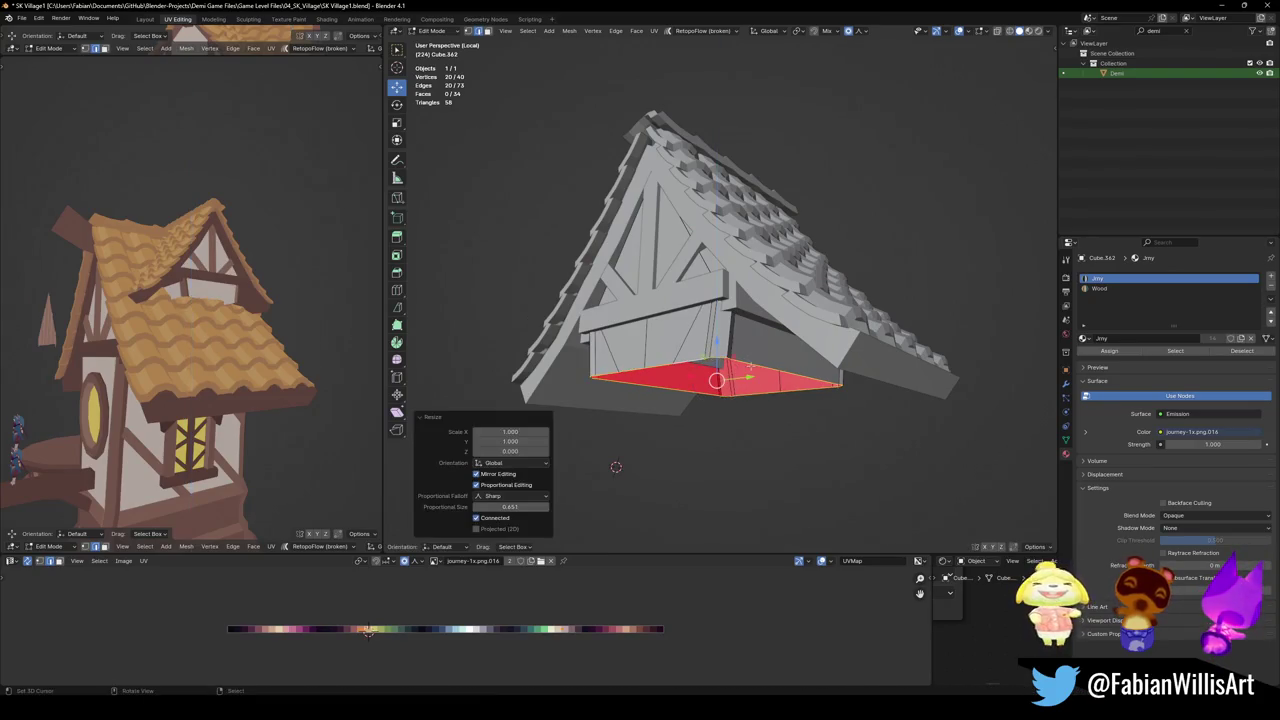
key(g)
key(z)
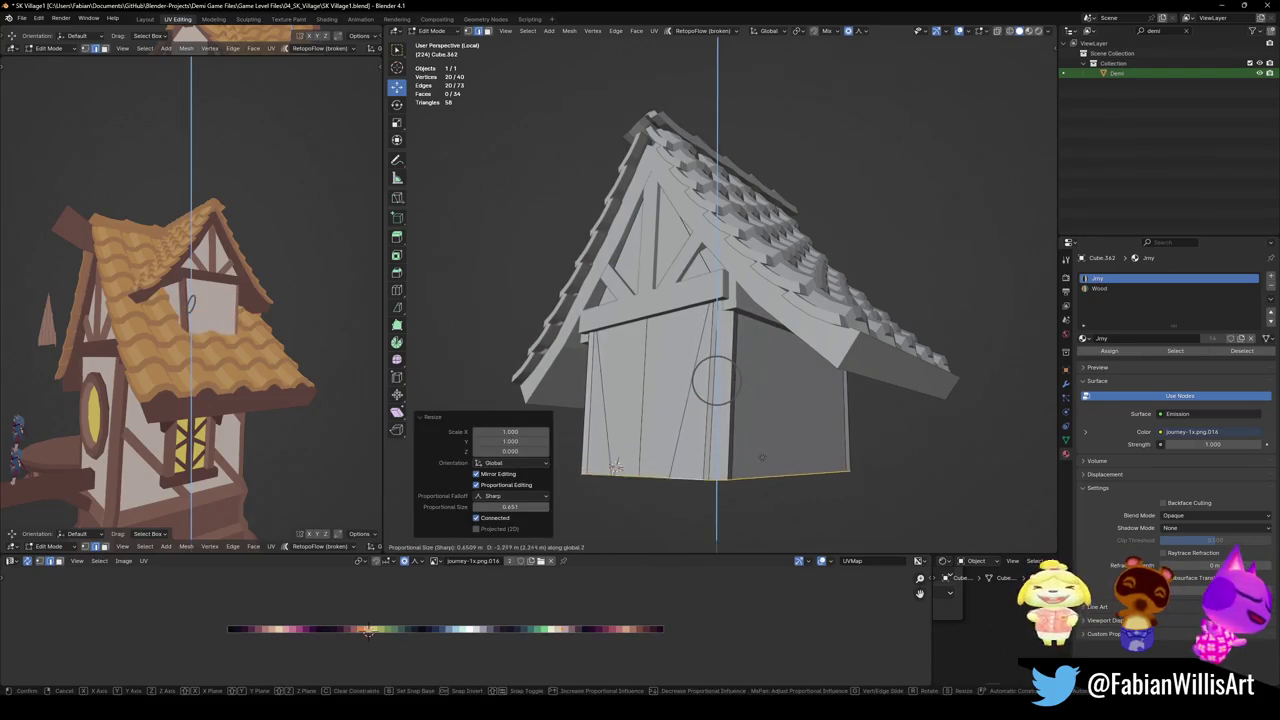
click(616, 467)
Adjust the bottom face height and extrude it 2.7537 m straight down
middle_drag(200, 330, 254, 331)
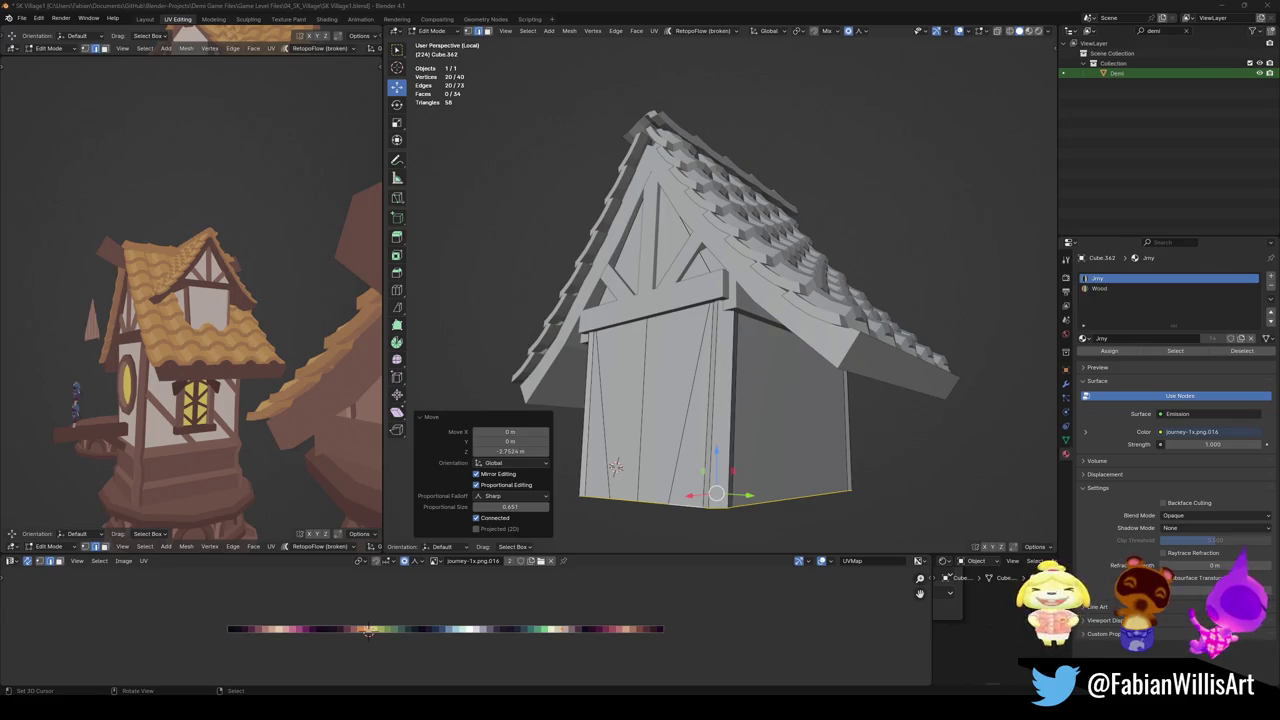
scroll(615, 466, down, 4)
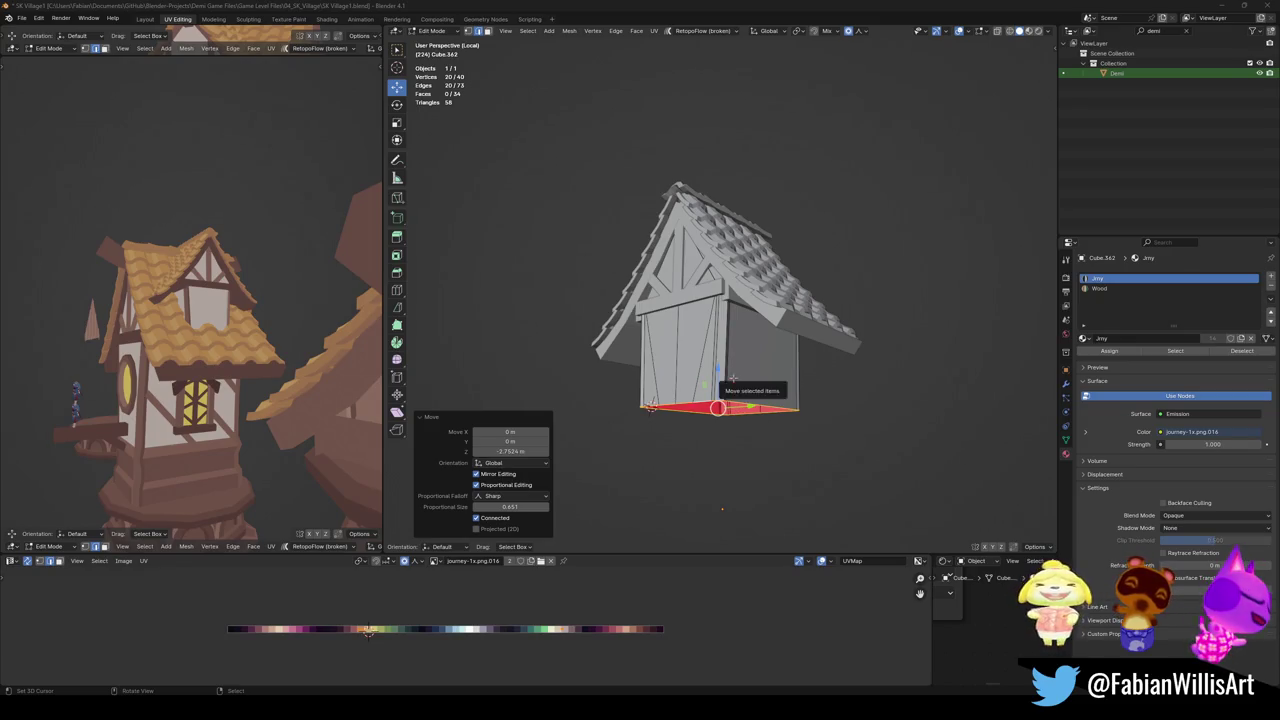
middle_drag(760, 415, 733, 378)
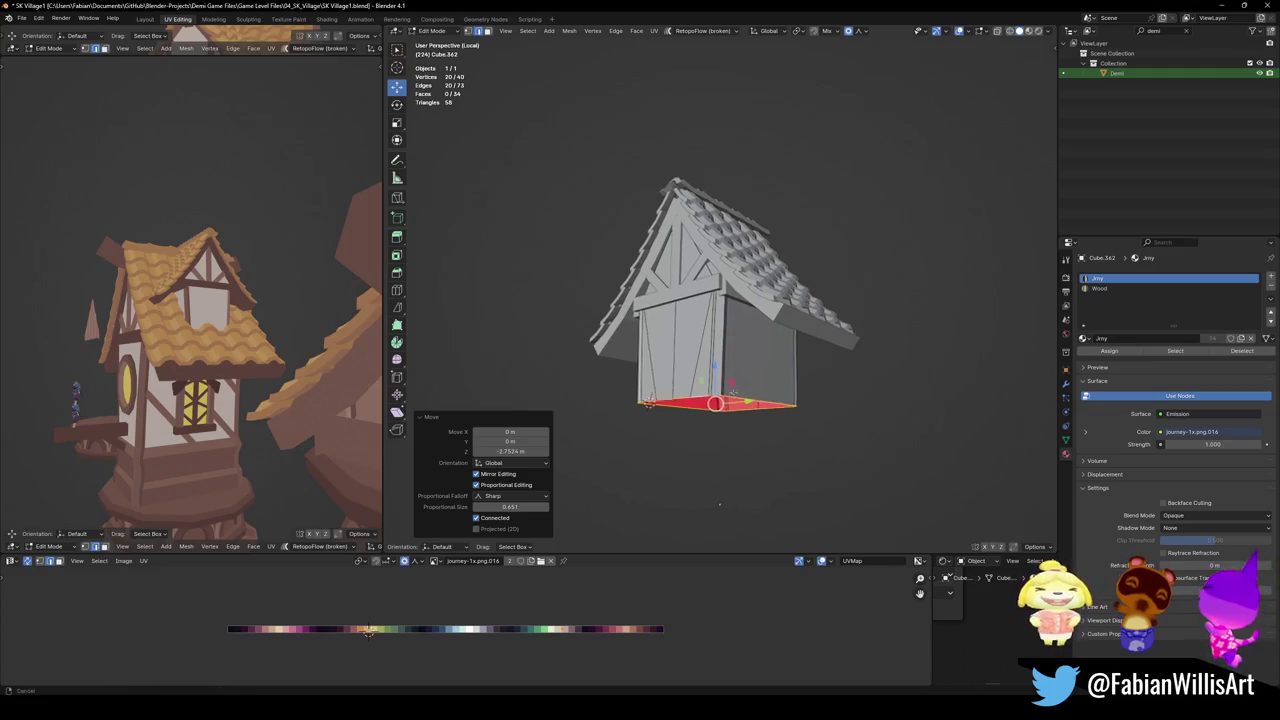
key(g)
key(z)
click(733, 378)
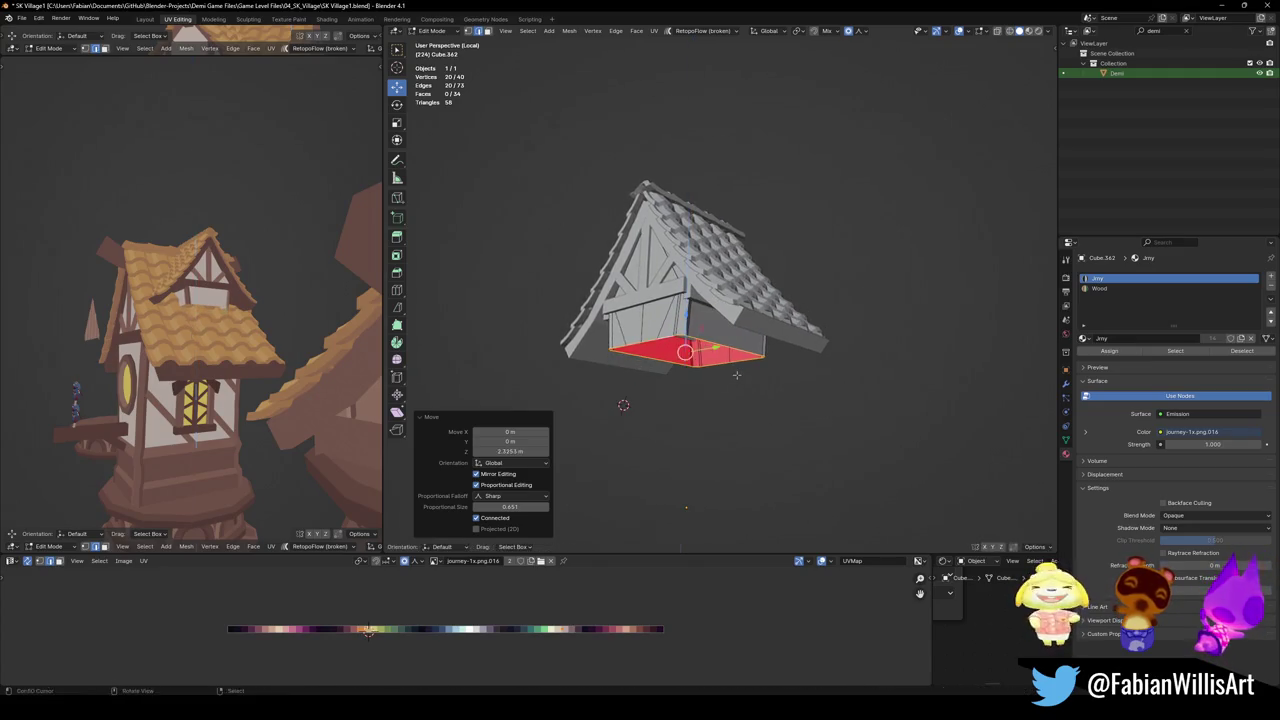
key(e)
key(z)
click(686, 507)
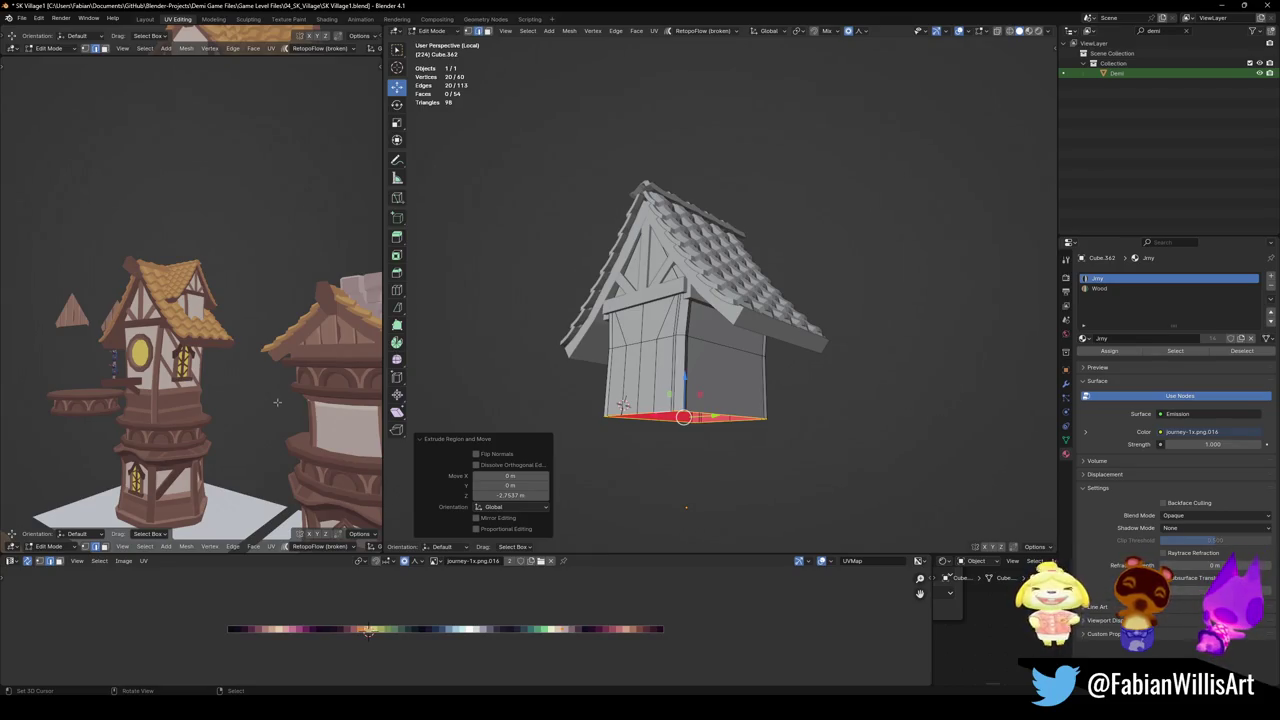
Leave Edit Mode and local view, save the file, and duplicate the round platform
shift+middle_drag(686, 334, 692, 350)
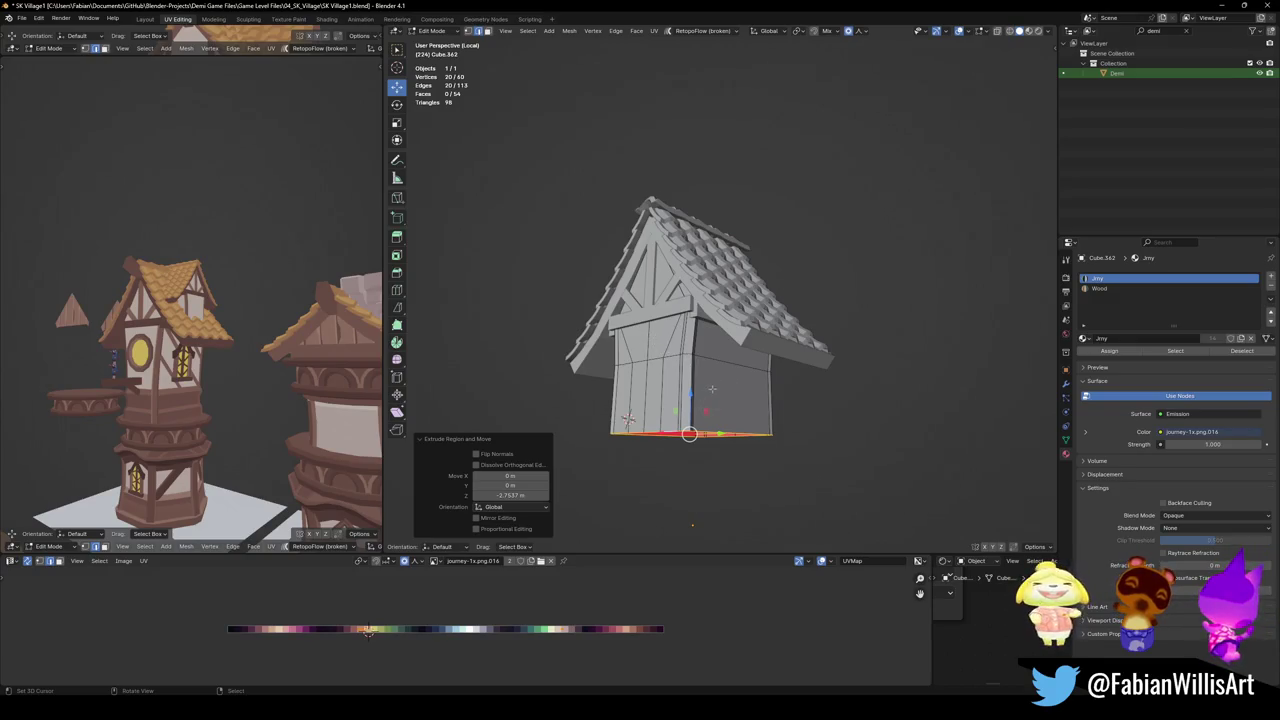
key(KP_Divide)
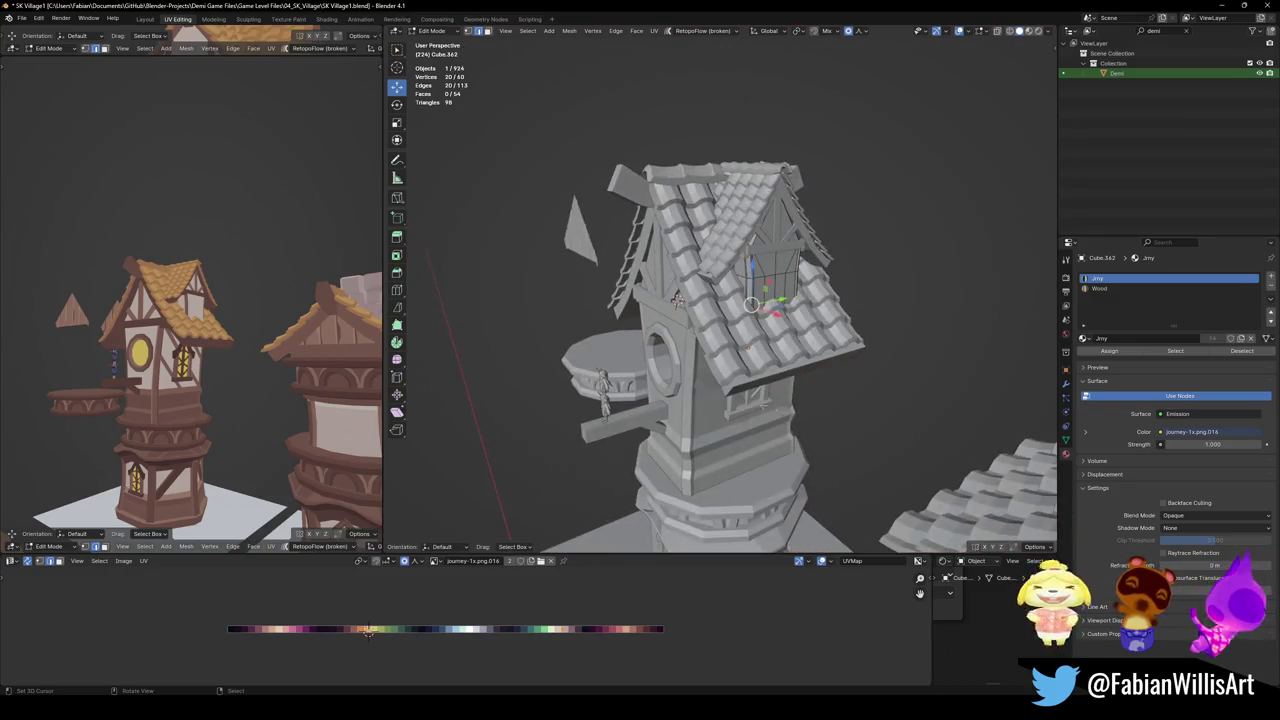
key(Tab)
mouse_move(776, 410)
middle_down()
mouse_move(656, 371)
mouse_move(668, 383)
middle_up()
key(ctrl+s)
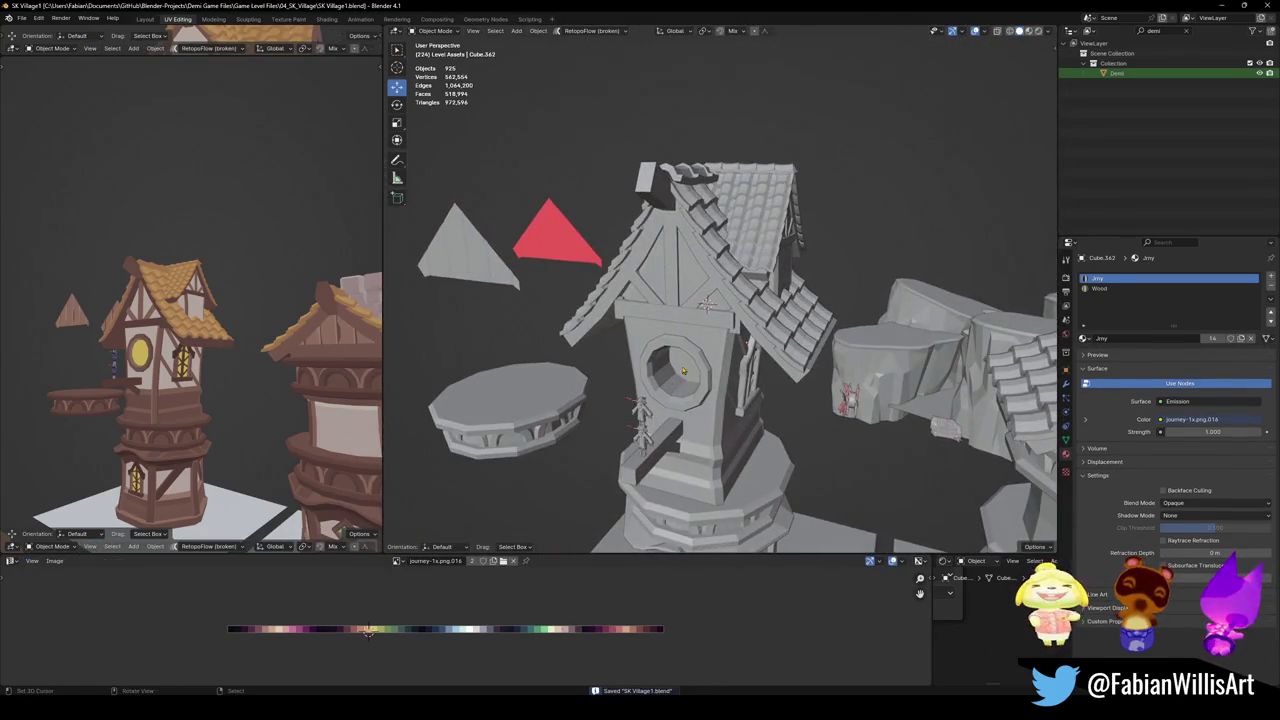
click(541, 399)
key(shift+d)
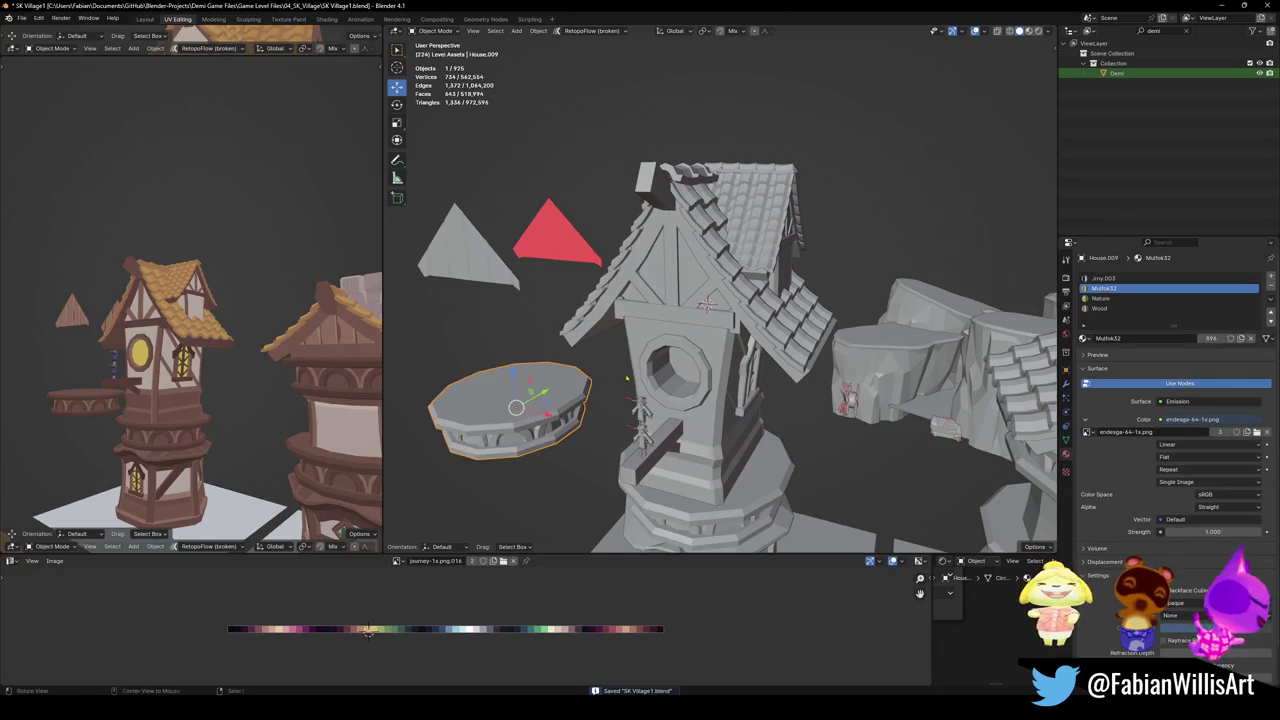
Snap the duplicated platform to the 3D cursor and scale it to 0.535
middle_drag(541, 340, 781, 304)
click(781, 304)
key(shift+s)
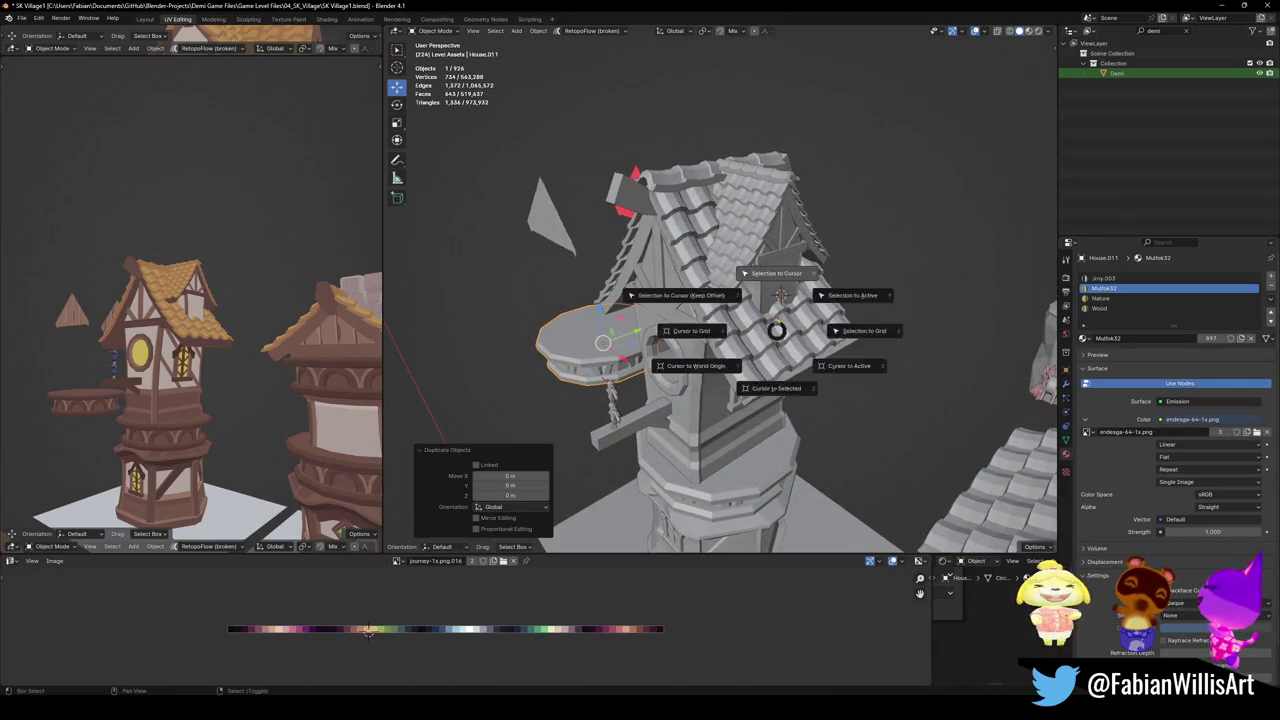
click(772, 262)
key(s)
click(840, 302)
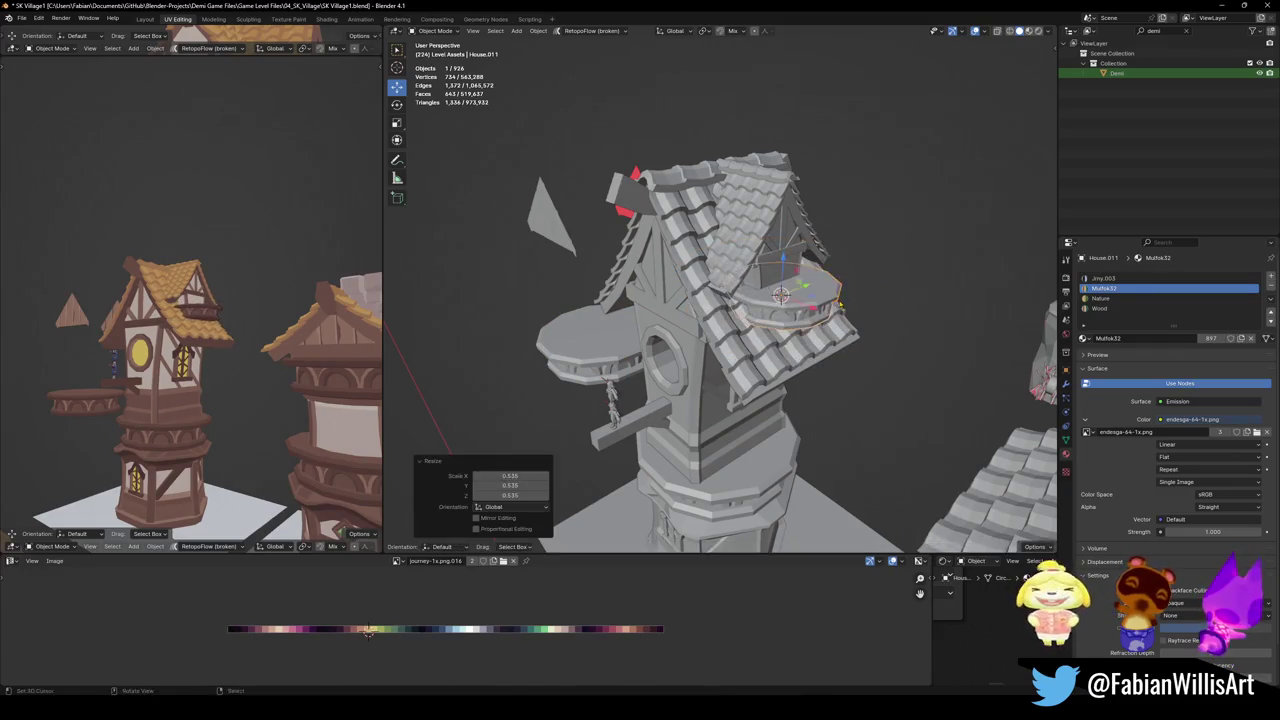
Snap the platform to a new cursor point on the dormer and lower it along Z
middle_drag(840, 302, 780, 360)
click(752, 326)
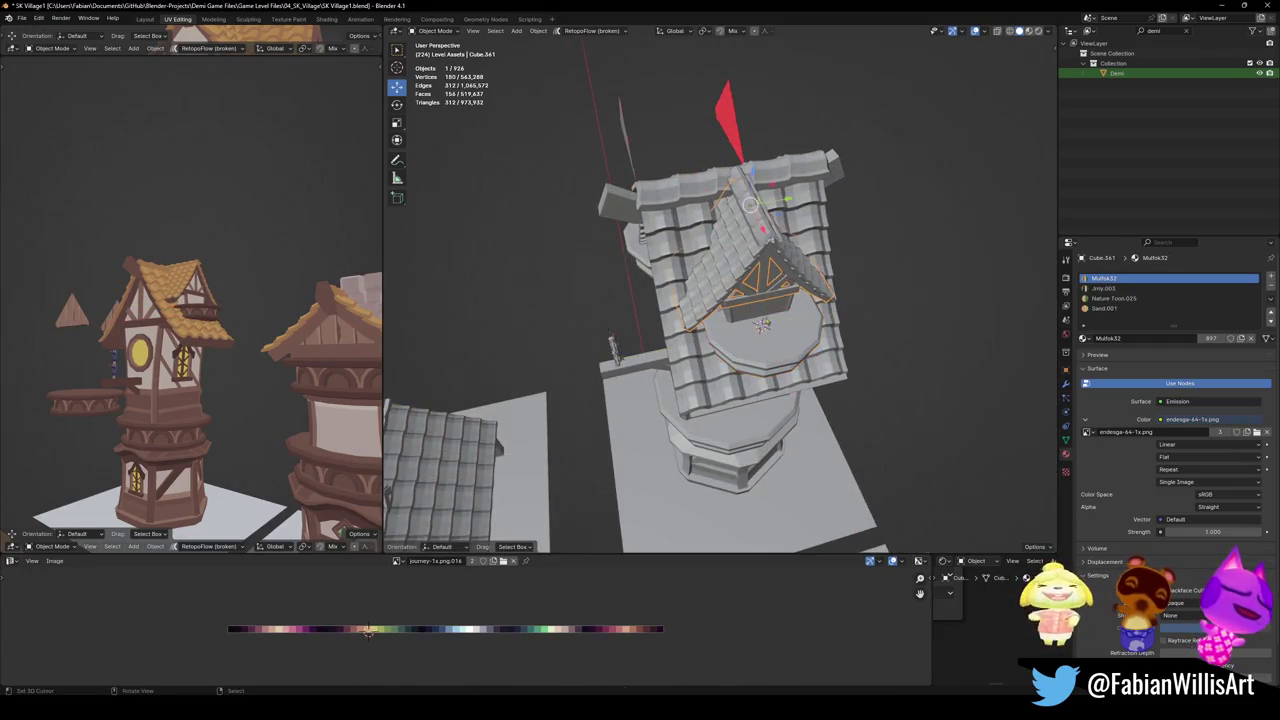
key(shift+s)
click(781, 331)
key(shift+s)
click(784, 304)
key(g)
key(z)
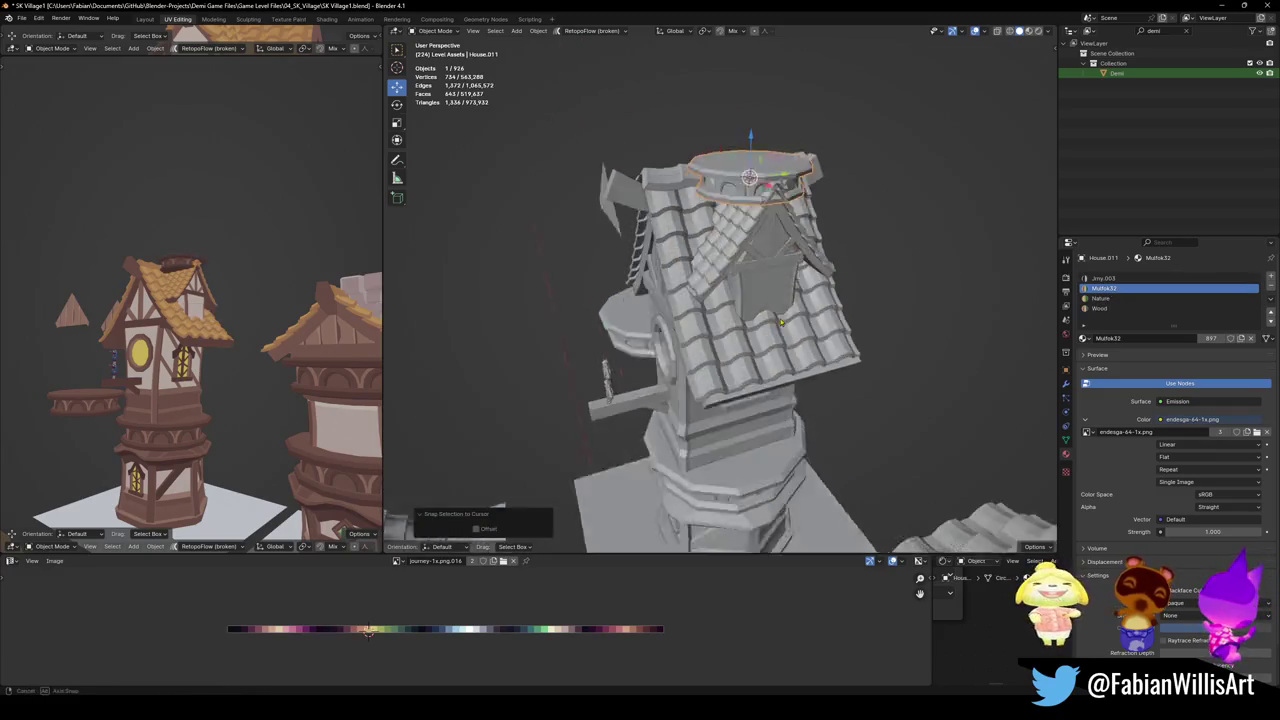
middle_drag(784, 304, 793, 404)
click(754, 285)
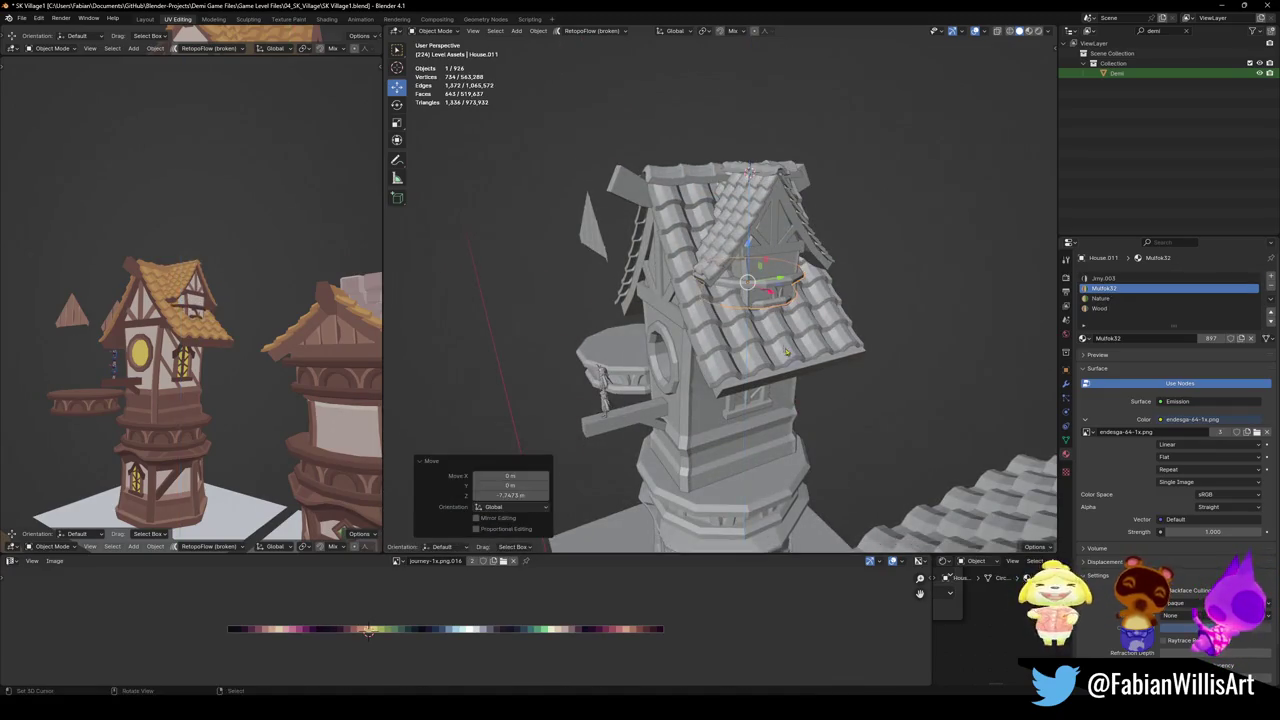
Shift the platform along X toward the dormer window and lower it further
key(g)
key(x)
click(754, 285)
mouse_move(754, 285)
middle_down()
mouse_move(786, 279)
mouse_move(800, 300)
middle_up()
scroll(786, 279, up, 4)
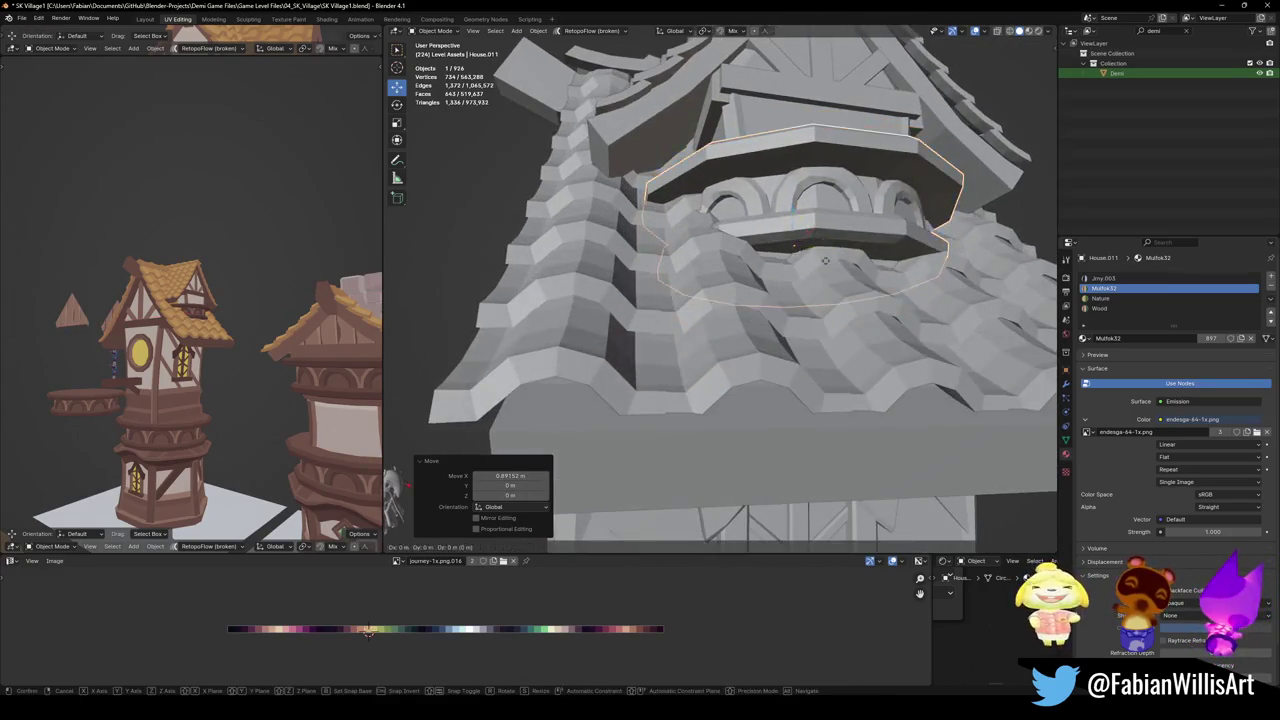
key(g)
key(z)
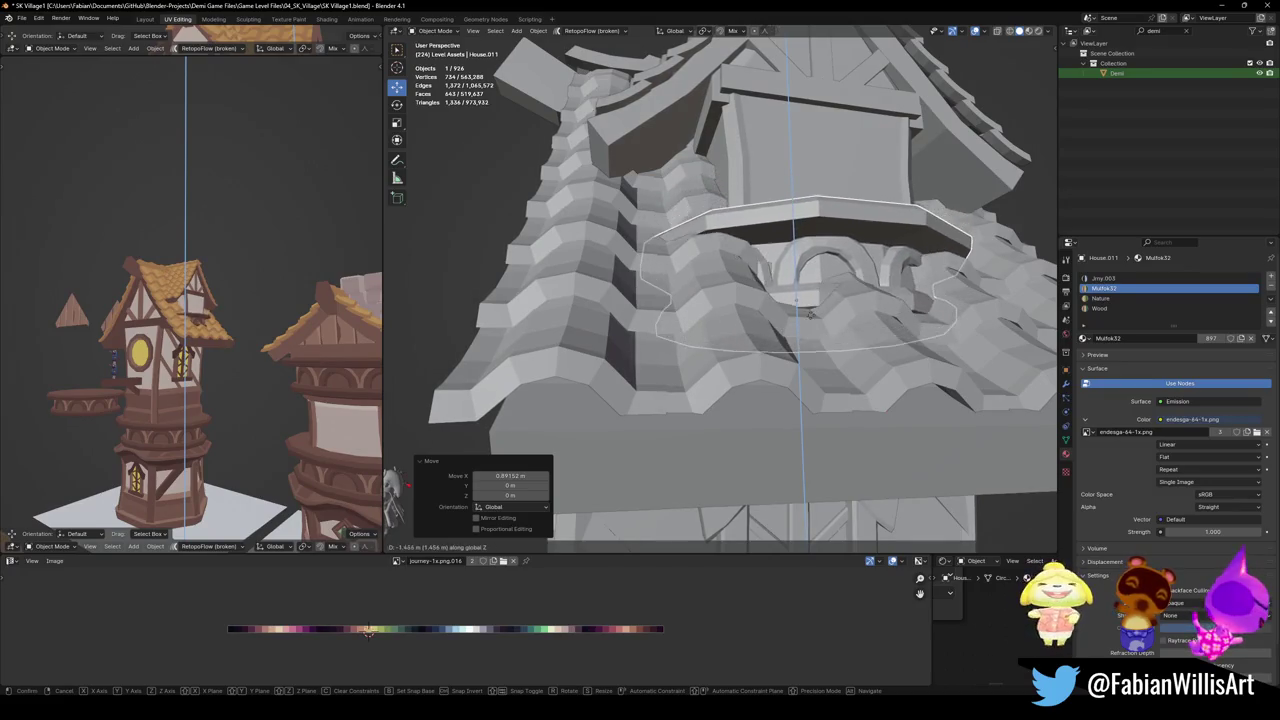
click(800, 310)
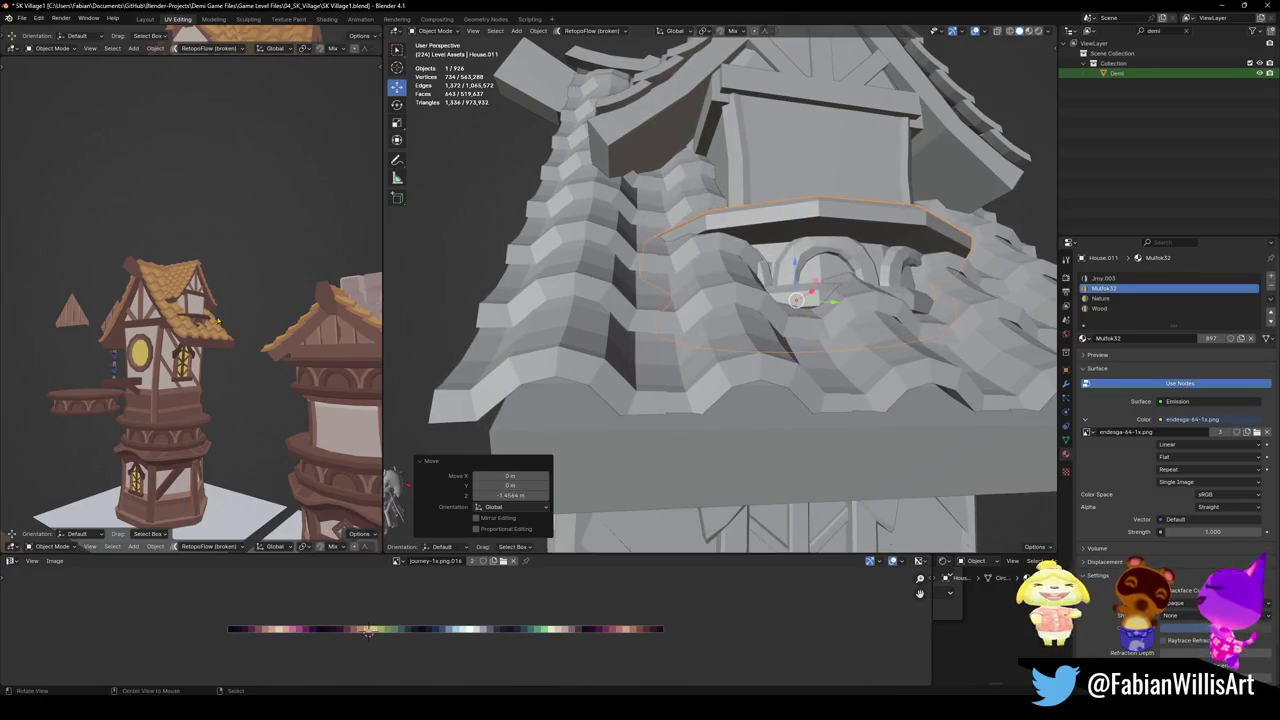
Seat the platform just under the dormer window and open its mesh for editing
scroll(210, 320, up, 5)
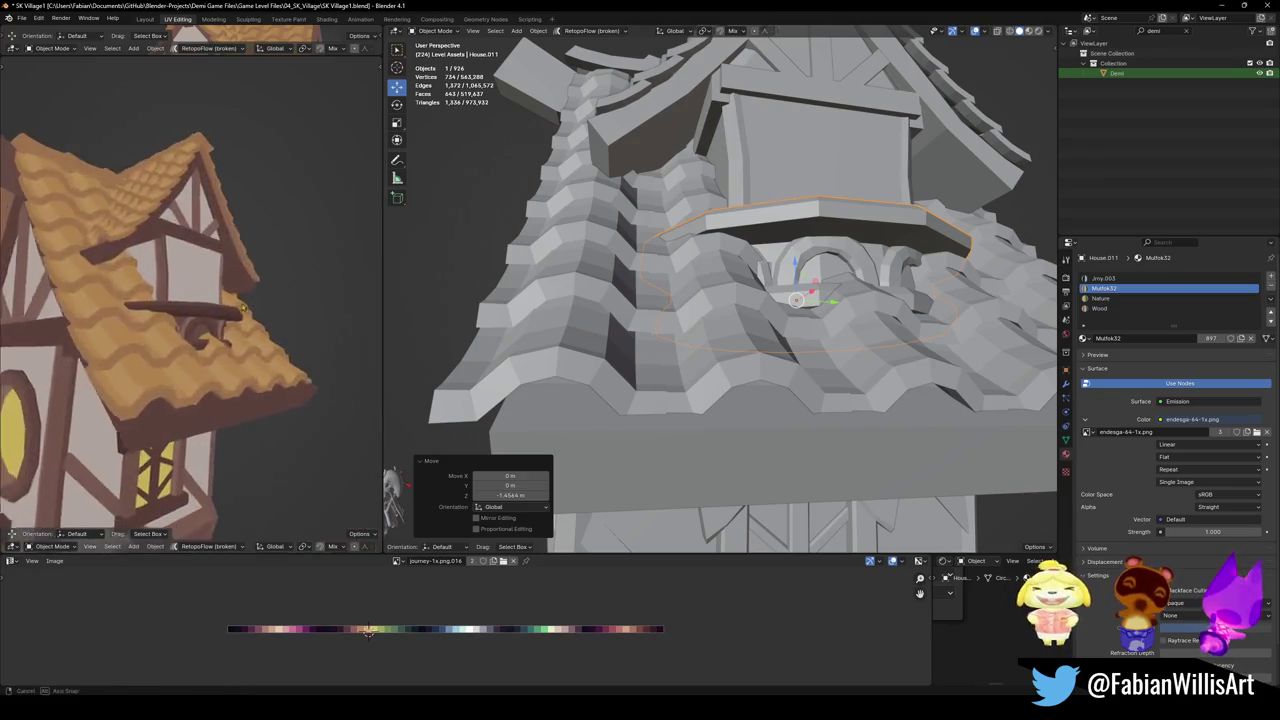
key(g)
key(z)
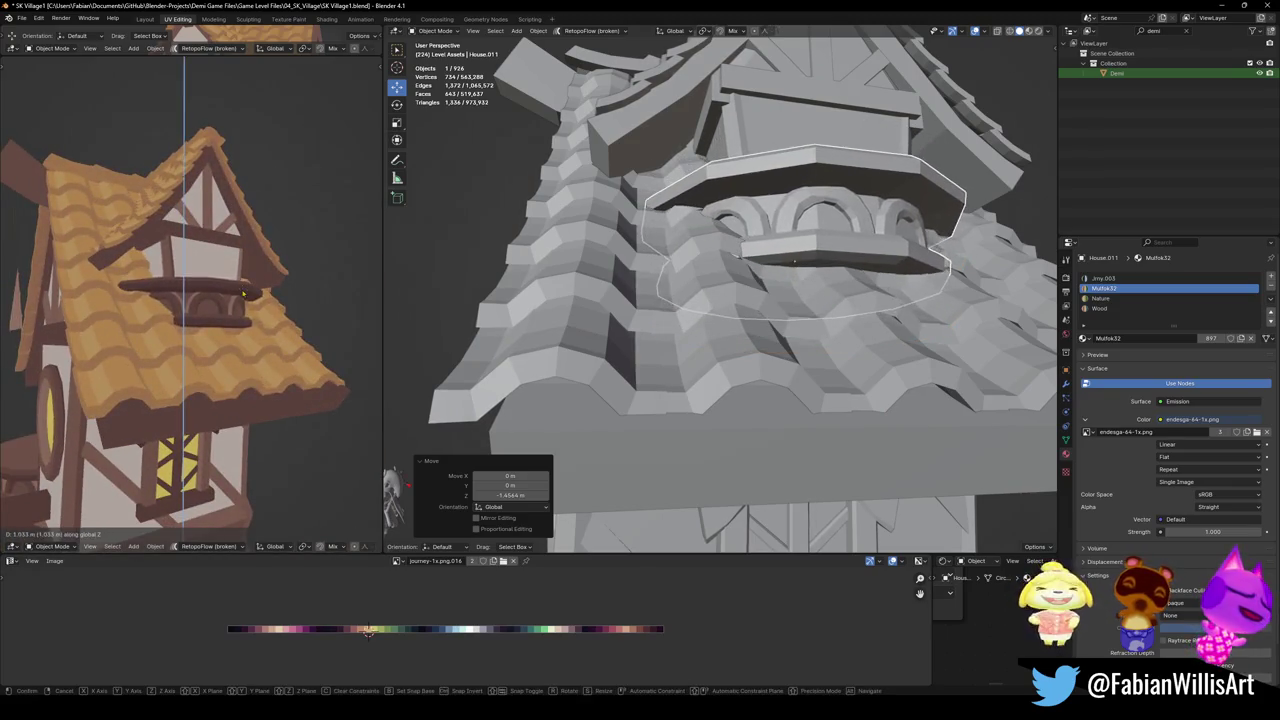
click(233, 297)
middle_drag(200, 300, 233, 297)
middle_drag(800, 200, 815, 240)
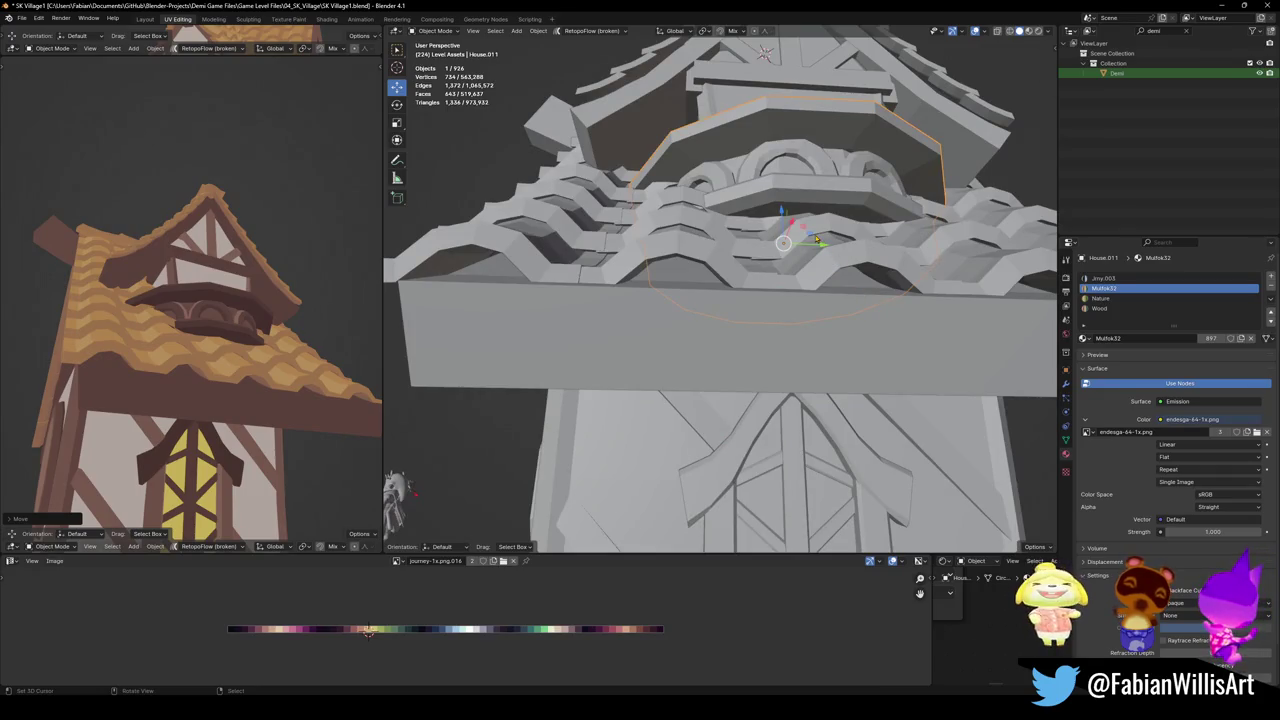
key(Tab)
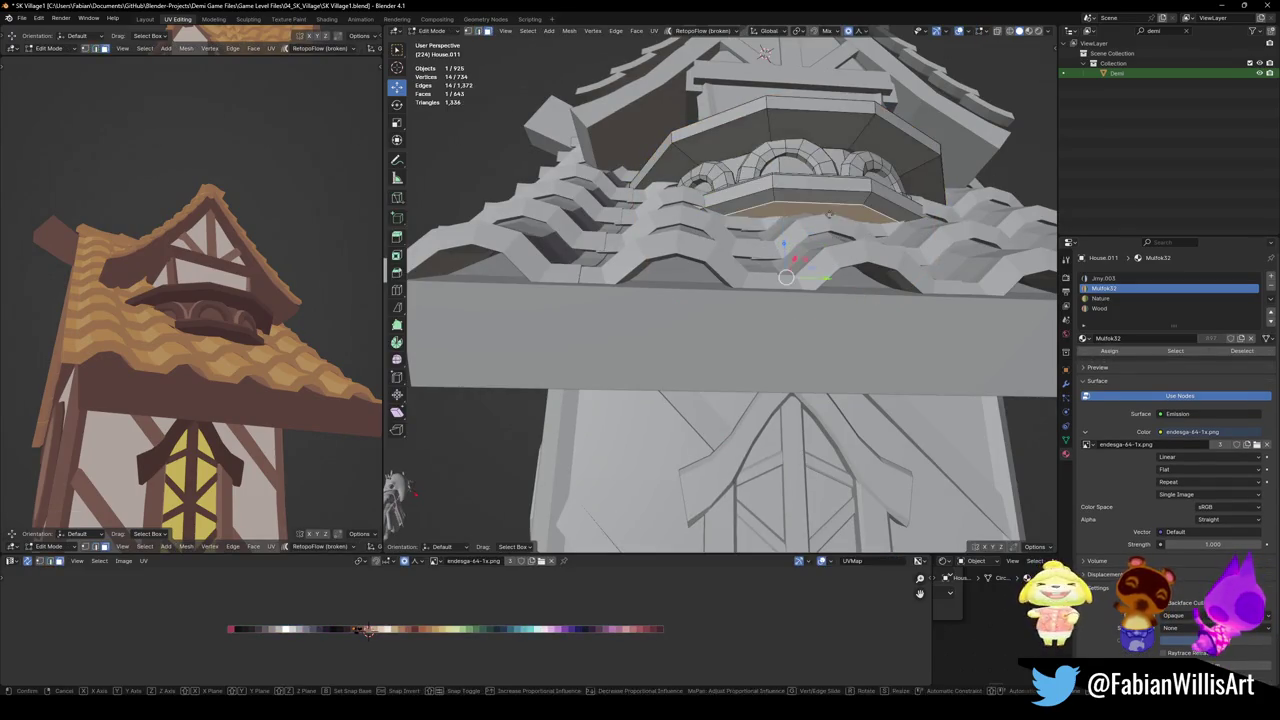
Lower the selected roof geometry with two vertical G Z moves
key(g)
key(z)
scroll(785, 278, up, 5)
click(792, 304)
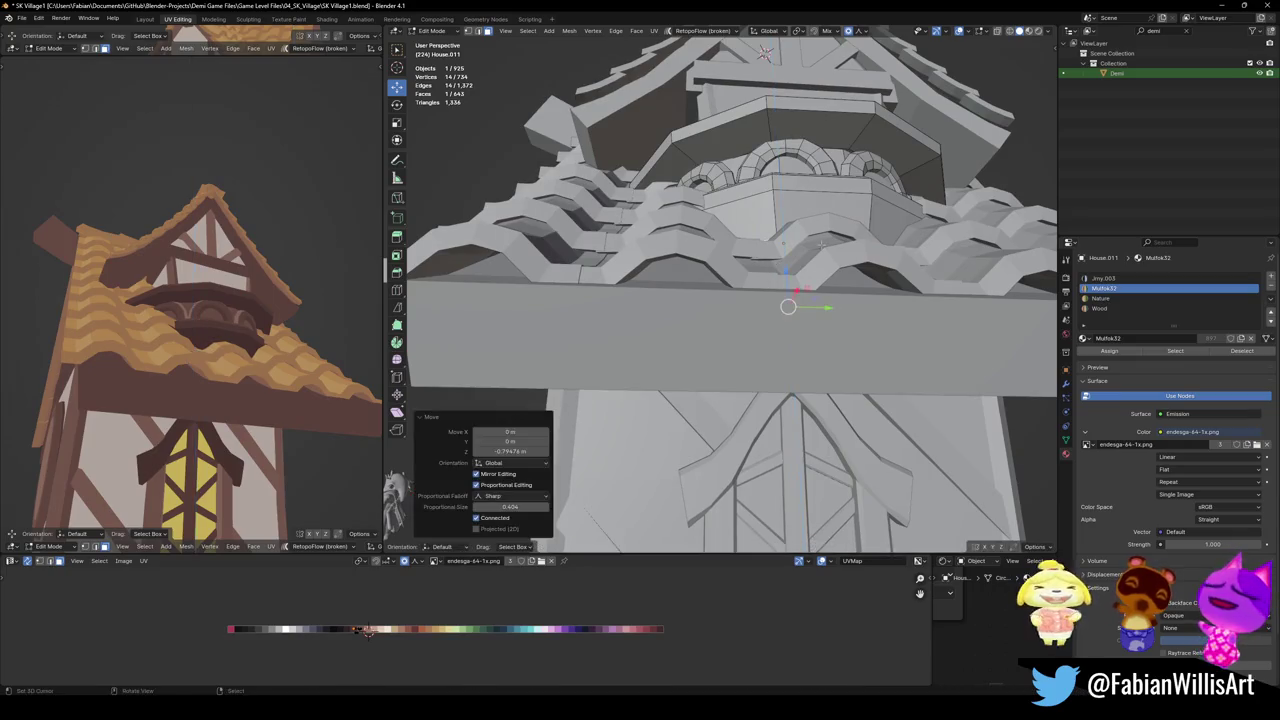
key(g)
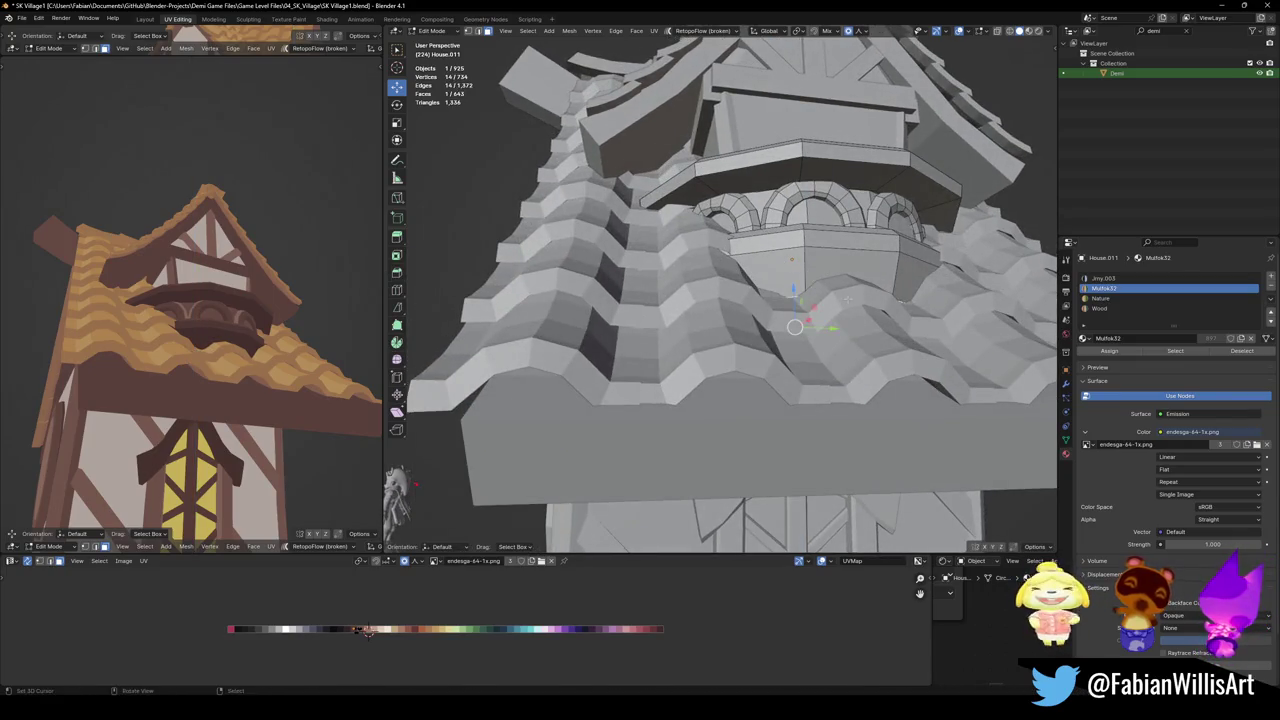
key(z)
click(844, 309)
Add a centred edge loop around the dormer base and shrink it with proportional editing
key(alt+a)
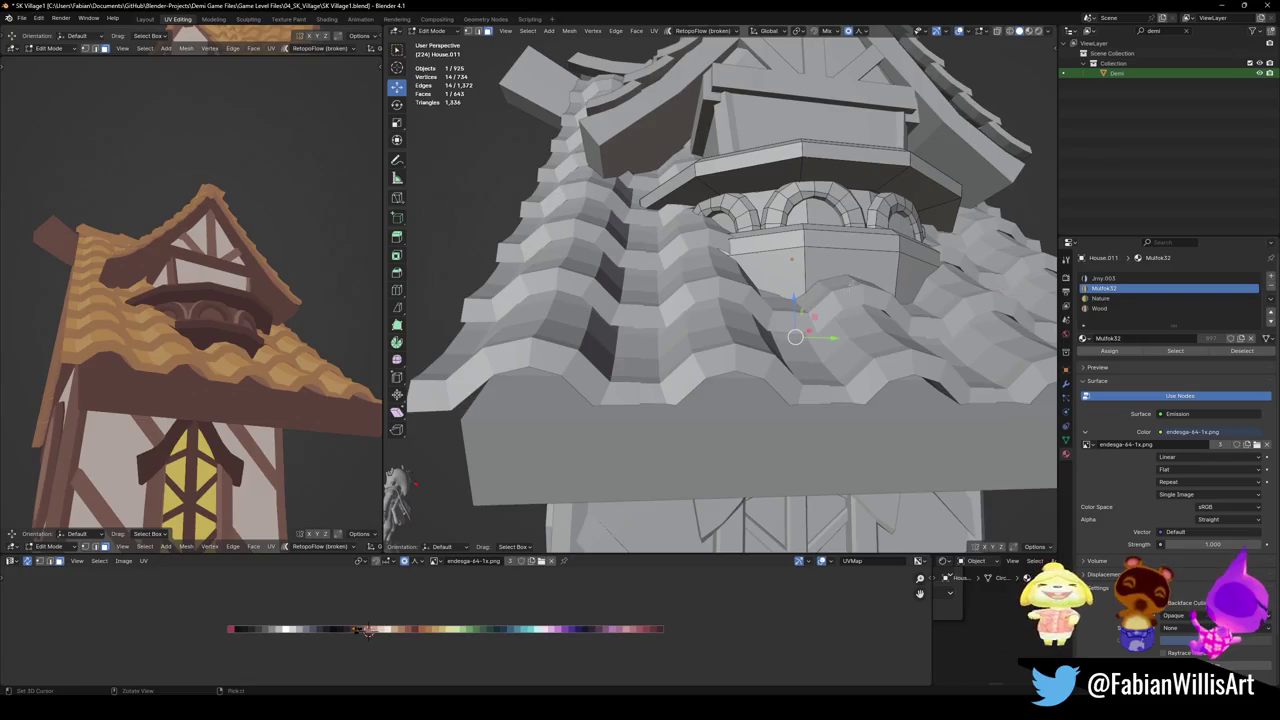
key(ctrl+r)
click(800, 305)
right_click(800, 305)
middle_drag(800, 305, 900, 300)
key(s)
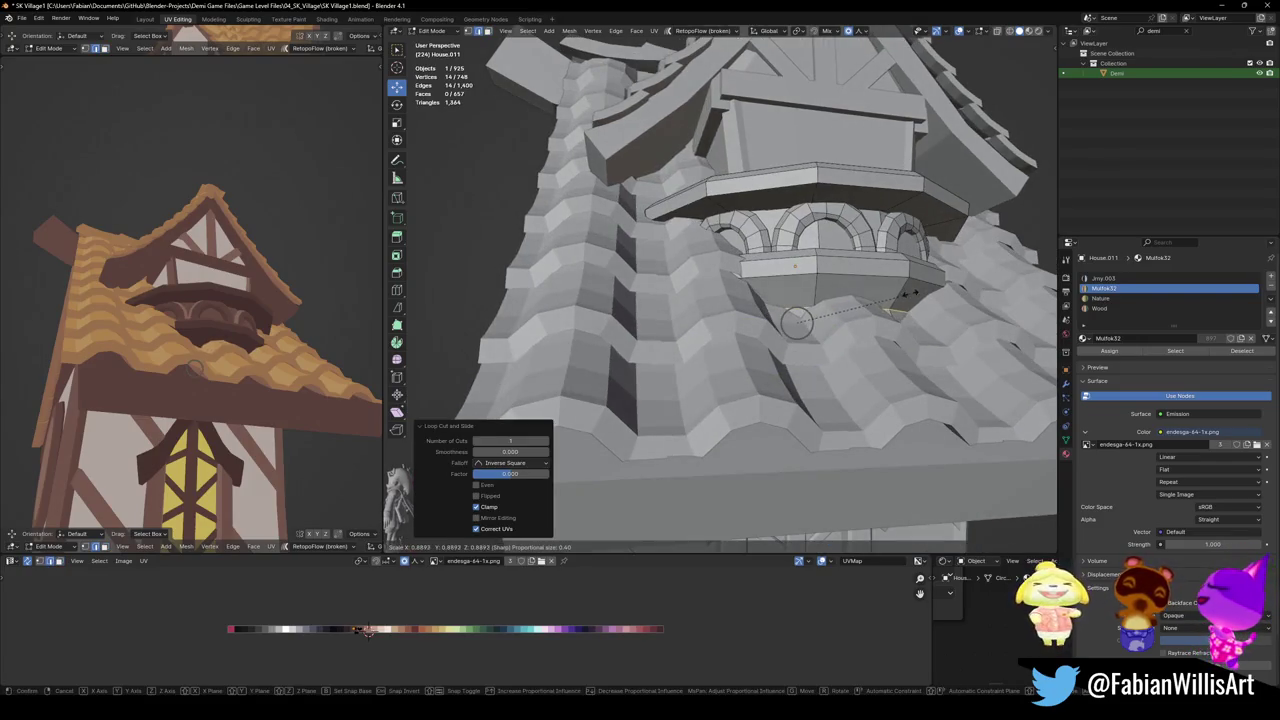
right_click(930, 288)
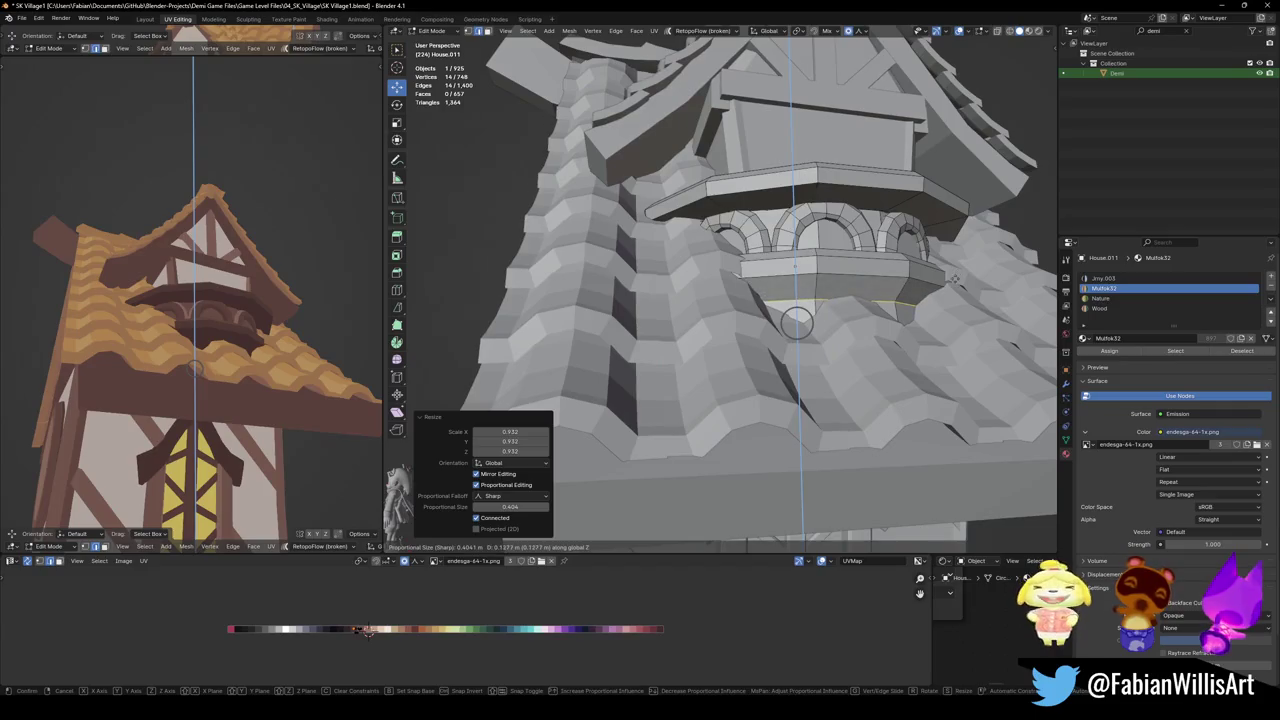
Try shifting the upper and lower dormer face rings along X, cancelling each move
click(889, 291)
alt+click(889, 291)
key(g)
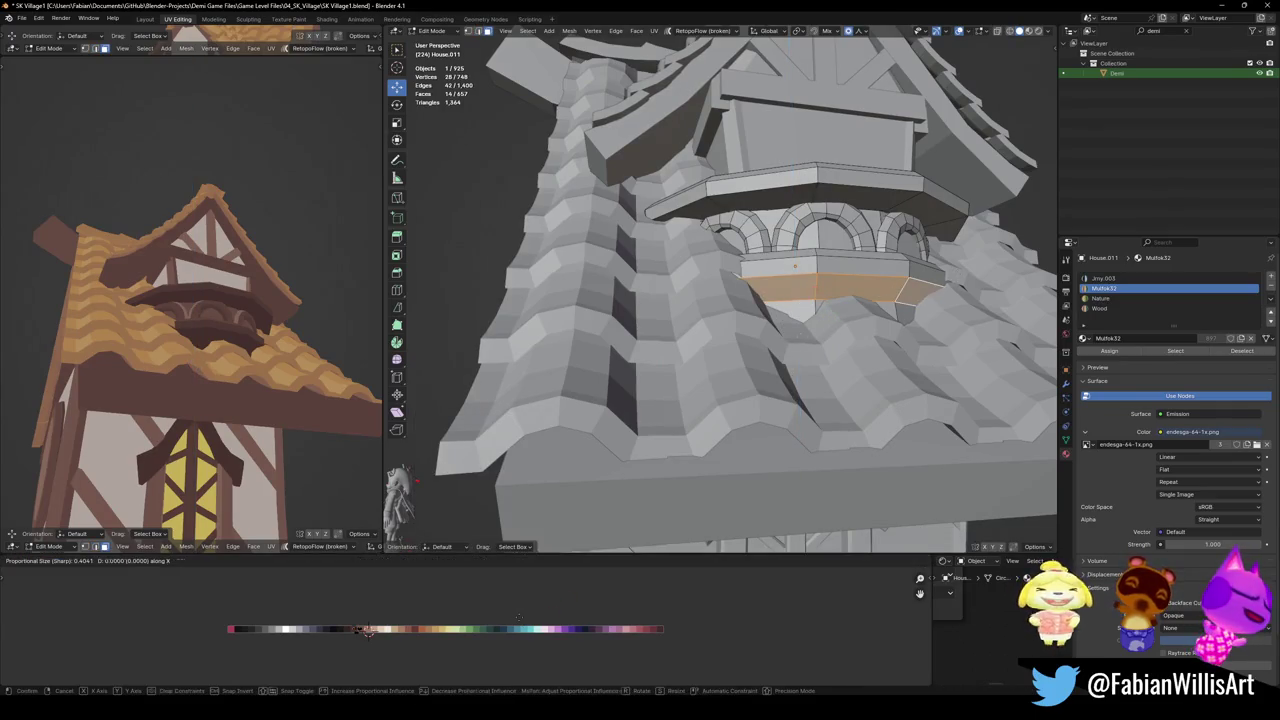
key(x)
key(Escape)
key(alt+a)
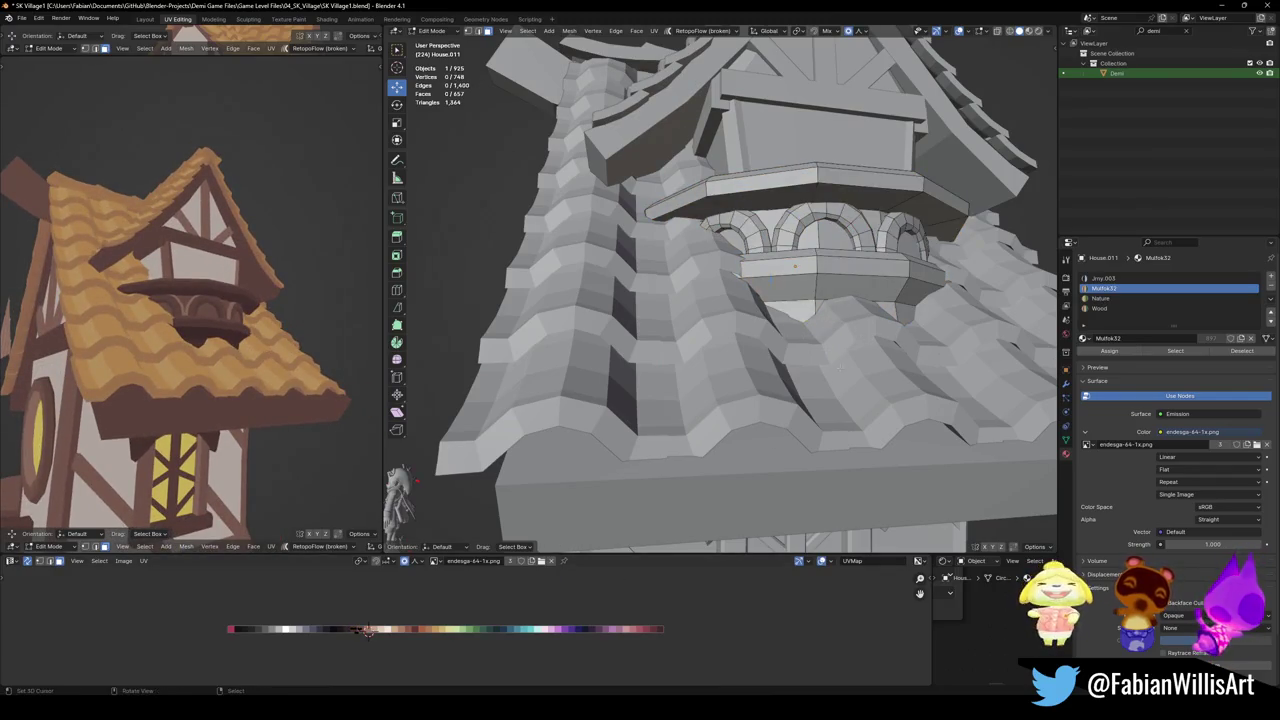
alt+click(817, 311)
key(g)
key(x)
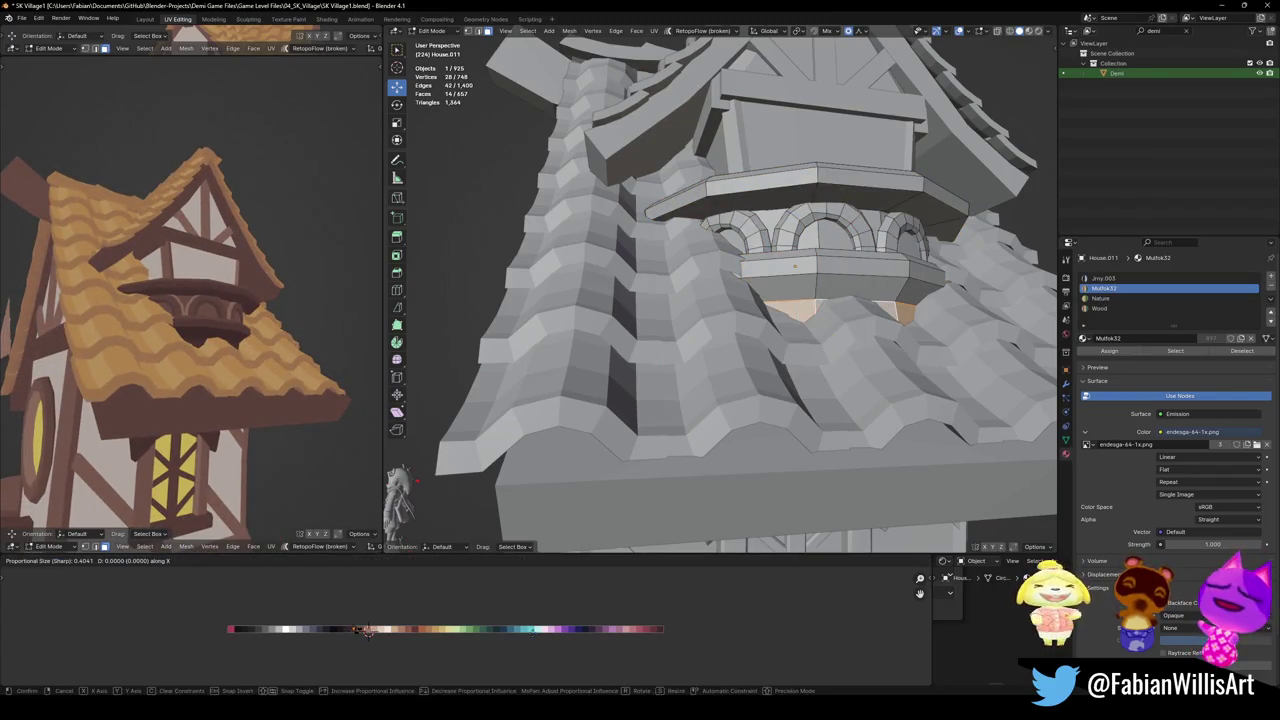
key(Escape)
Save the file, return to Object Mode and select the tiled dormer roof piece
key(alt+a)
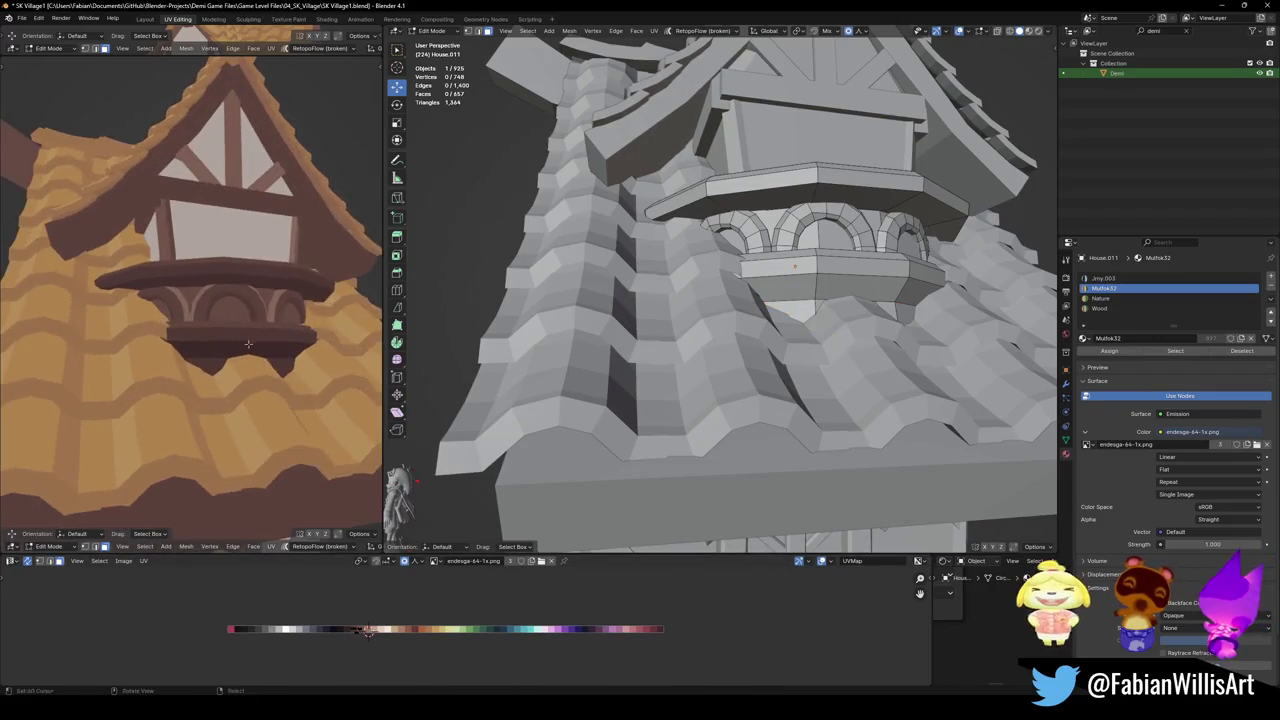
key(ctrl+s)
mouse_move(190, 300)
middle_down()
mouse_move(236, 361)
mouse_move(233, 319)
middle_up()
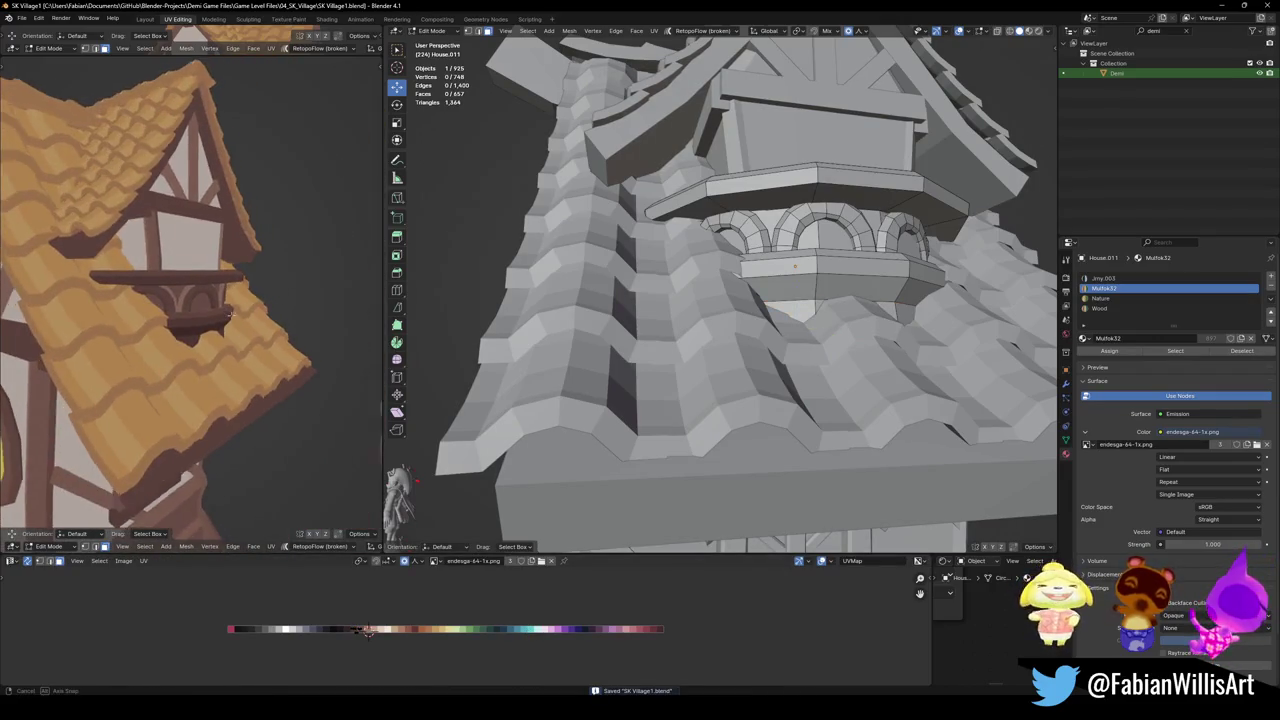
scroll(275, 283, down, 5)
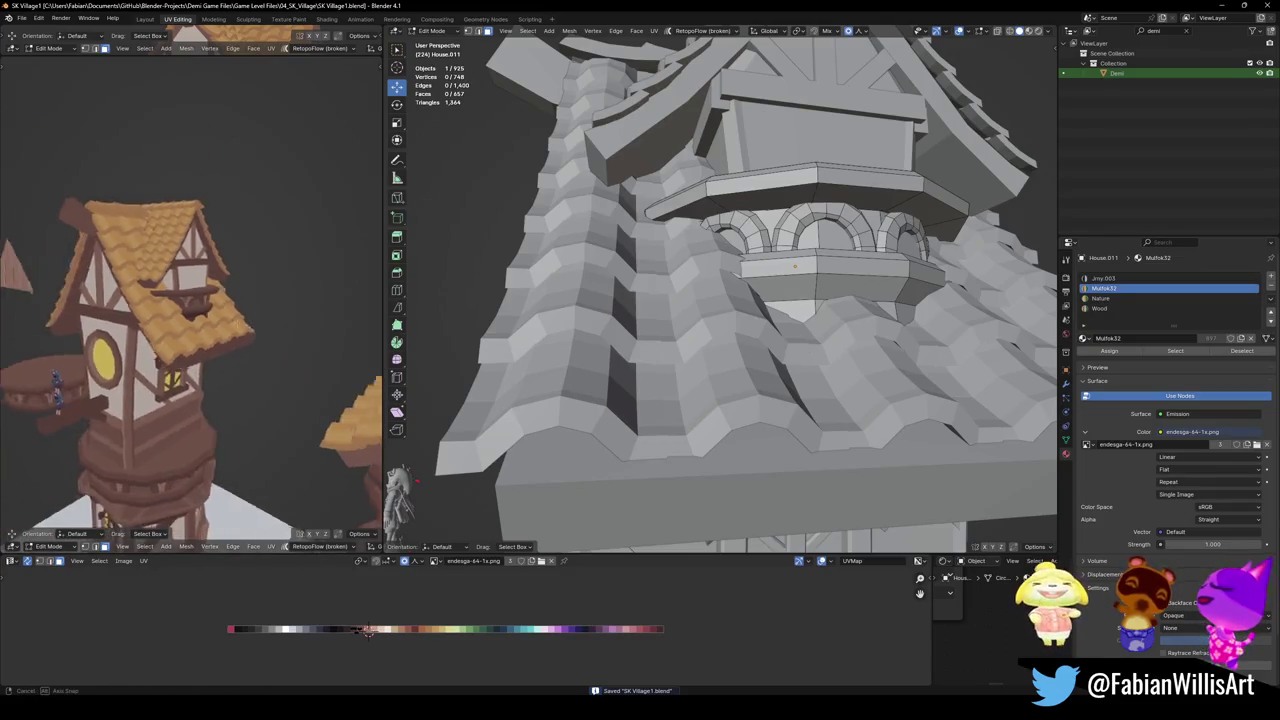
mouse_move(275, 283)
middle_down()
mouse_move(156, 322)
mouse_move(200, 330)
mouse_move(220, 280)
middle_up()
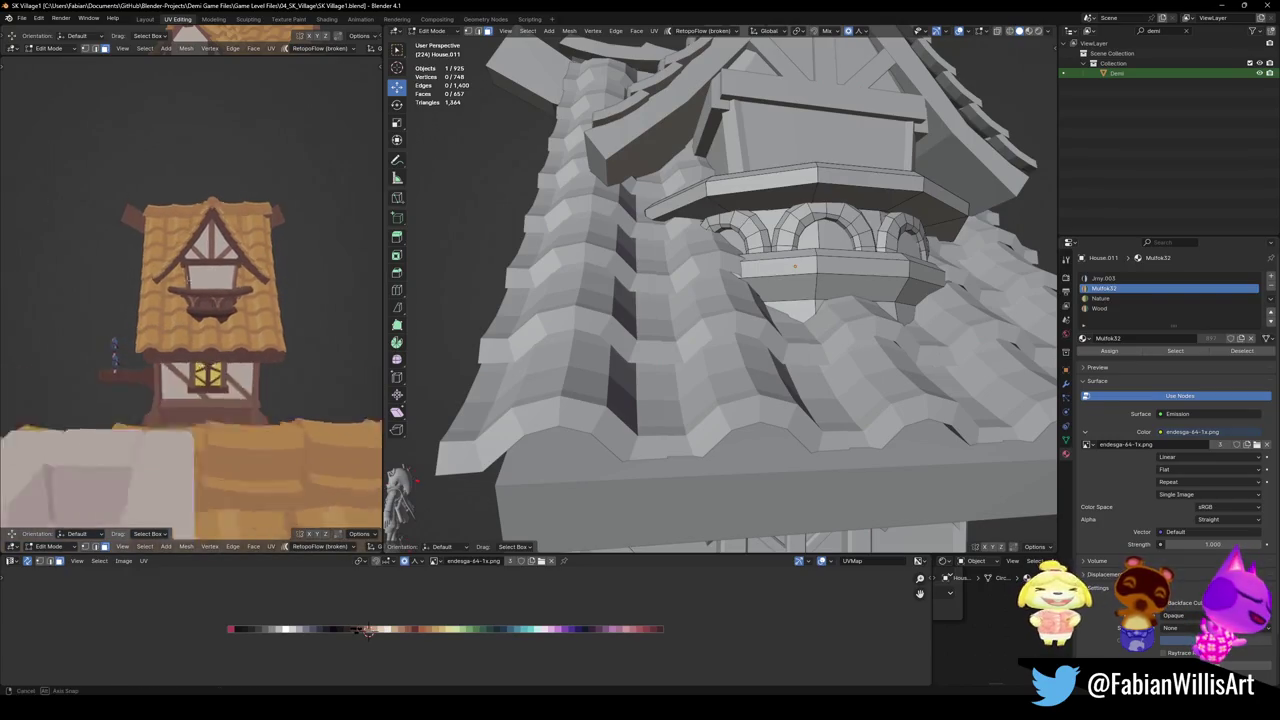
key(Tab)
scroll(750, 295, down, 5)
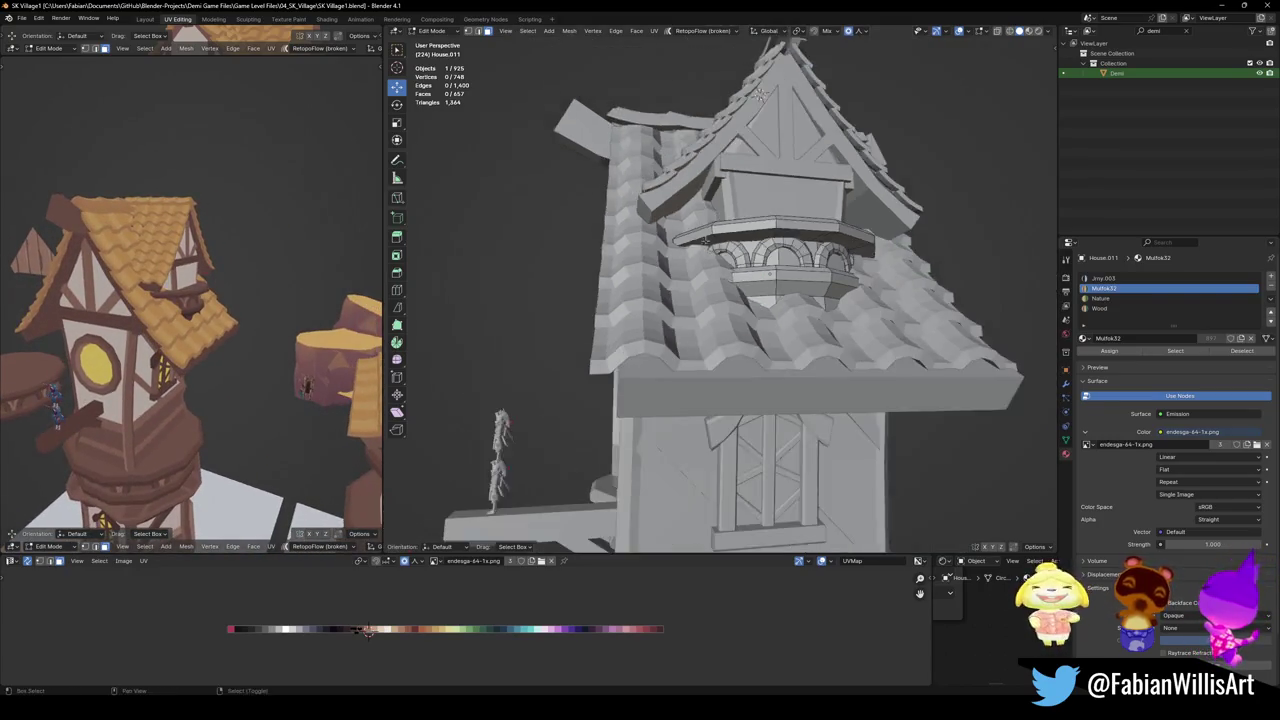
middle_drag(700, 300, 750, 295)
click(750, 295)
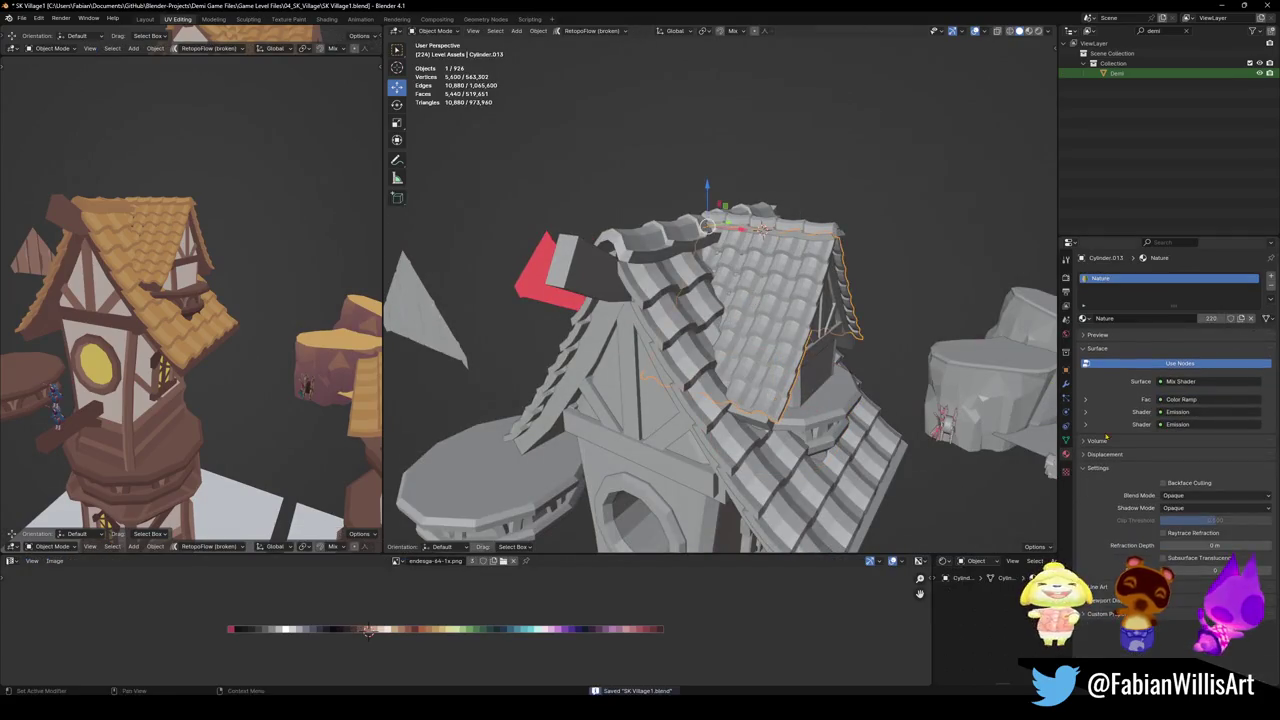
Save, then test lower tile counts on the roof's arrays and undo both changes
key(ctrl+s)
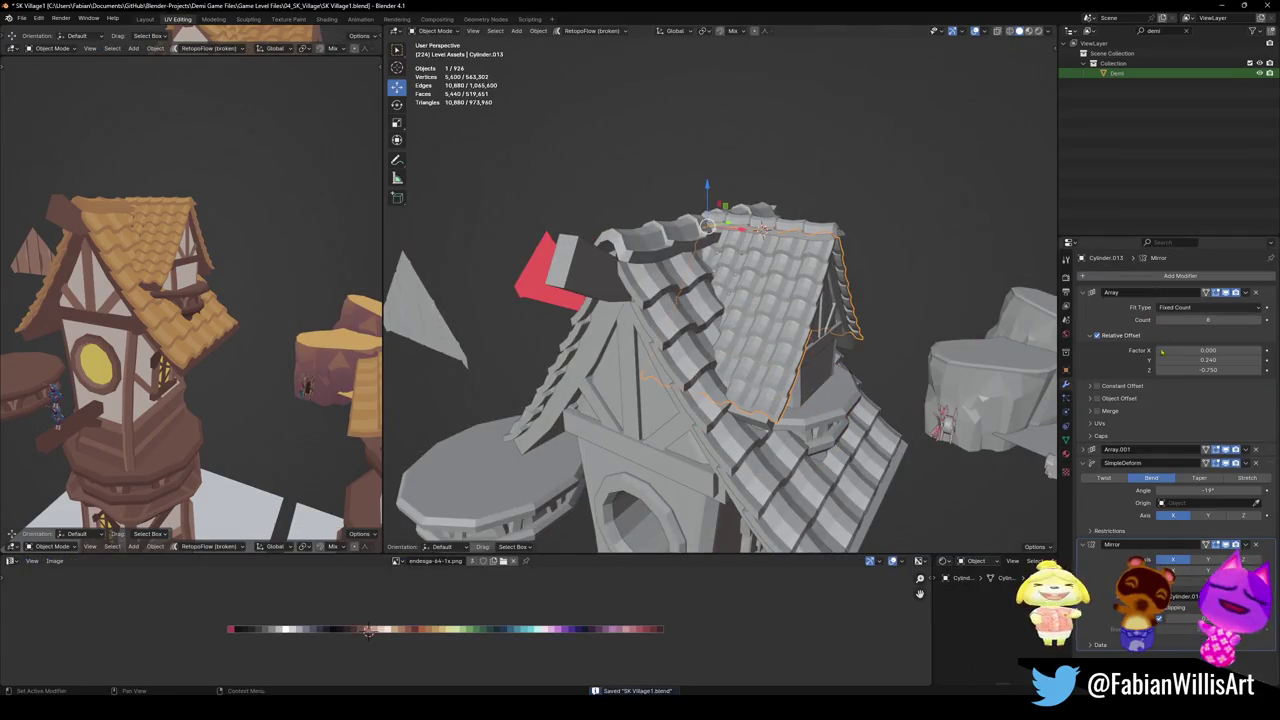
click(1090, 450)
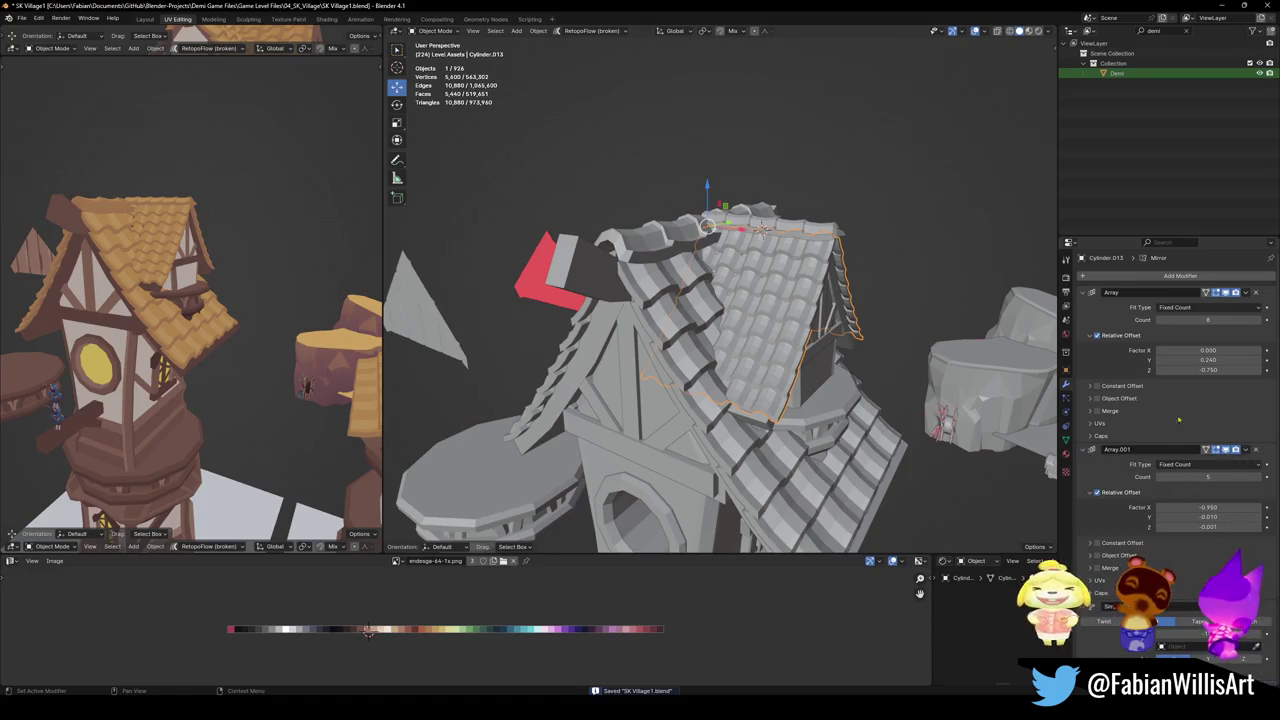
click(1161, 321)
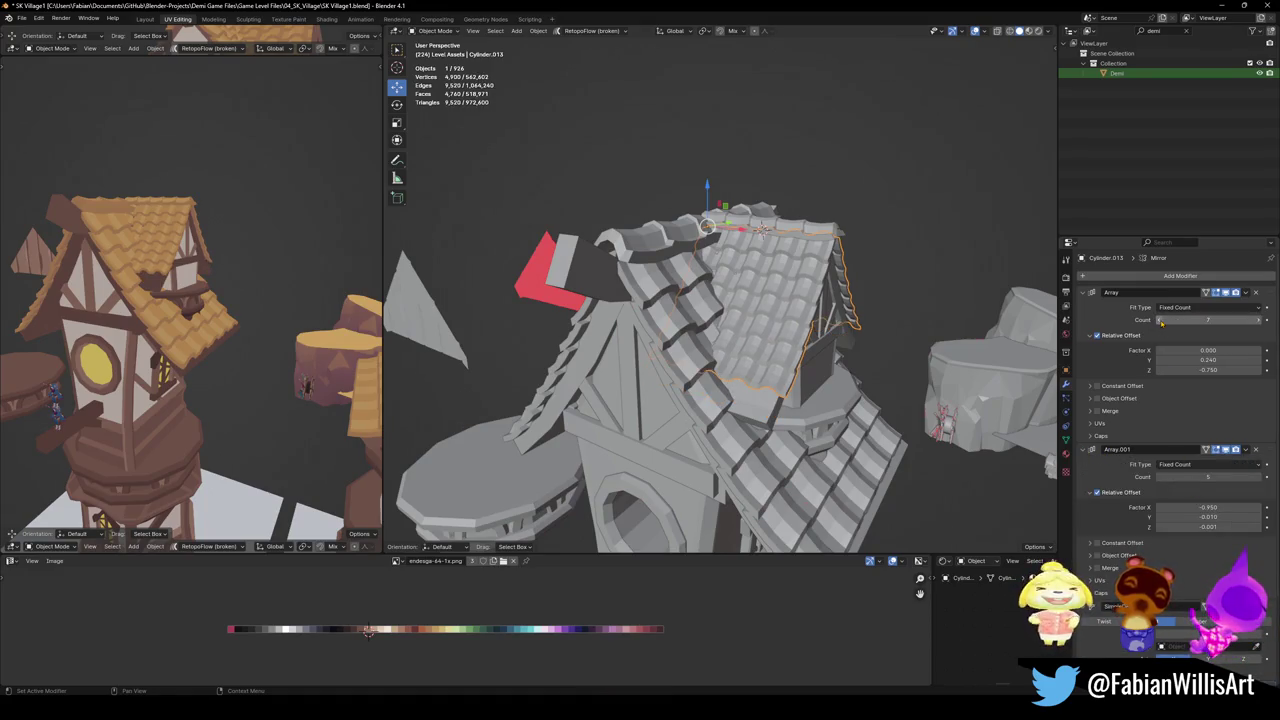
key(ctrl+z)
key(ctrl+z)
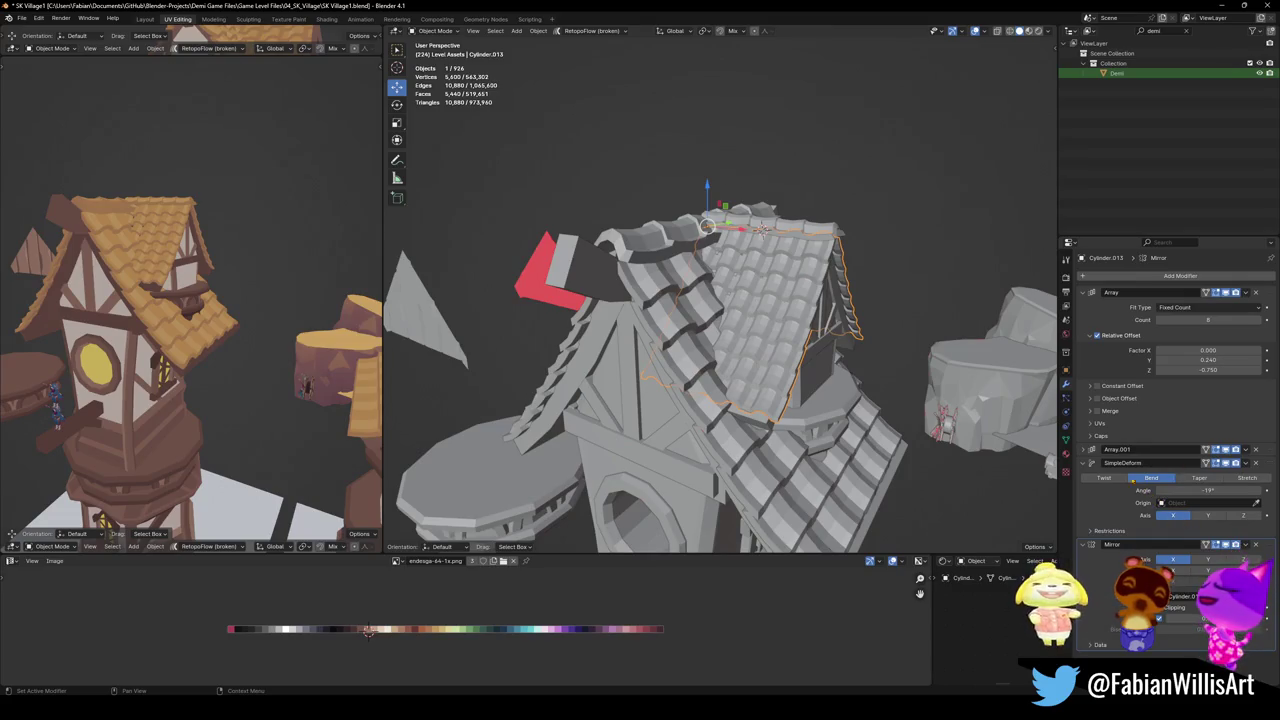
click(1090, 450)
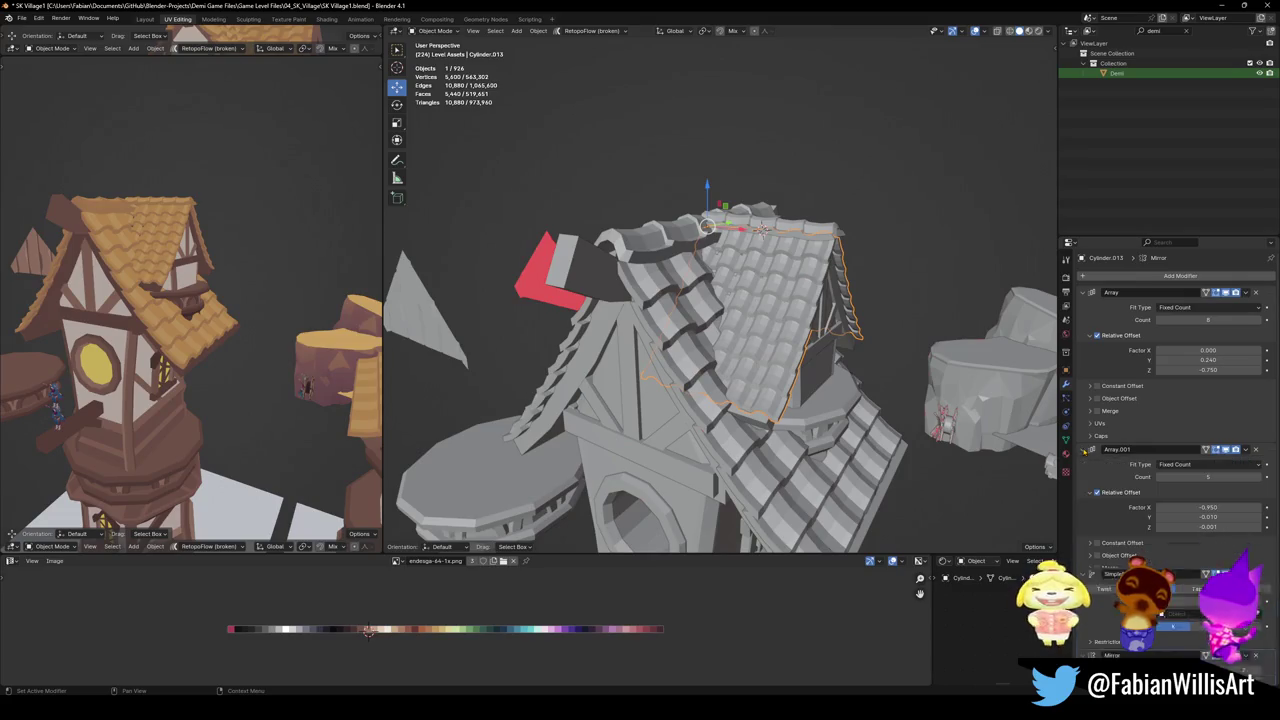
click(1160, 477)
key(ctrl+z)
key(ctrl+z)
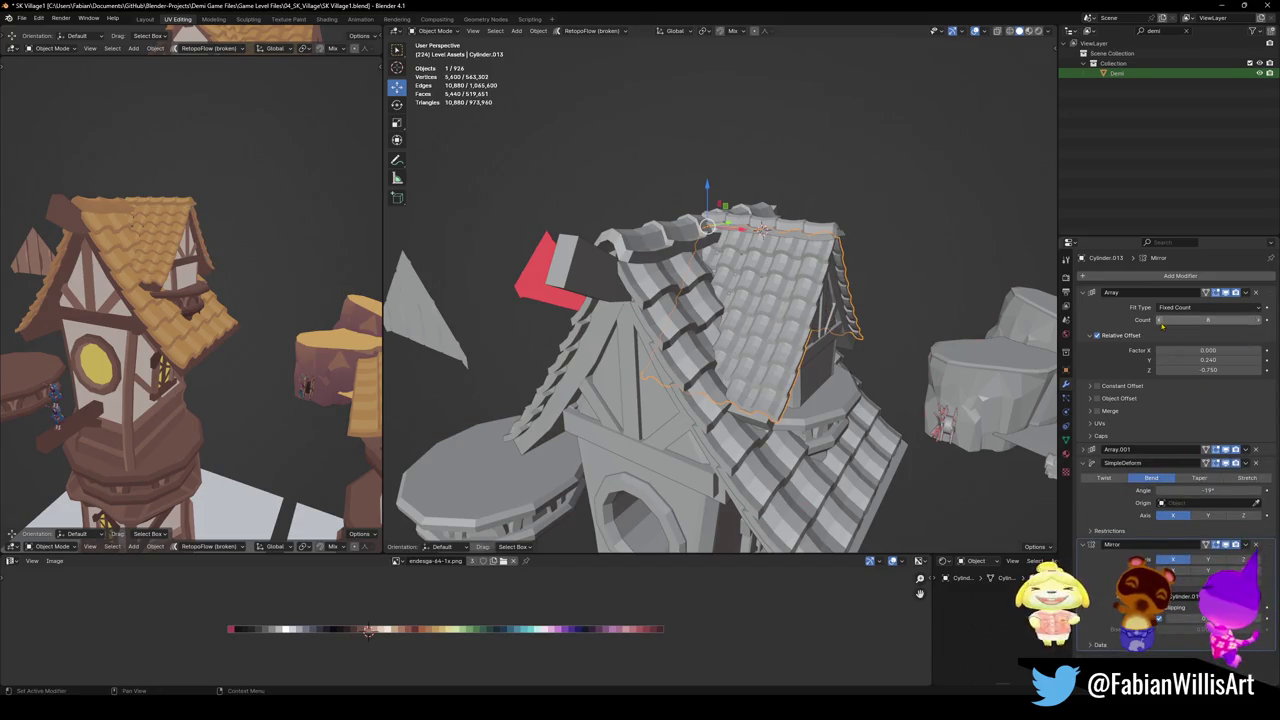
After cancelling a trial Y/X scale, scale the tiled dormer roof uniformly to 1.25
key(s)
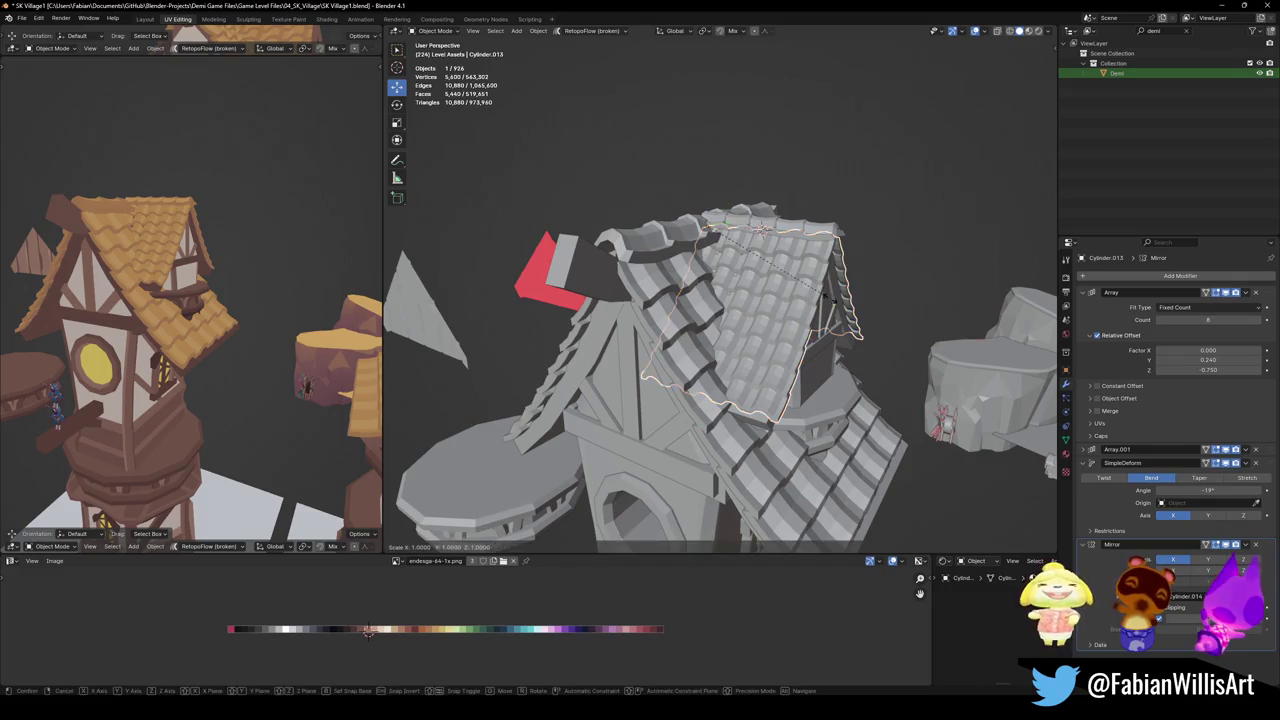
key(y)
key(x)
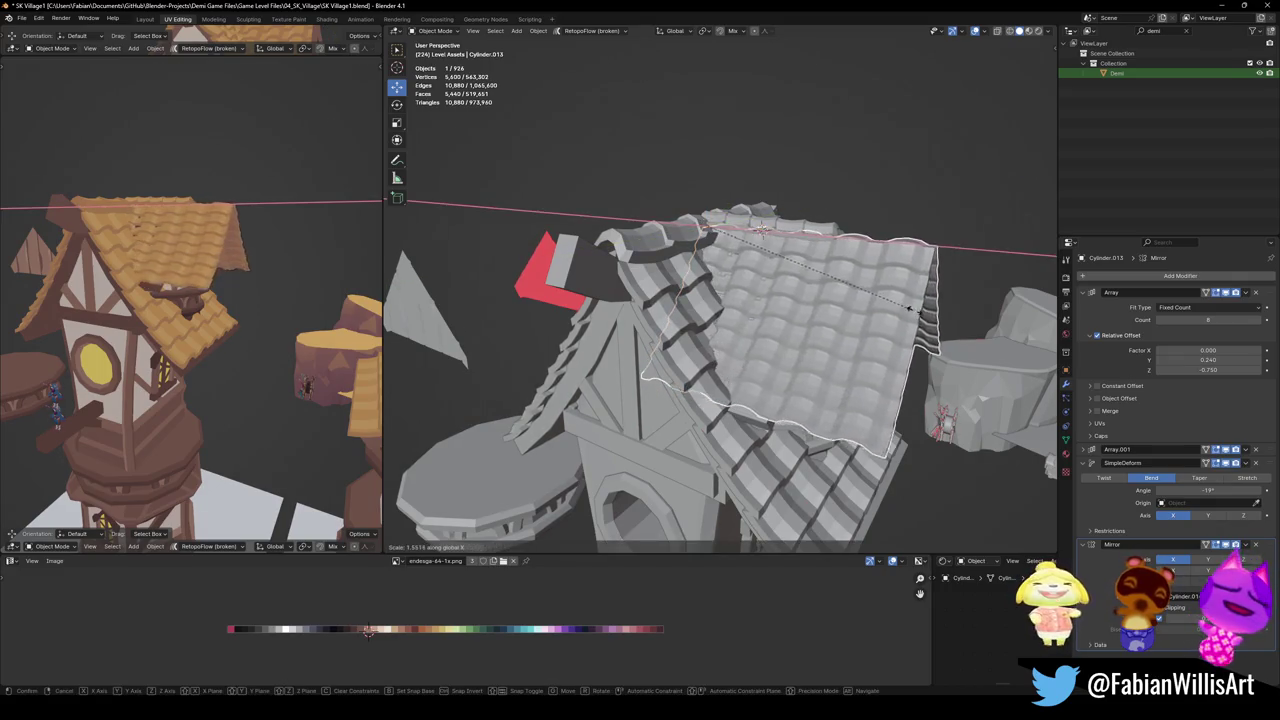
key(Escape)
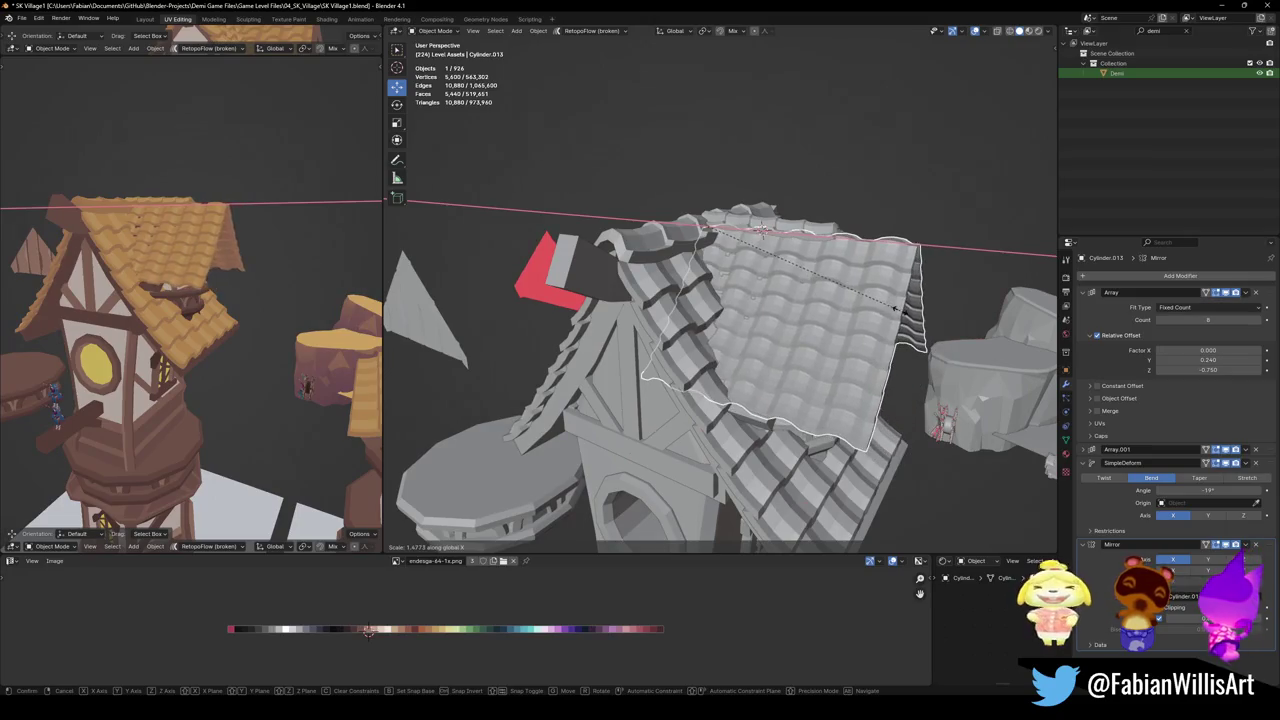
key(s)
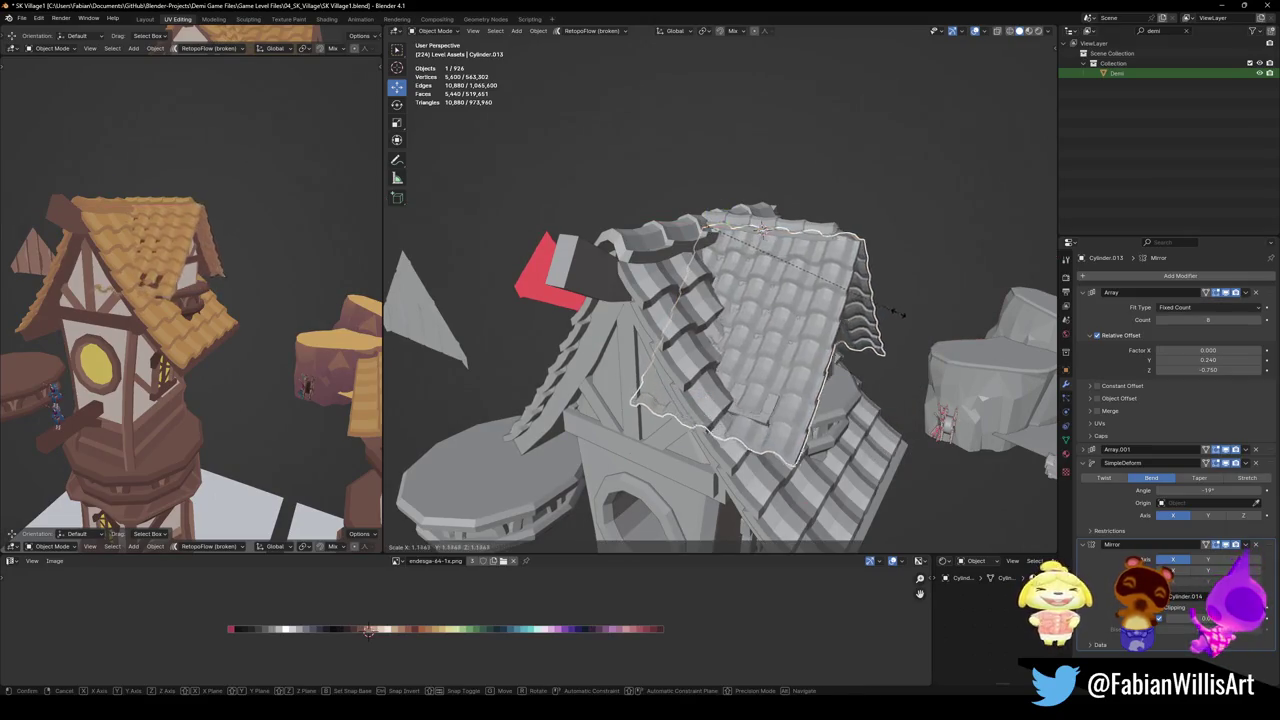
click(897, 312)
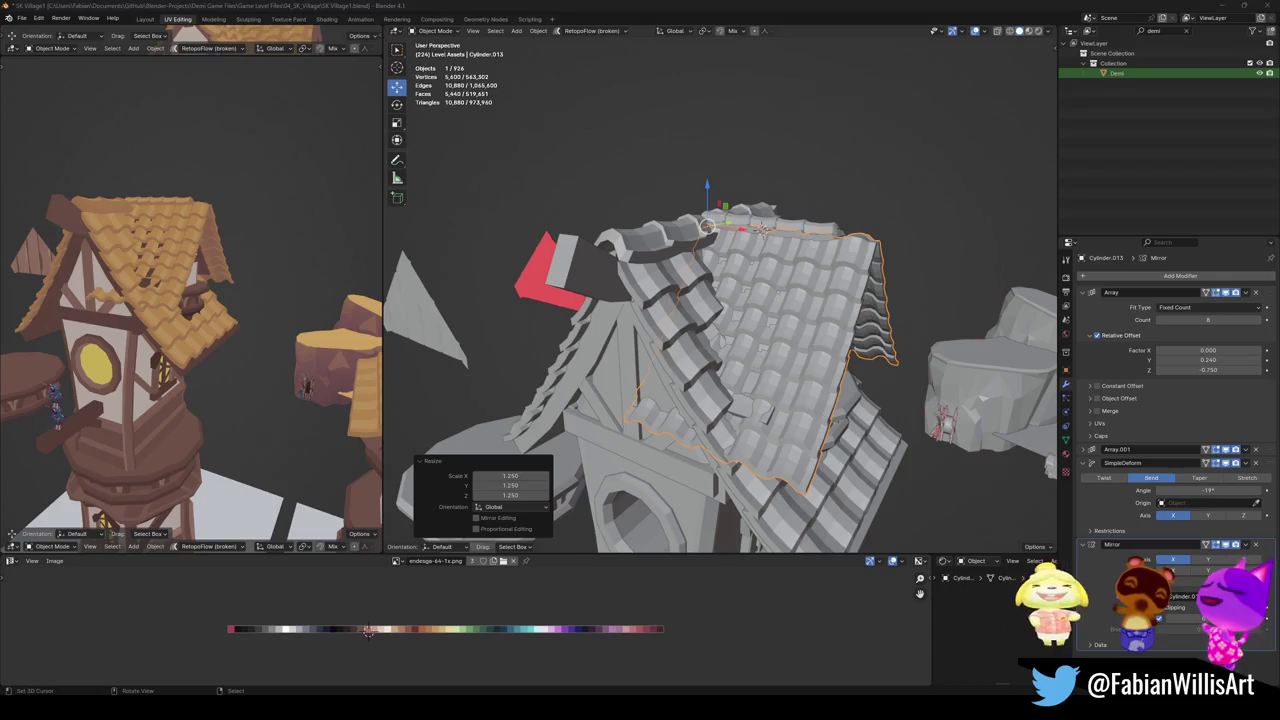
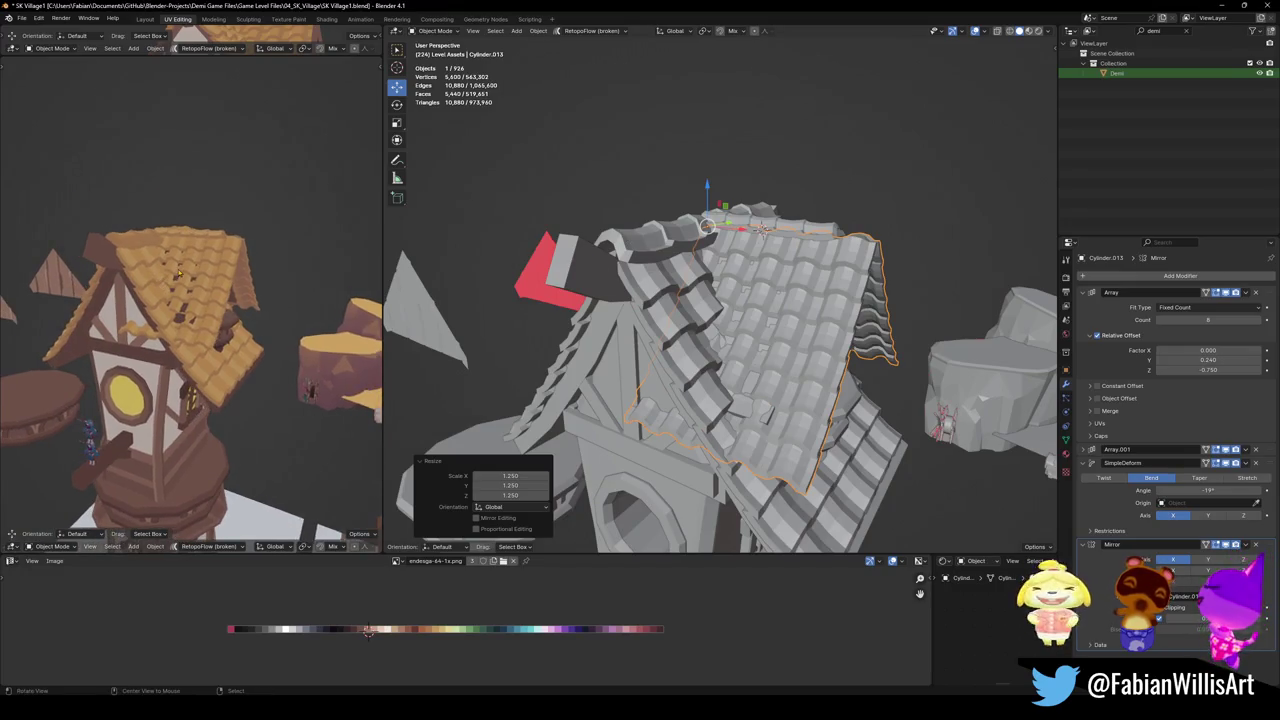
Tilt the roof piece slightly around X and enlarge it to 1.217
middle_drag(220, 330, 284, 294)
scroll(284, 294, up, 3)
middle_drag(800, 283, 840, 295)
key(r)
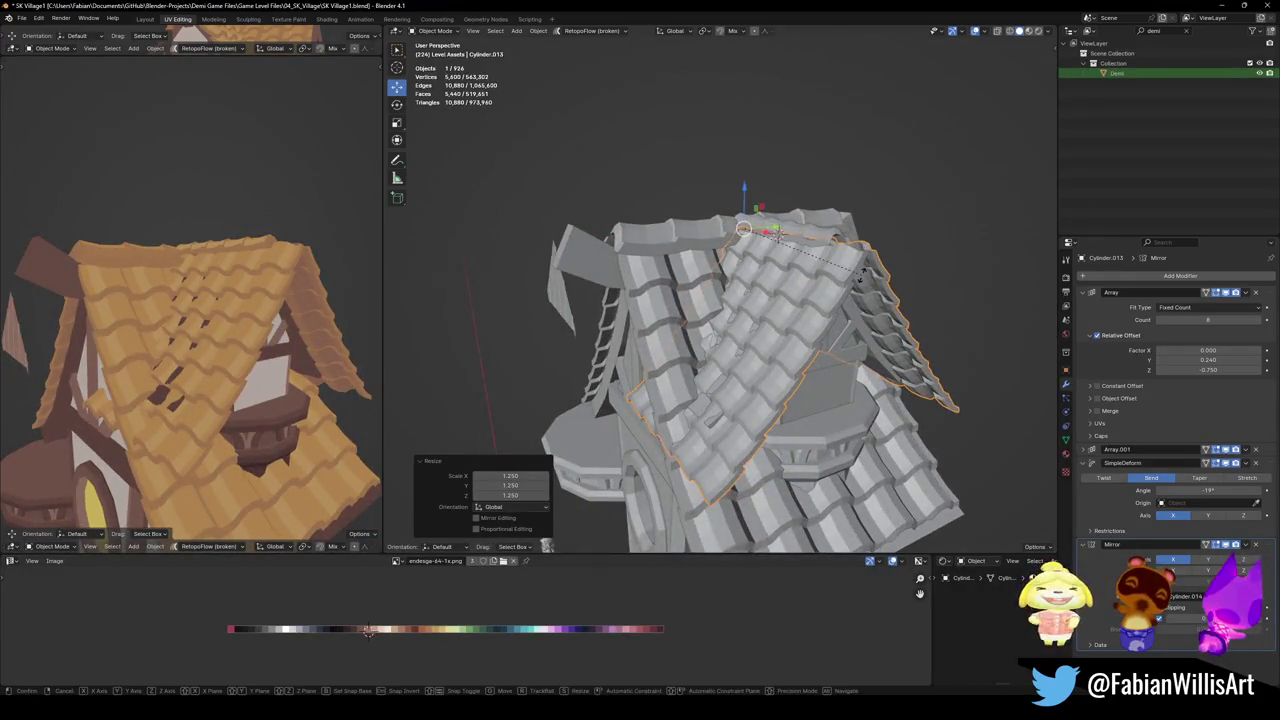
key(x)
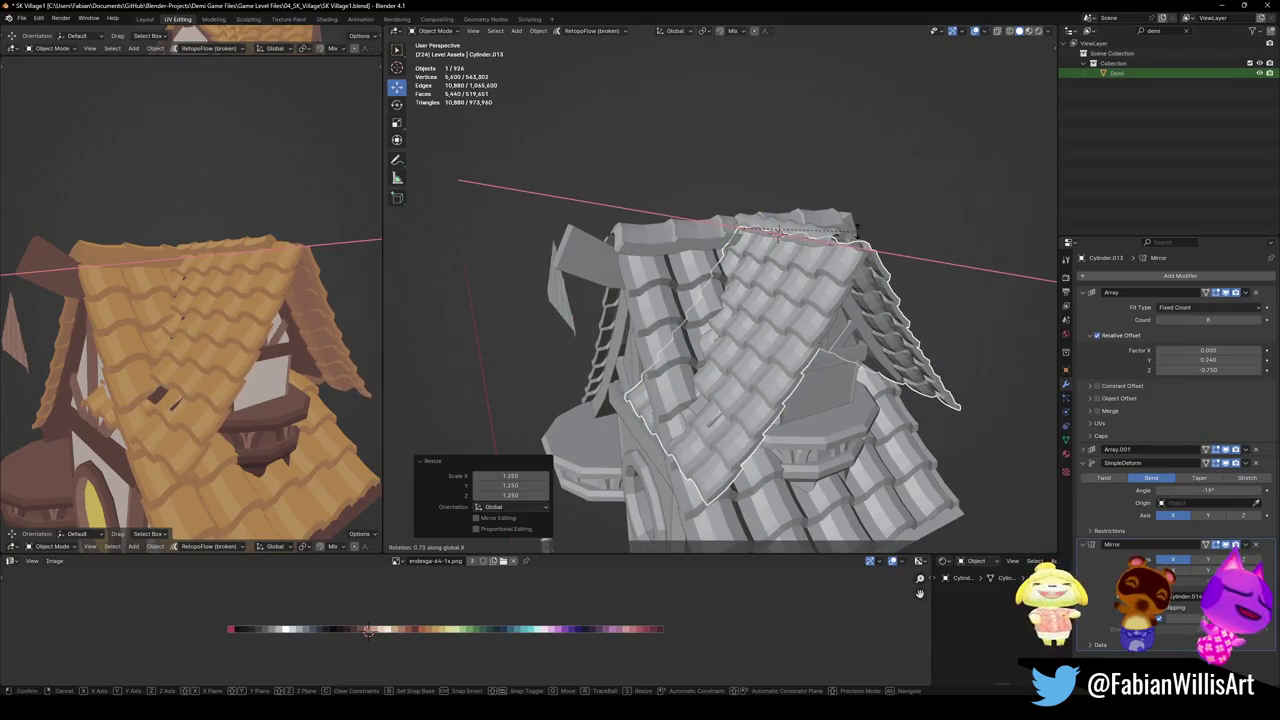
click(858, 212)
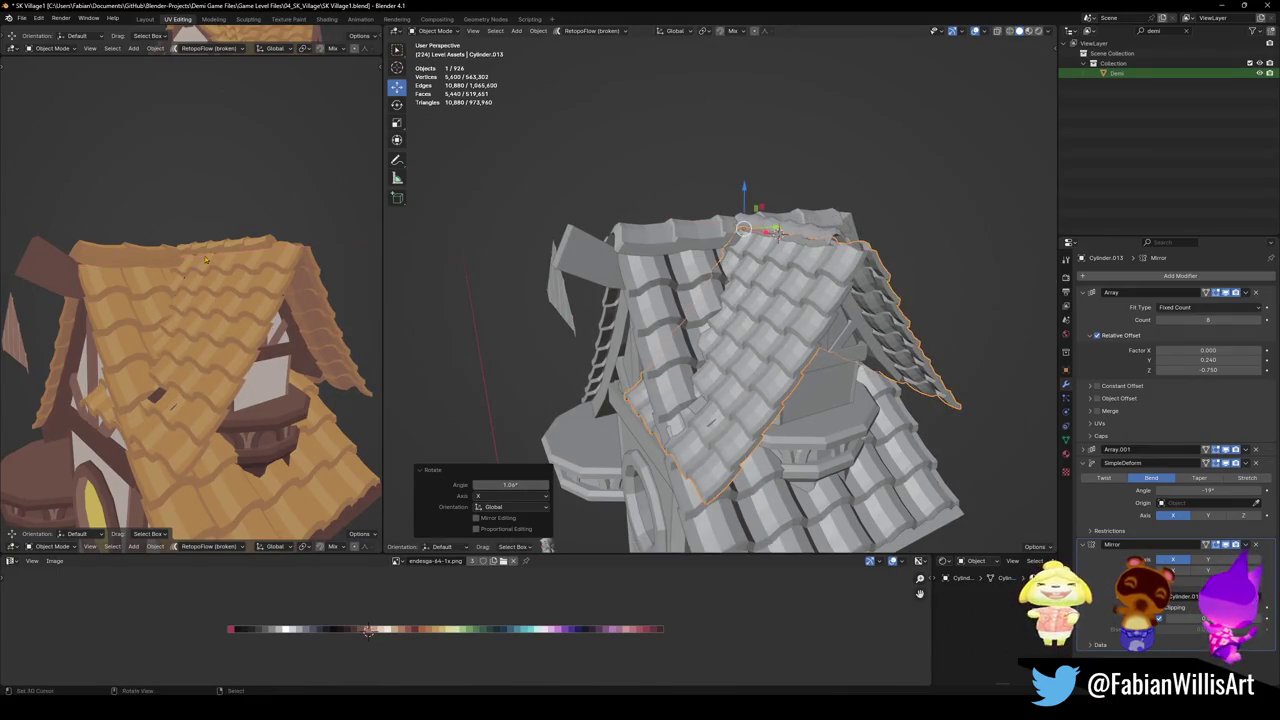
key(s)
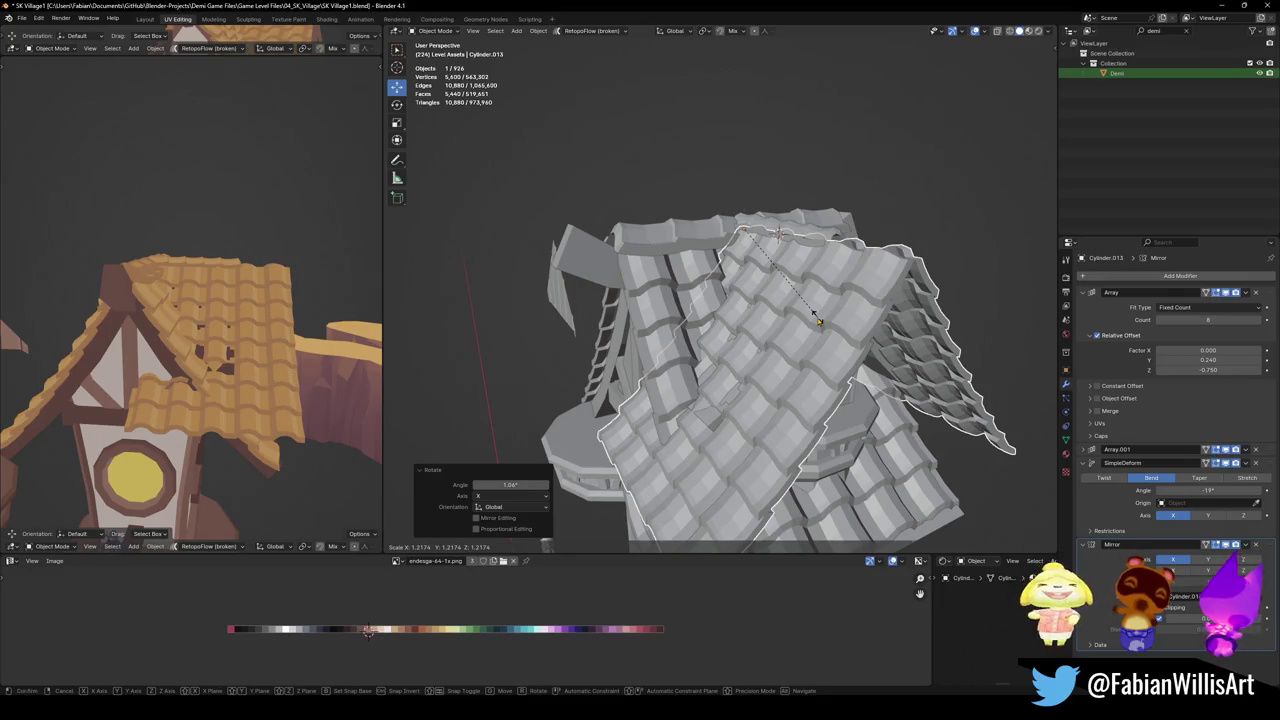
click(817, 320)
Reduce the roof's tile array count from 8 to 4
middle_drag(817, 320, 842, 326)
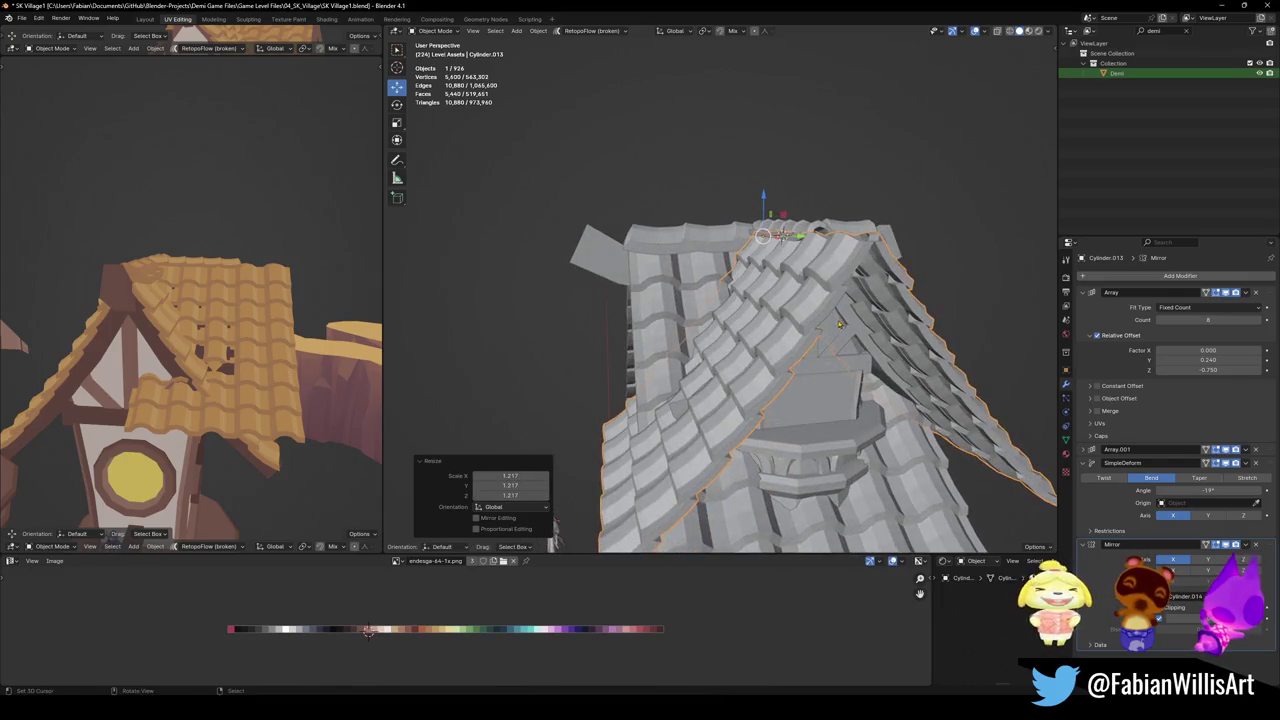
click(1161, 320)
click(1161, 320)
click(1161, 320)
click(1161, 320)
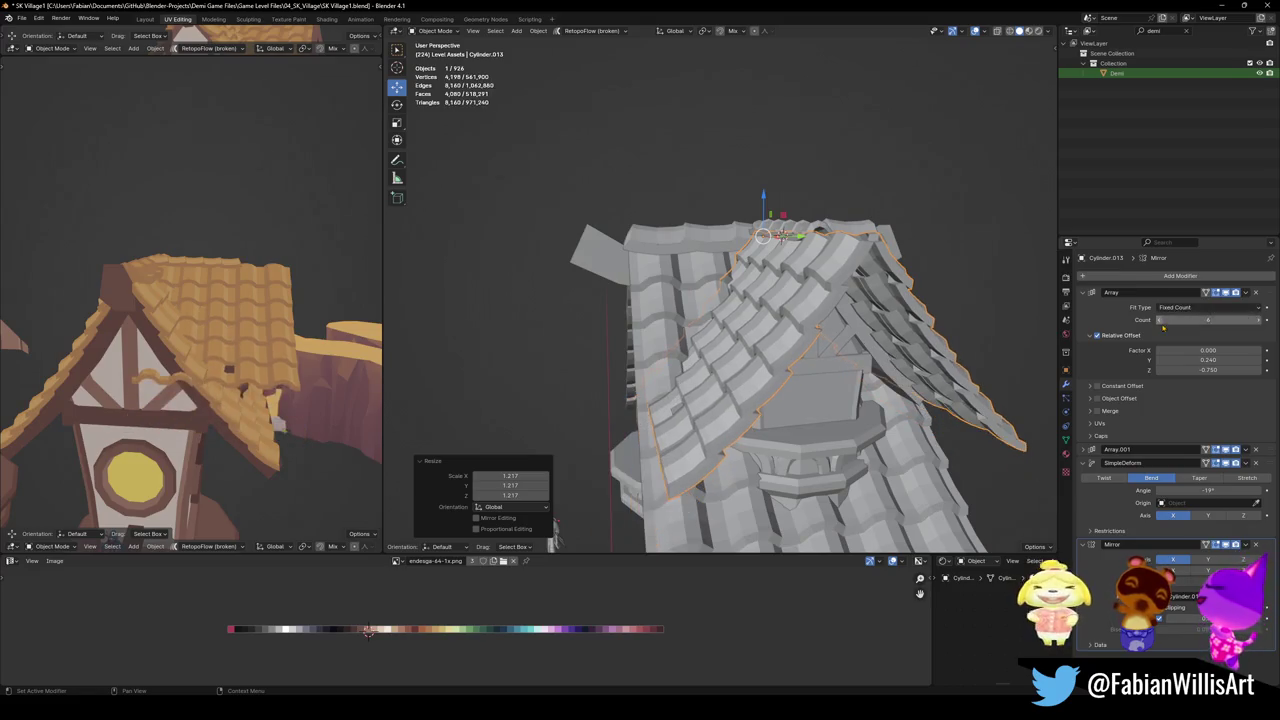
Switch to Normal orientation and flatten the roof to 0.935 along normal Z
middle_drag(190, 400, 150, 410)
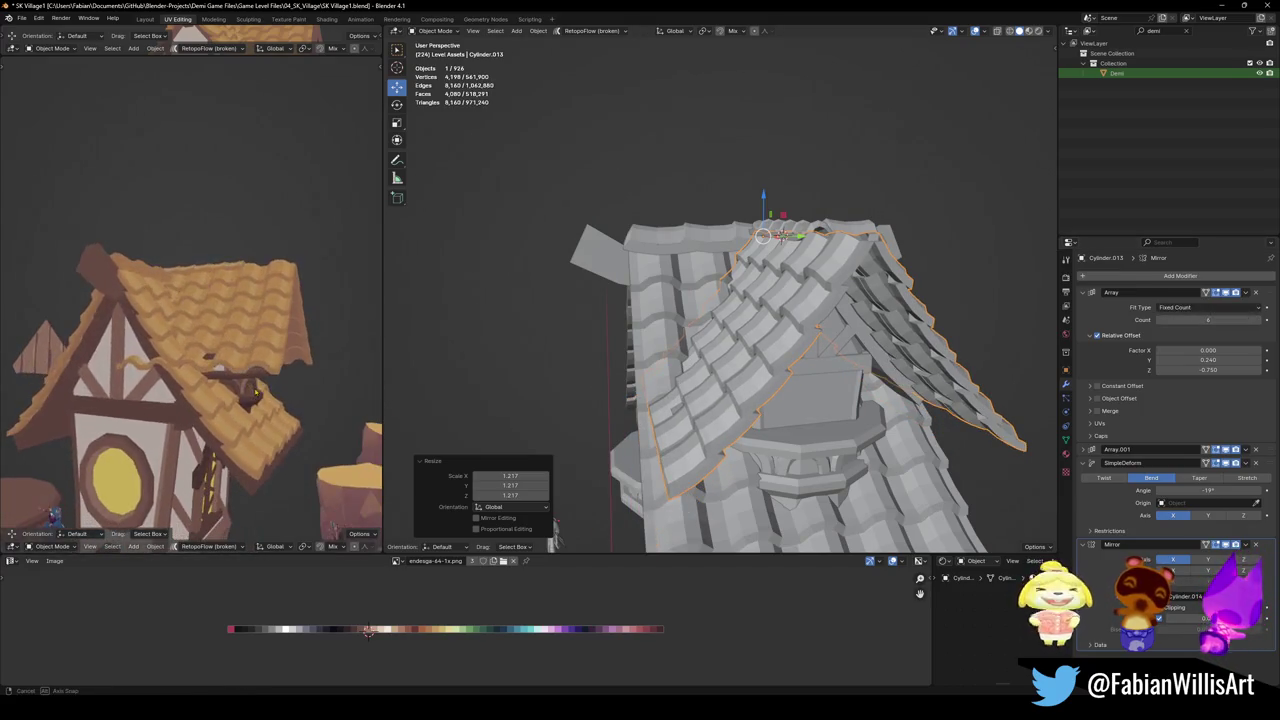
middle_drag(760, 340, 806, 345)
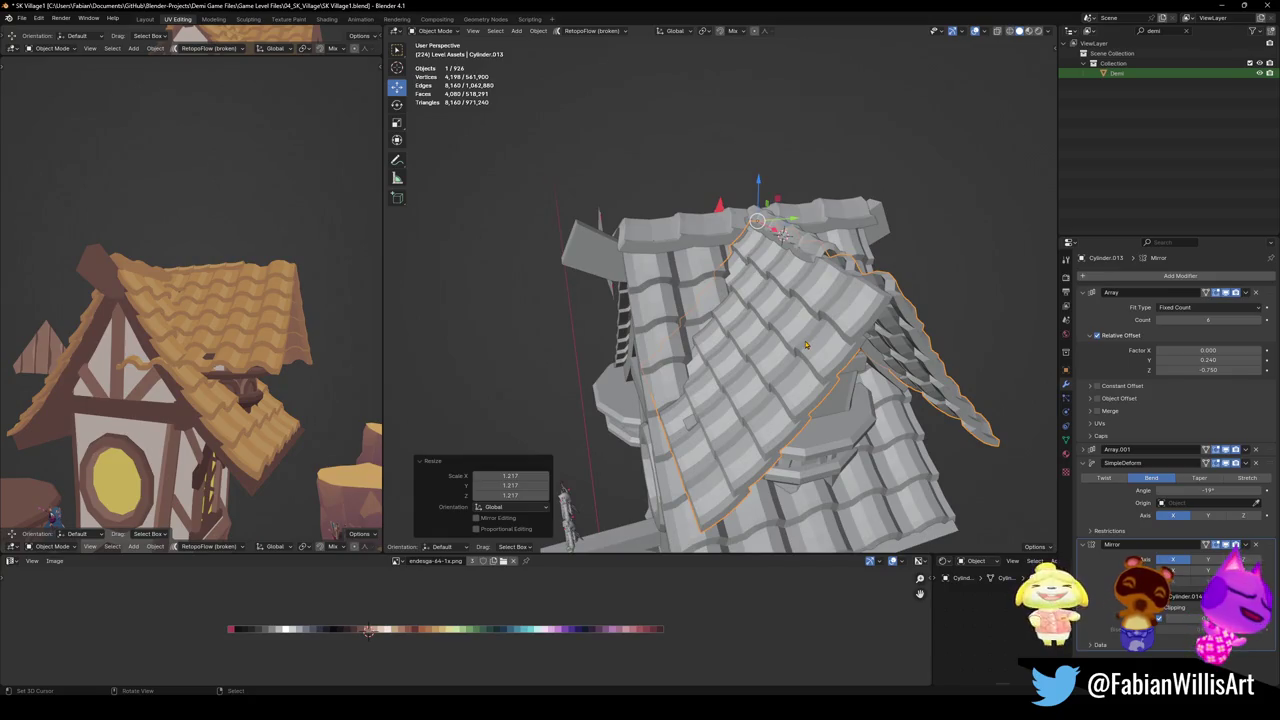
key(comma)
click(796, 360)
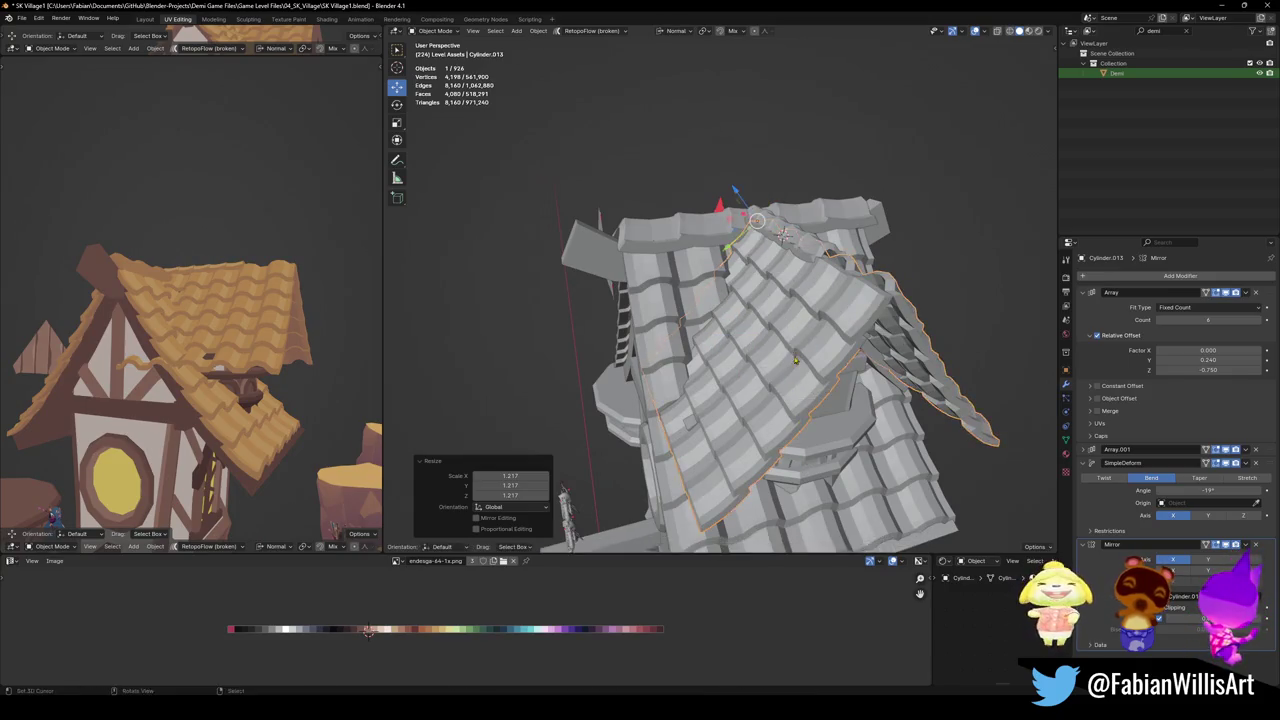
middle_drag(796, 360, 838, 330)
key(s)
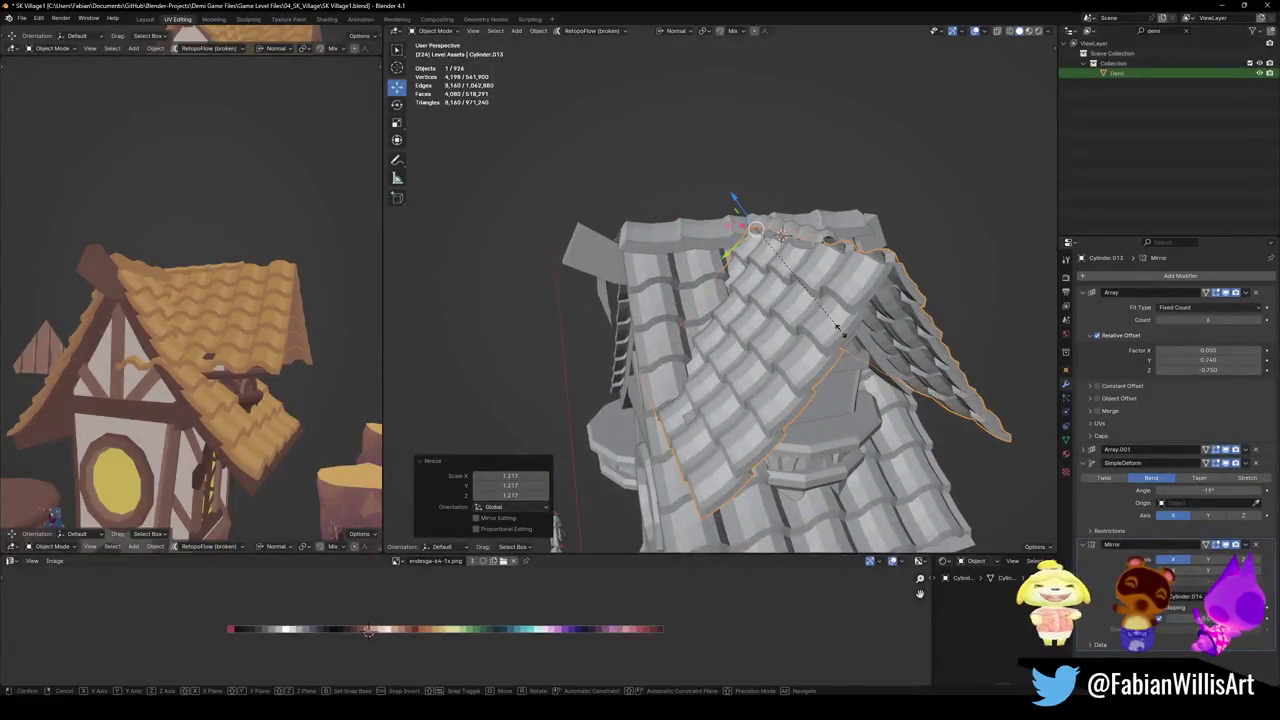
key(y)
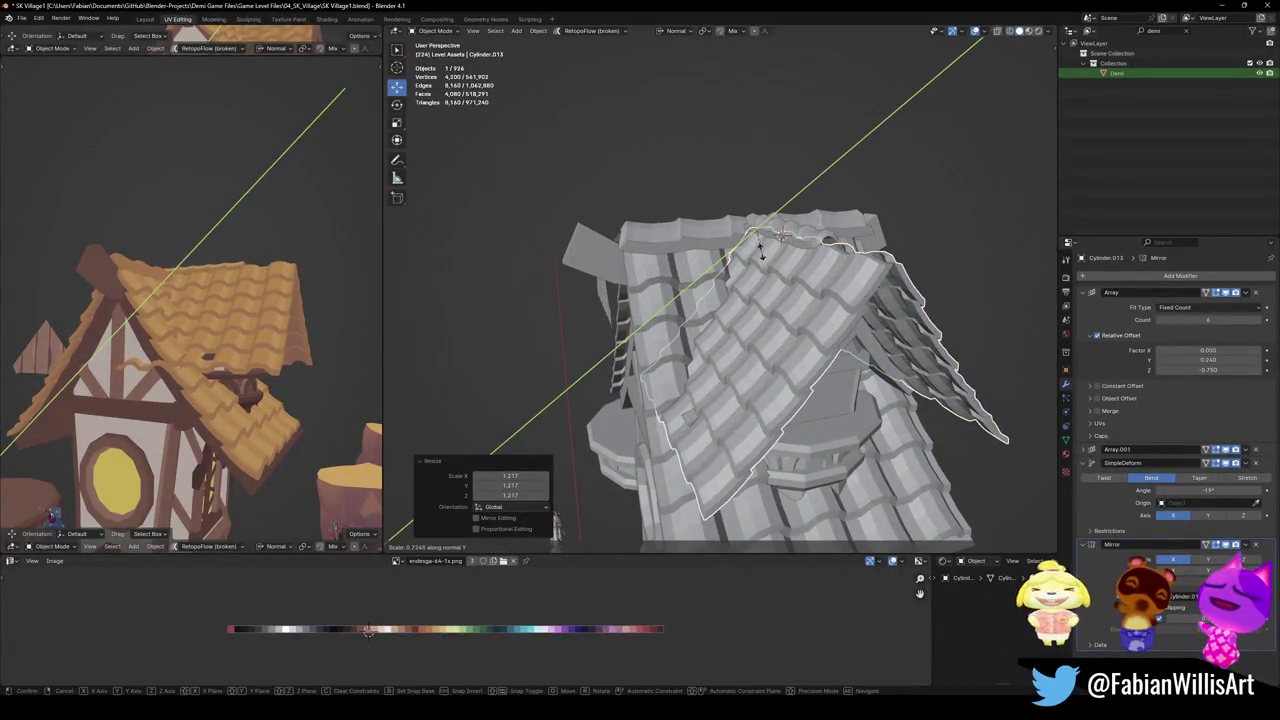
key(z)
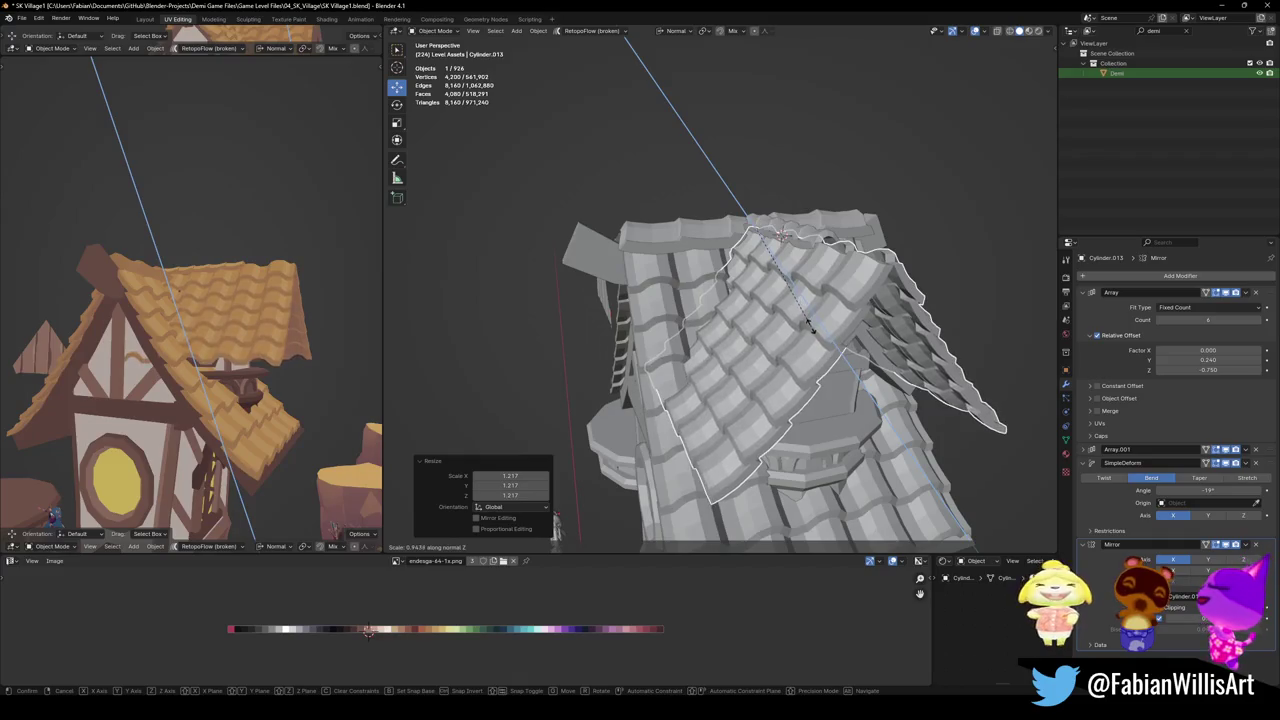
click(826, 316)
Rotate the roof piece −0.426° around its normal X axis
key(r)
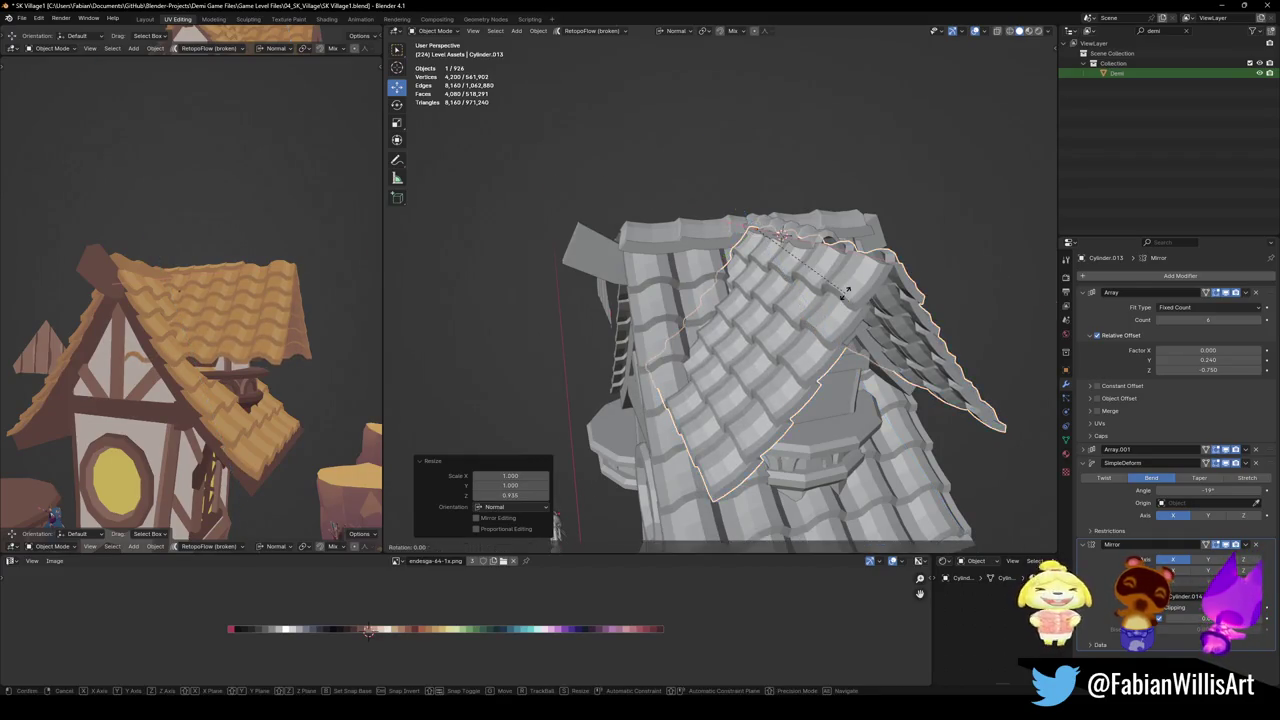
key(x)
click(846, 290)
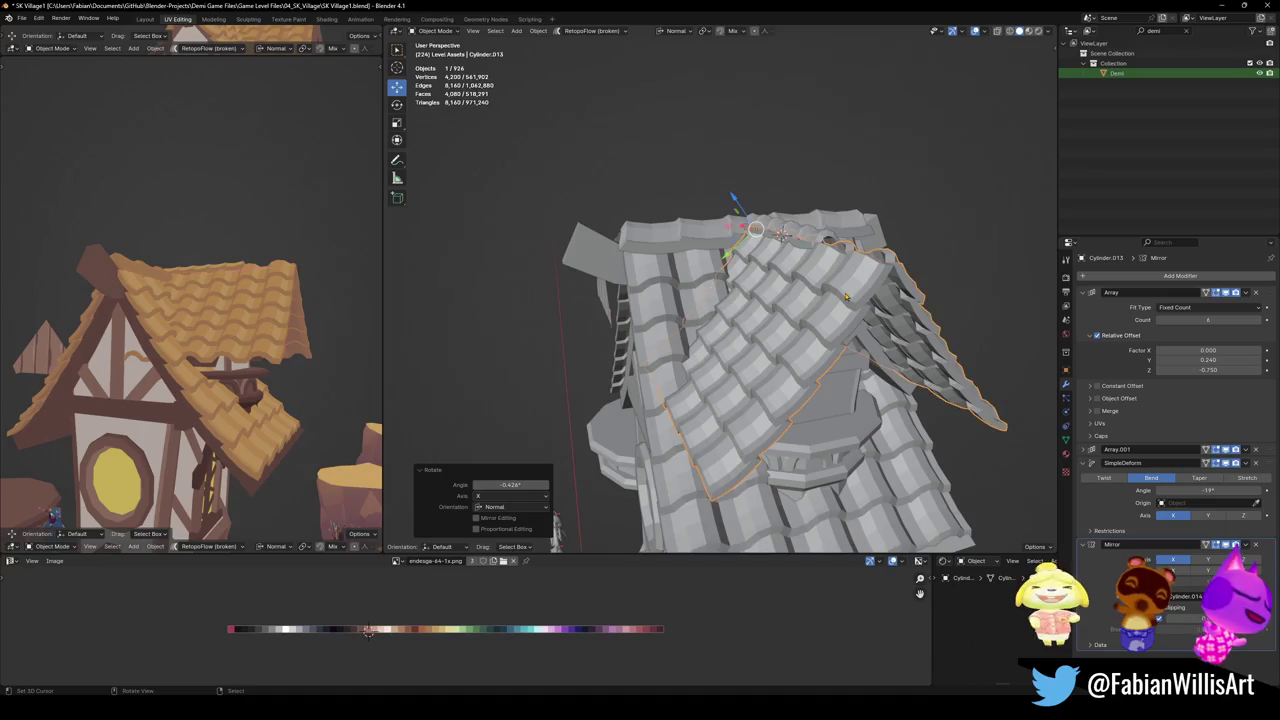
middle_drag(825, 309, 790, 300)
scroll(790, 300, up, 3)
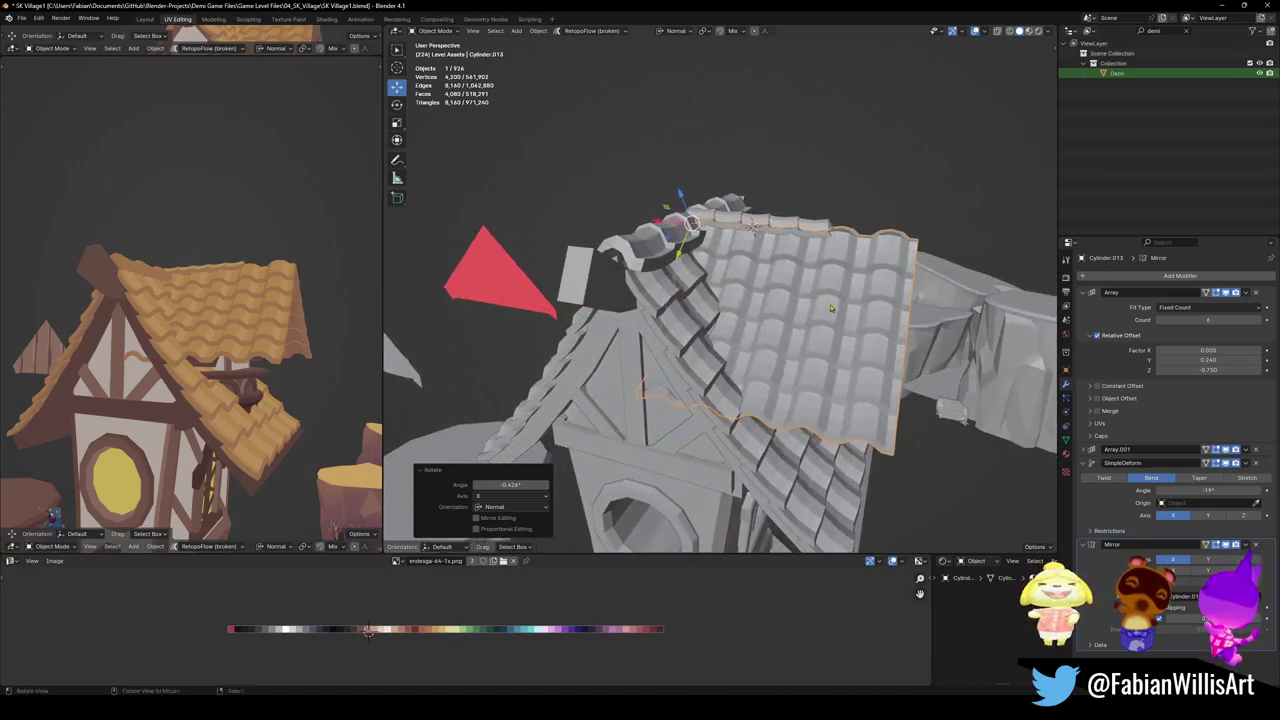
Slide the roof piece along its normal X and shrink it to 0.961
key(g)
key(x)
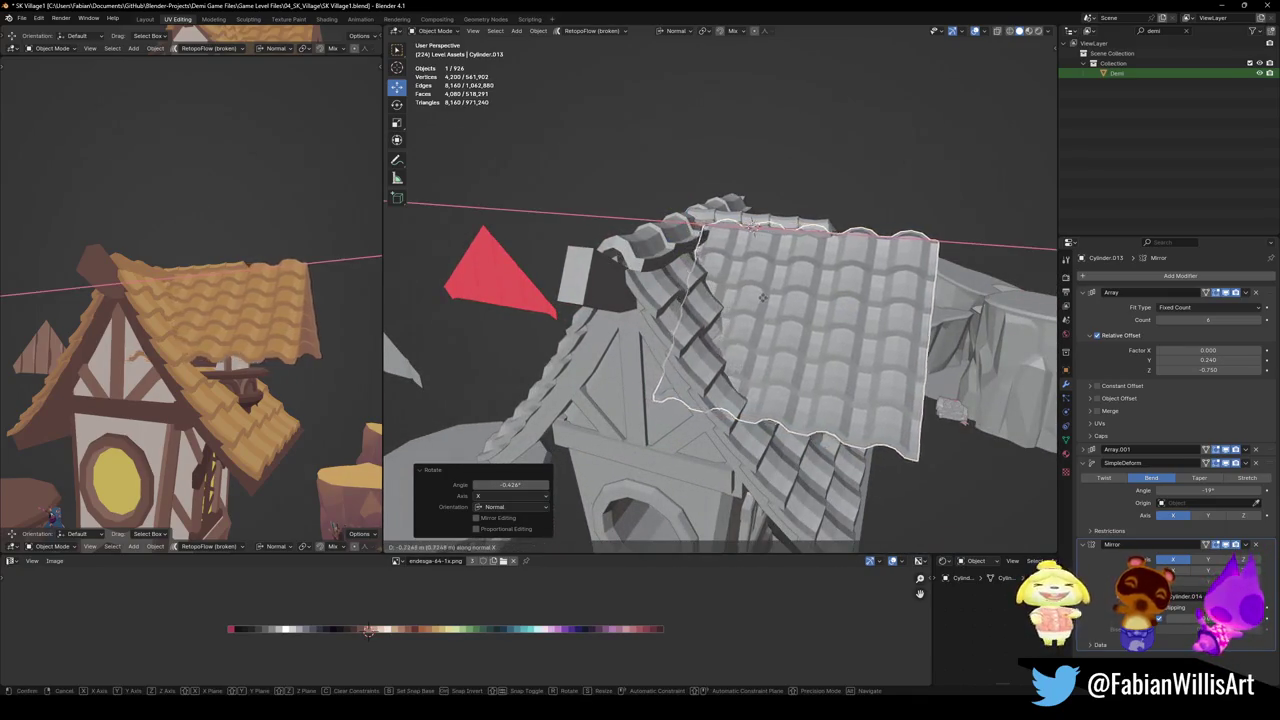
click(760, 300)
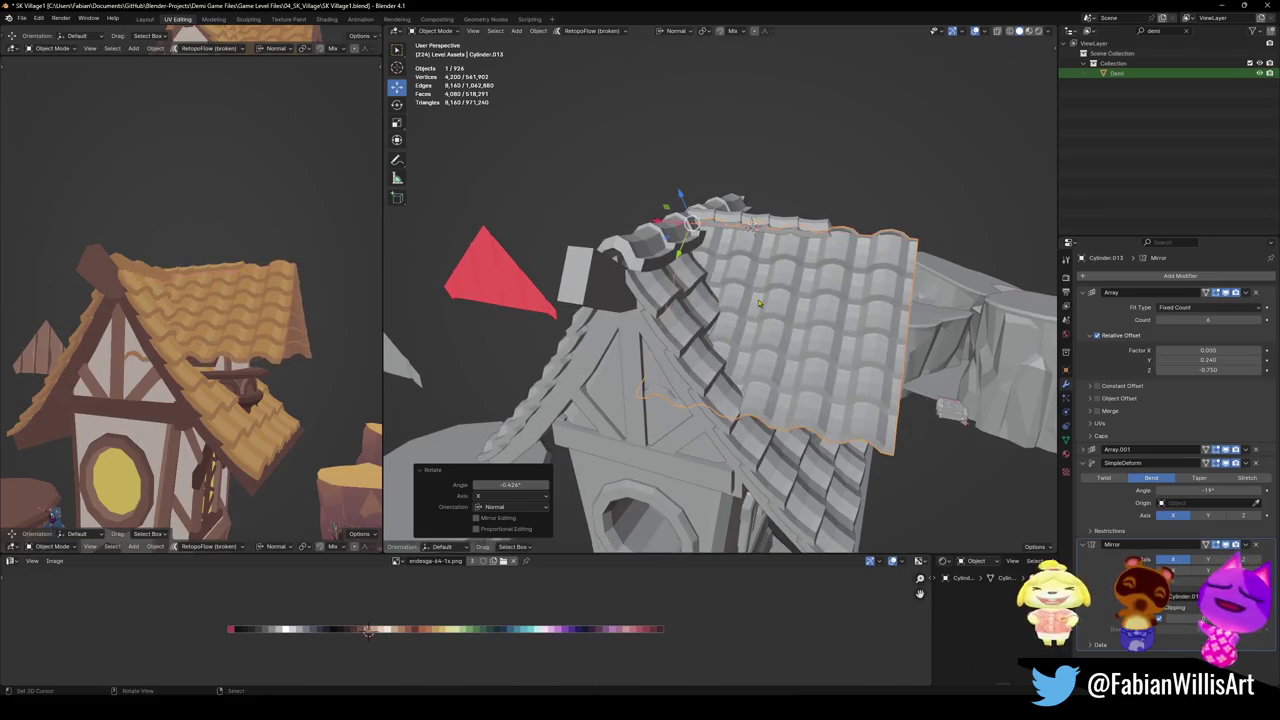
mouse_move(760, 300)
middle_down()
mouse_move(748, 313)
mouse_move(770, 310)
middle_up()
key(s)
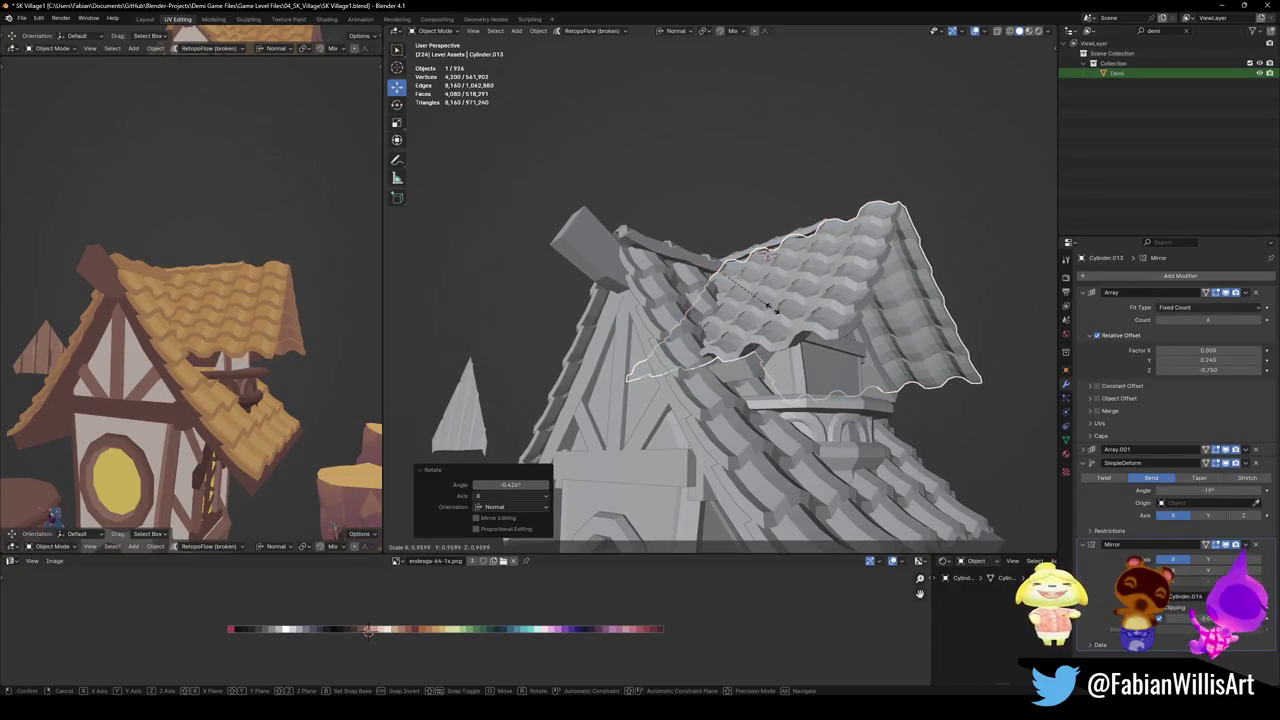
click(780, 310)
middle_drag(612, 302, 660, 300)
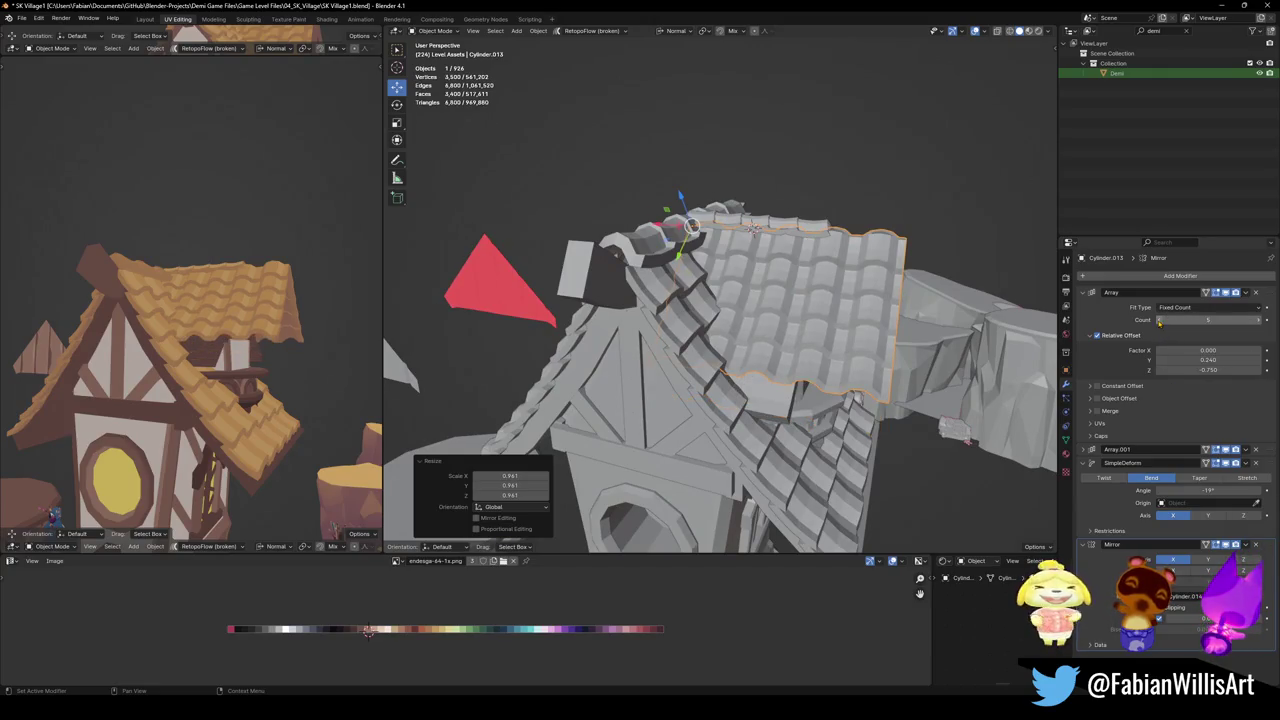
Lower the second tile array (Array.001) count to 3
click(1170, 420)
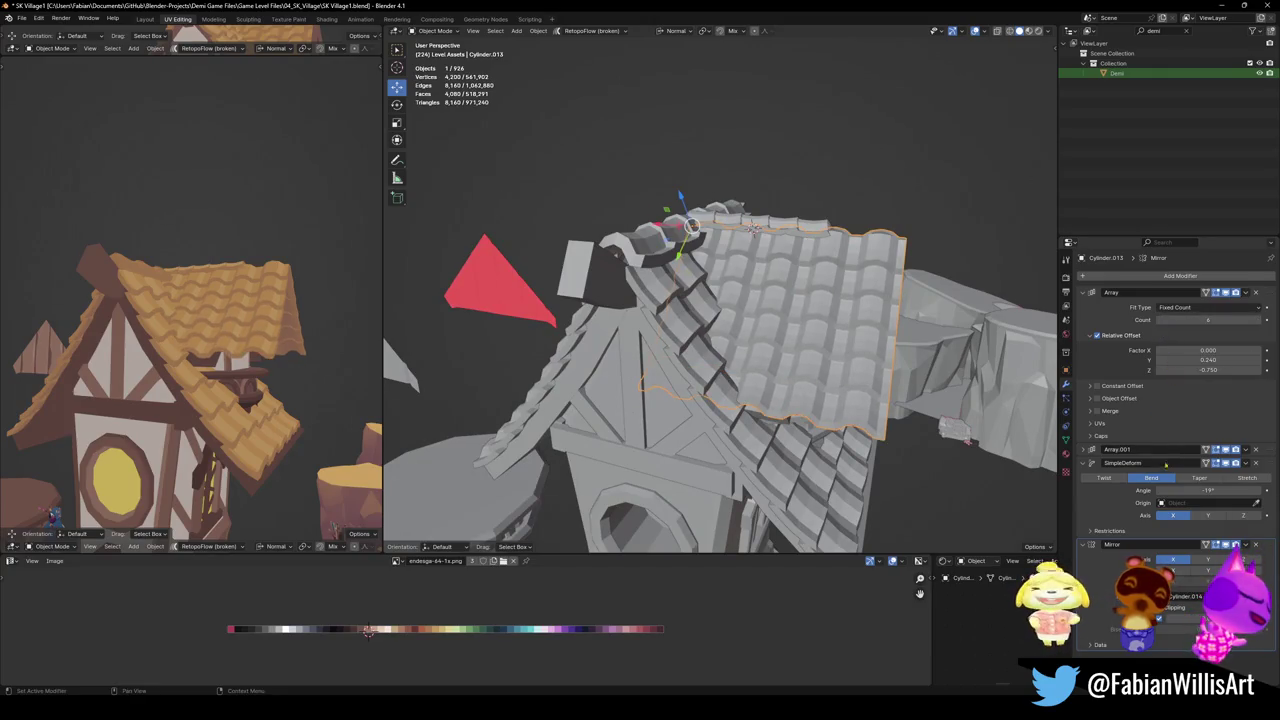
click(1091, 449)
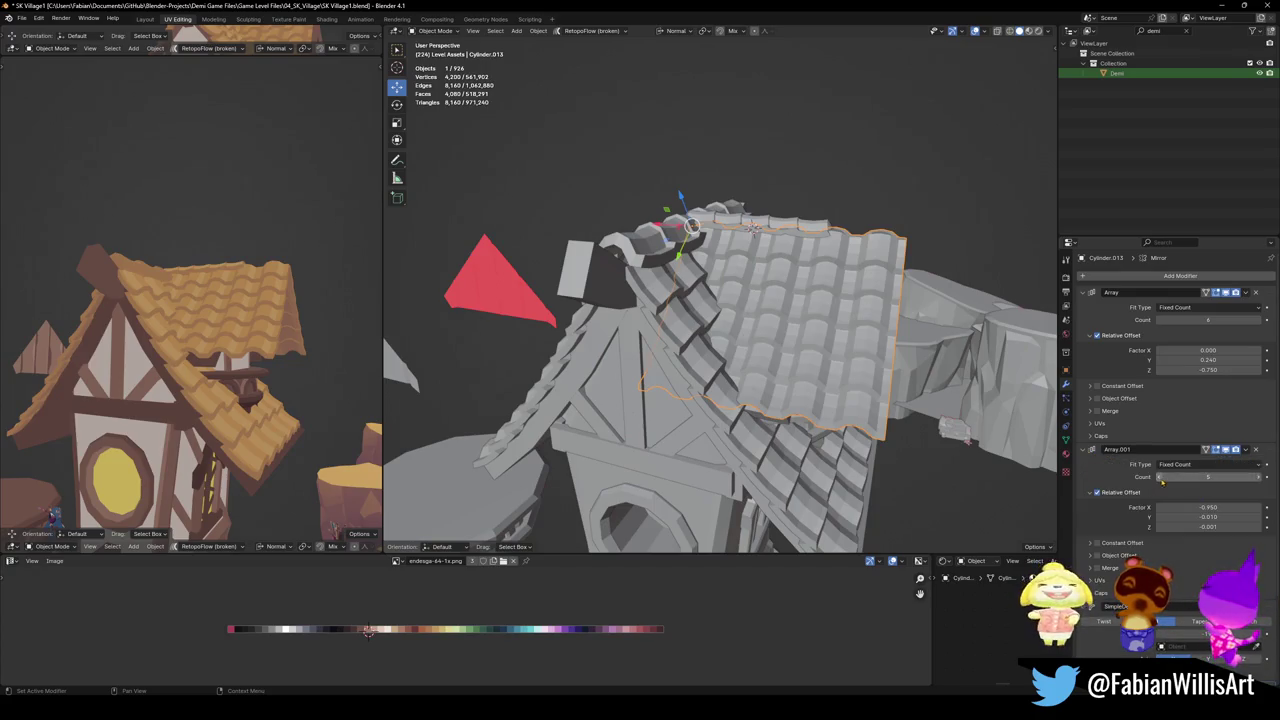
click(1160, 477)
click(1160, 477)
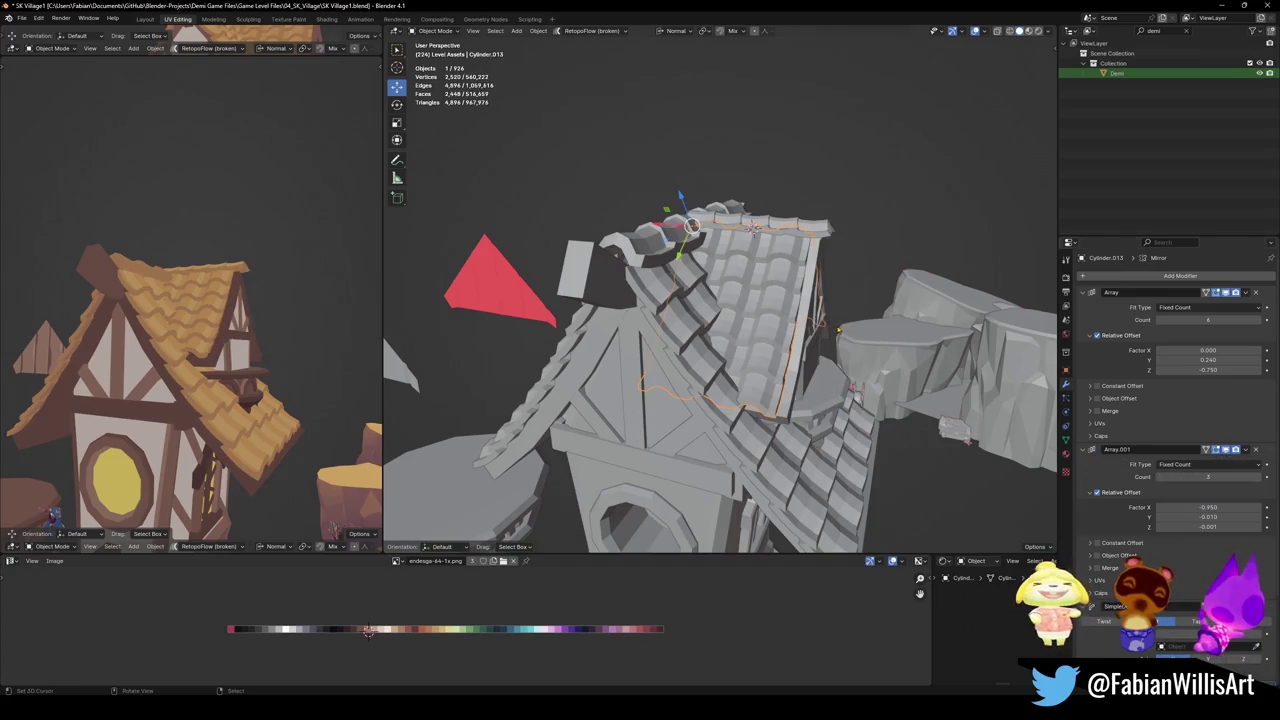
Widen the roof piece to 1.117 along normal X, deselect it, and save SK Village1.blend
key(s)
key(y)
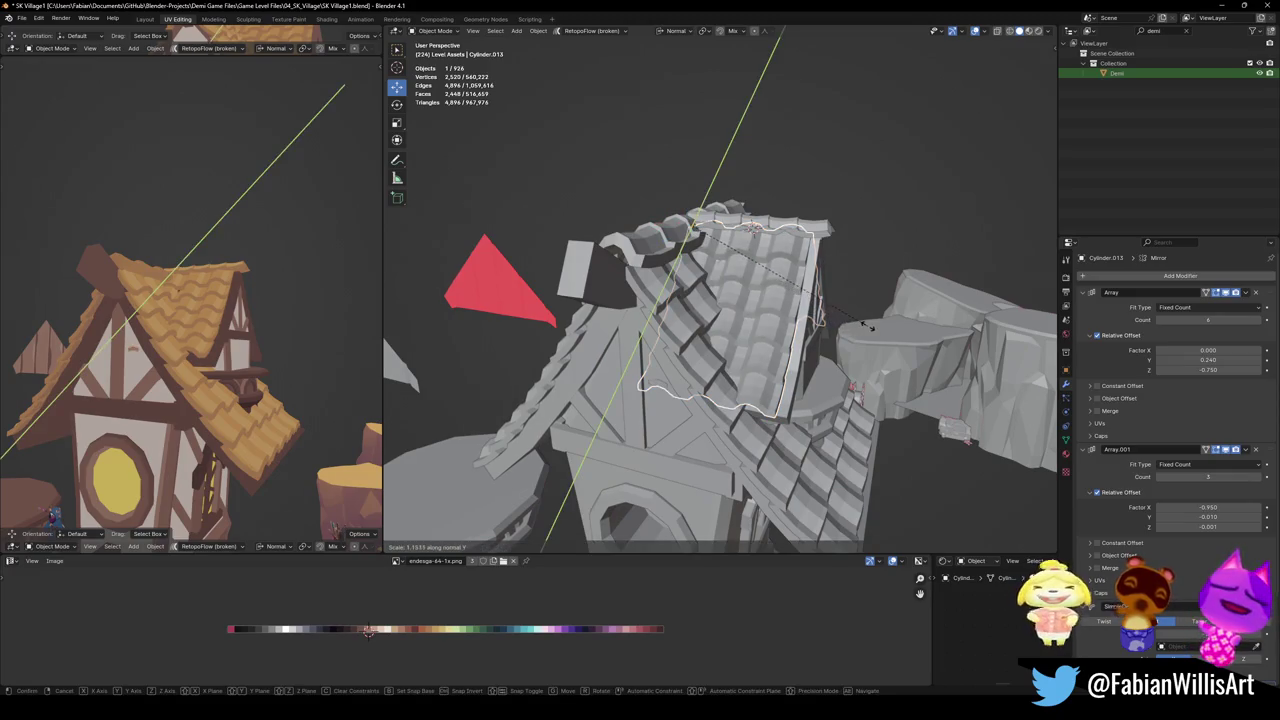
key(x)
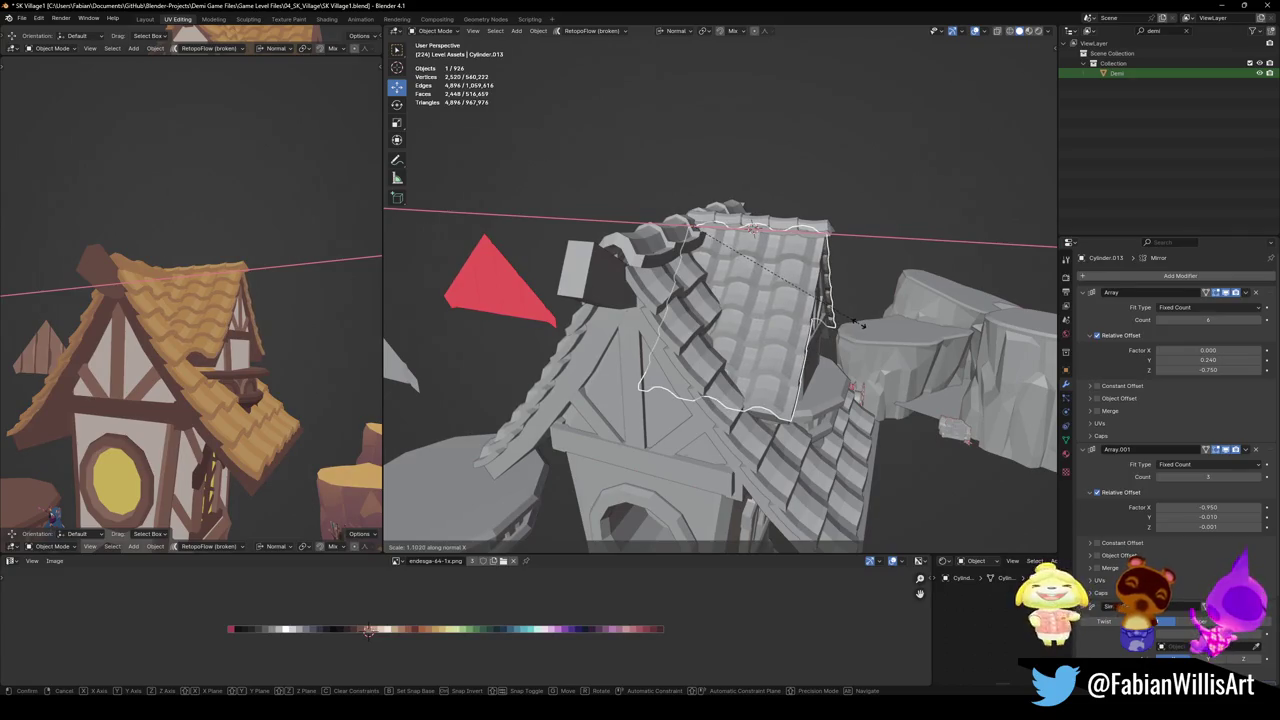
click(863, 328)
key(alt+a)
key(ctrl+s)
mouse_move(230, 340)
middle_down()
mouse_move(175, 330)
mouse_move(349, 335)
middle_up()
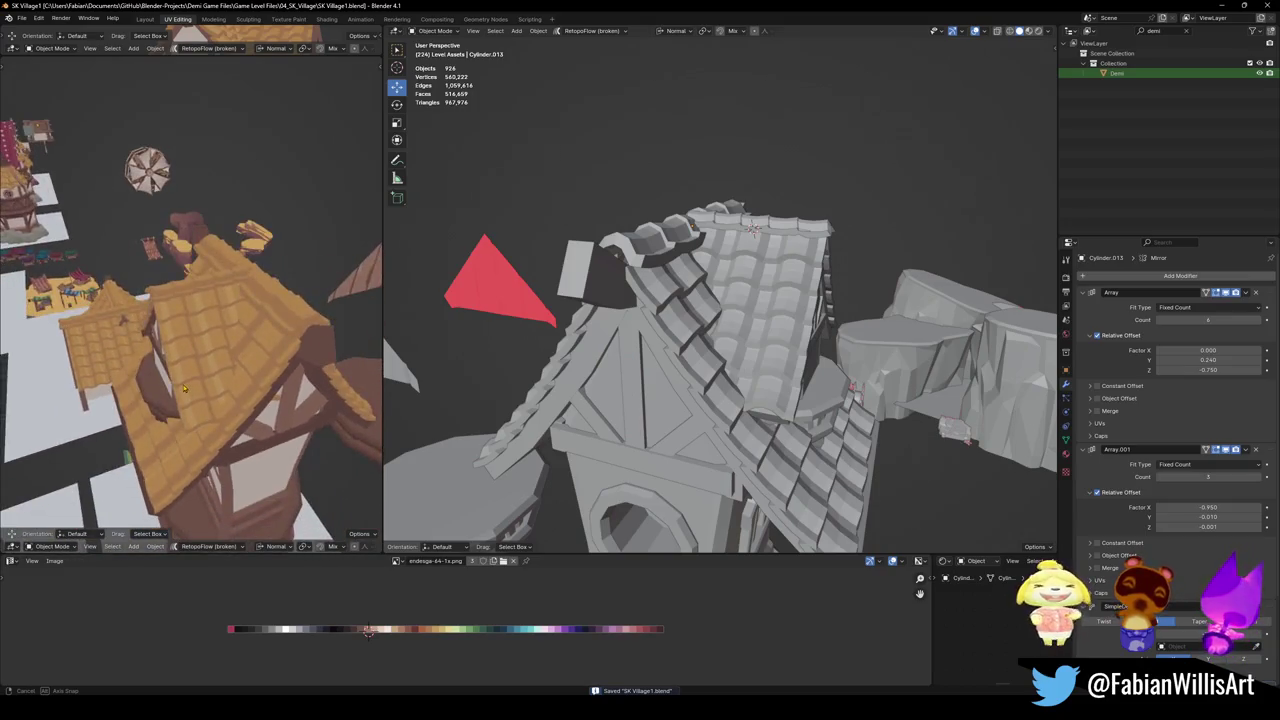
Look over the village and bring Cube.360's Mirror modifier into the Properties panel
scroll(349, 335, down, 5)
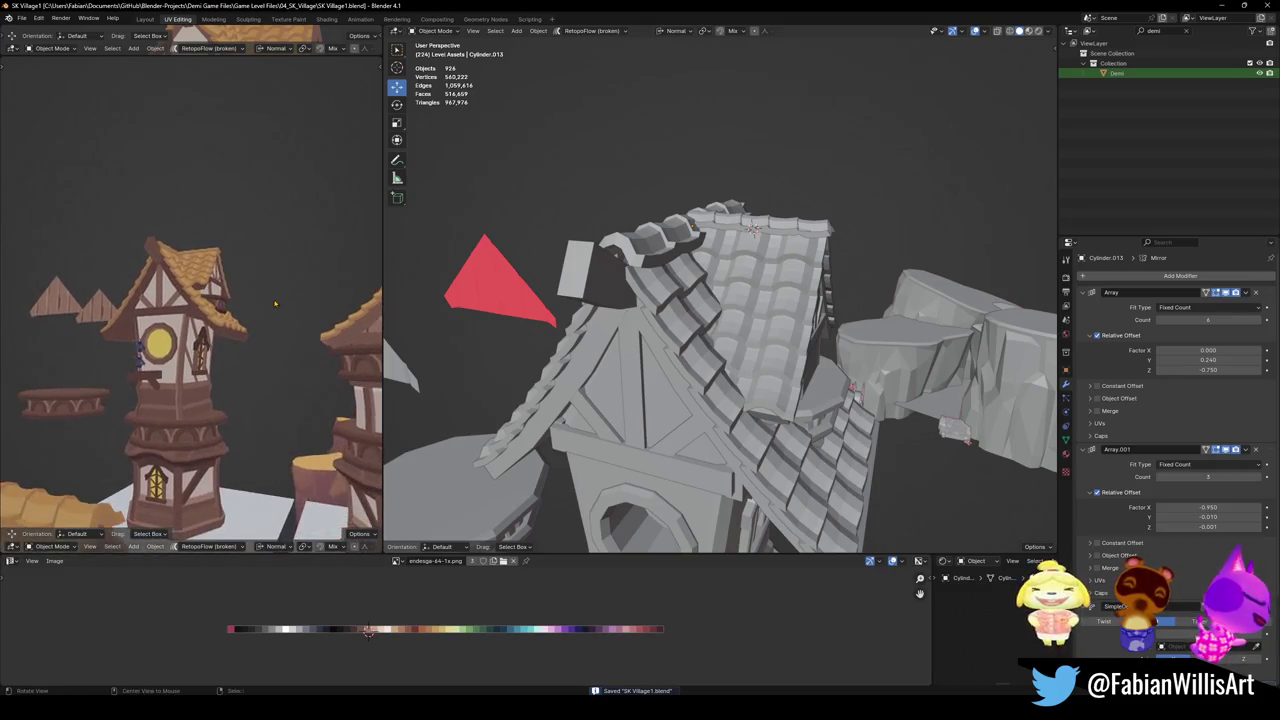
mouse_move(277, 309)
middle_down()
mouse_move(265, 320)
mouse_move(278, 361)
mouse_move(270, 350)
middle_up()
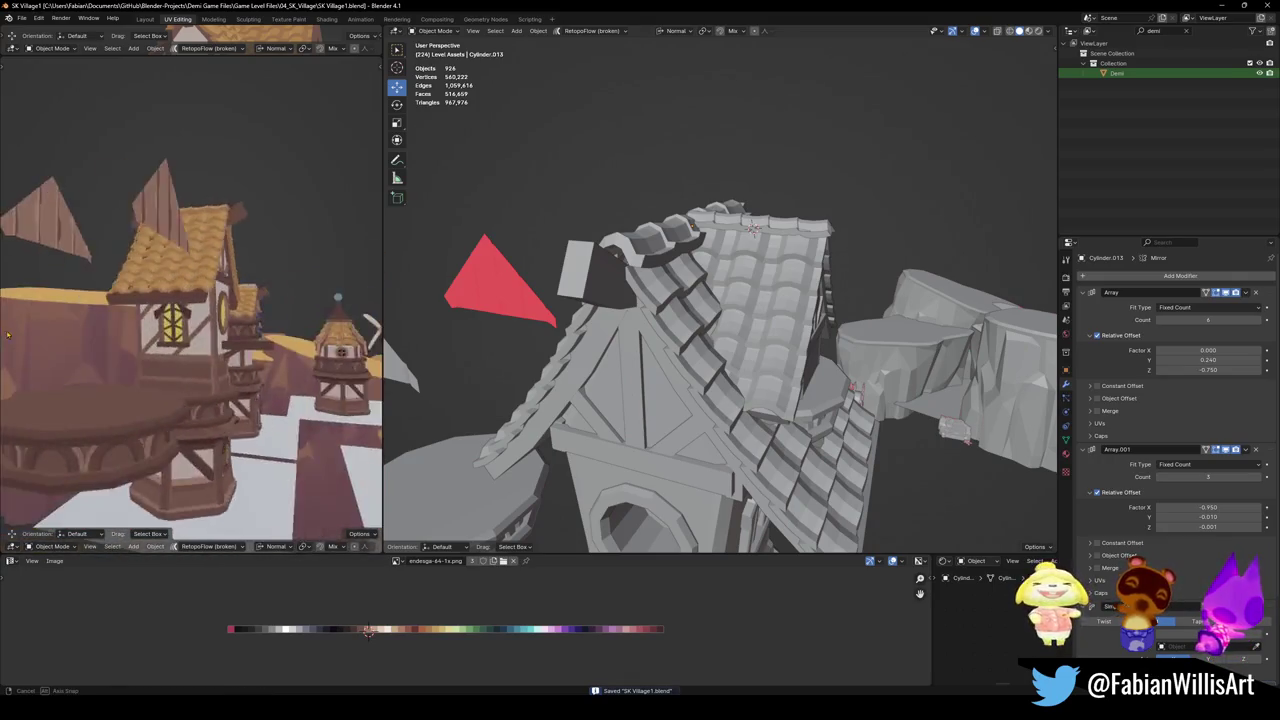
key(ctrl+z)
mouse_move(139, 449)
middle_down()
mouse_move(269, 437)
mouse_move(227, 432)
middle_up()
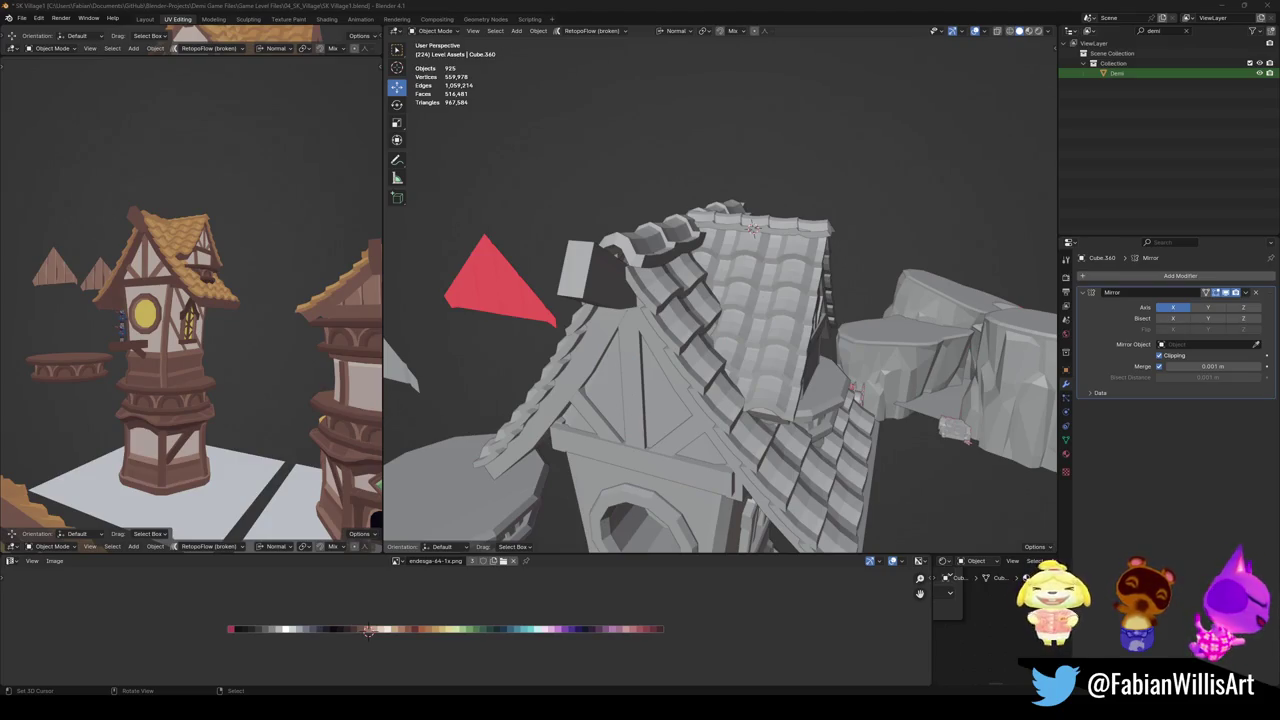
Paste a copy of the window onto the clock tower's side and save the file
middle_drag(202, 364, 142, 351)
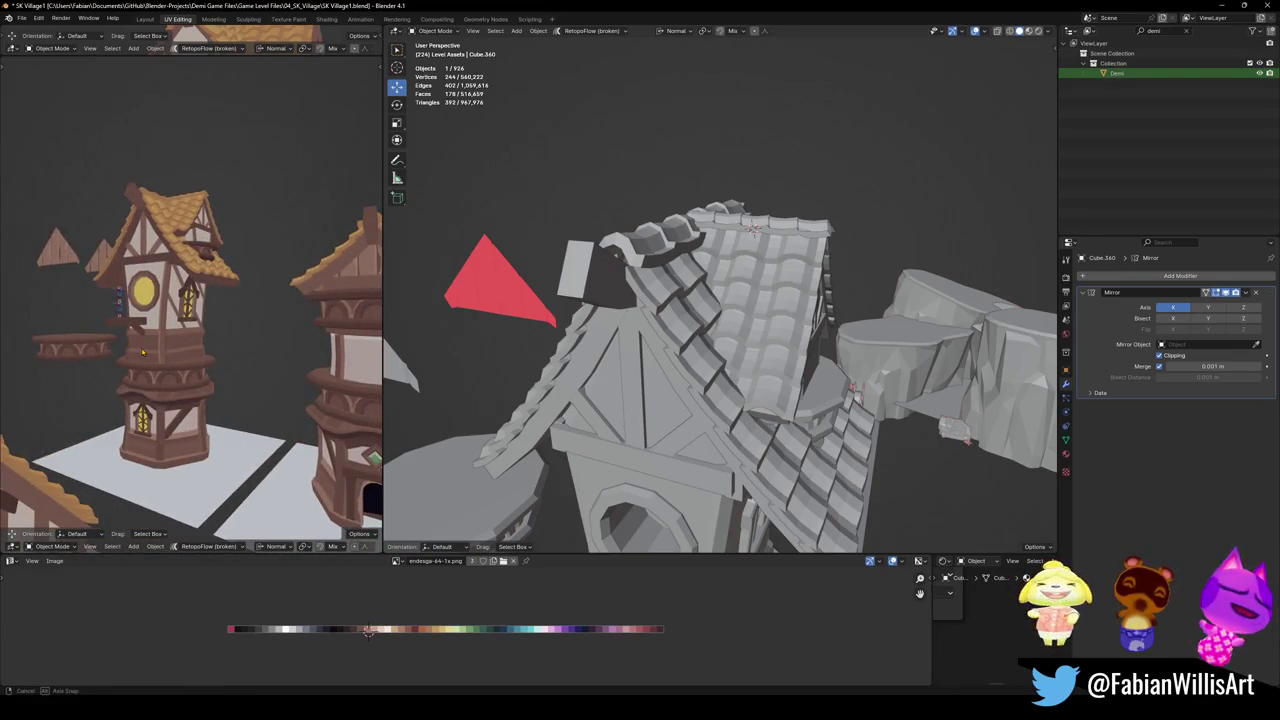
mouse_move(142, 351)
middle_down()
mouse_move(245, 350)
mouse_move(181, 344)
middle_up()
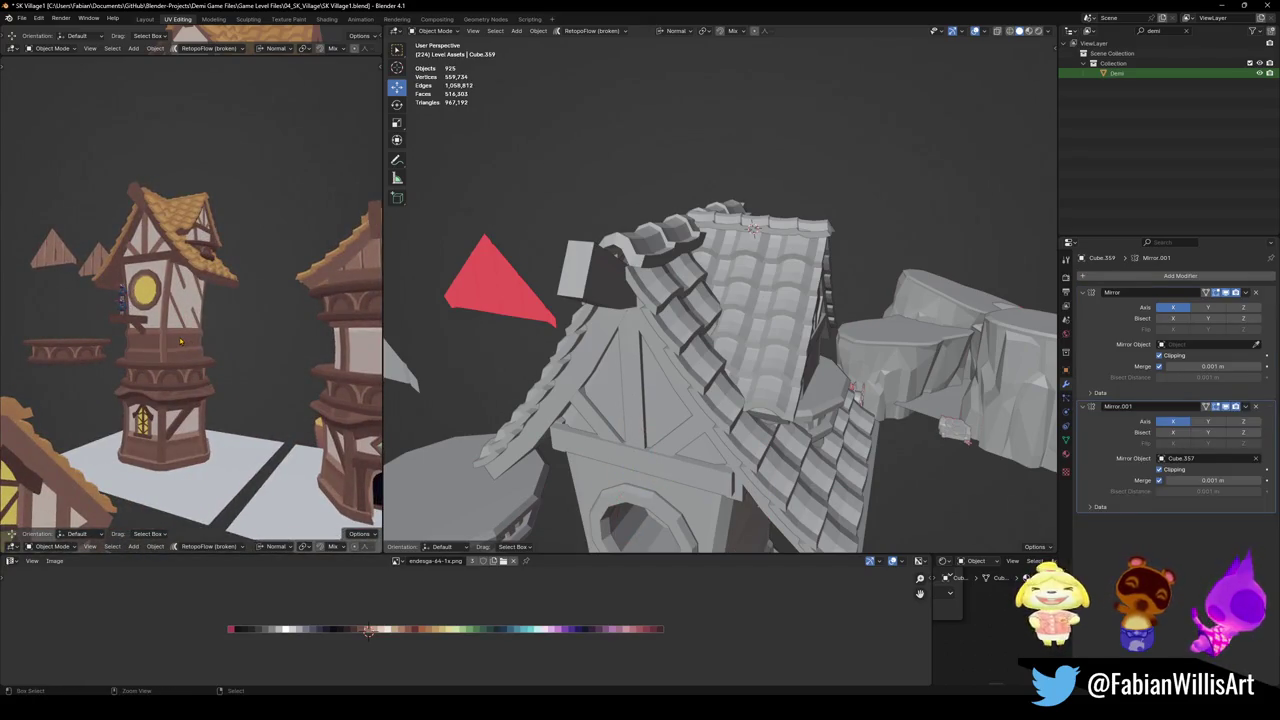
key(ctrl+v)
key(ctrl+s)
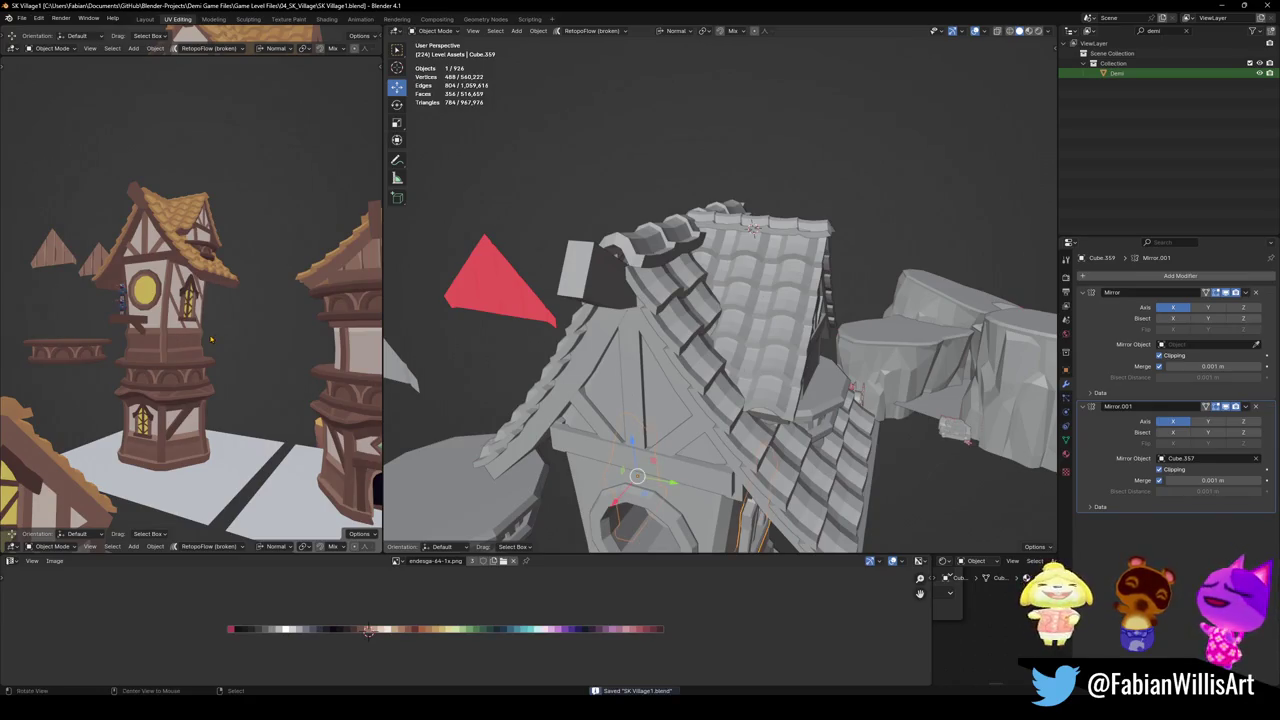
middle_drag(229, 312, 215, 339)
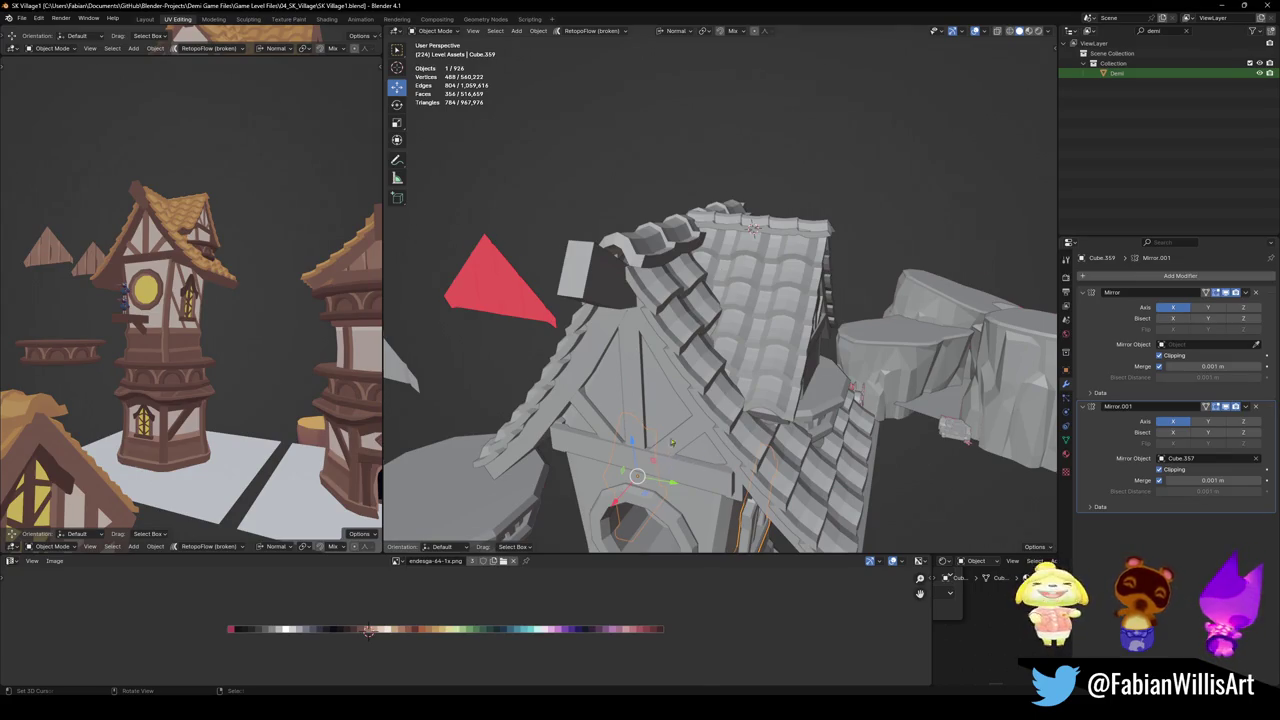
Scale up the plank jutting from the tower and save the file
mouse_move(720, 300)
middle_down()
mouse_move(700, 330)
mouse_move(760, 360)
middle_up()
click(570, 490)
key(s)
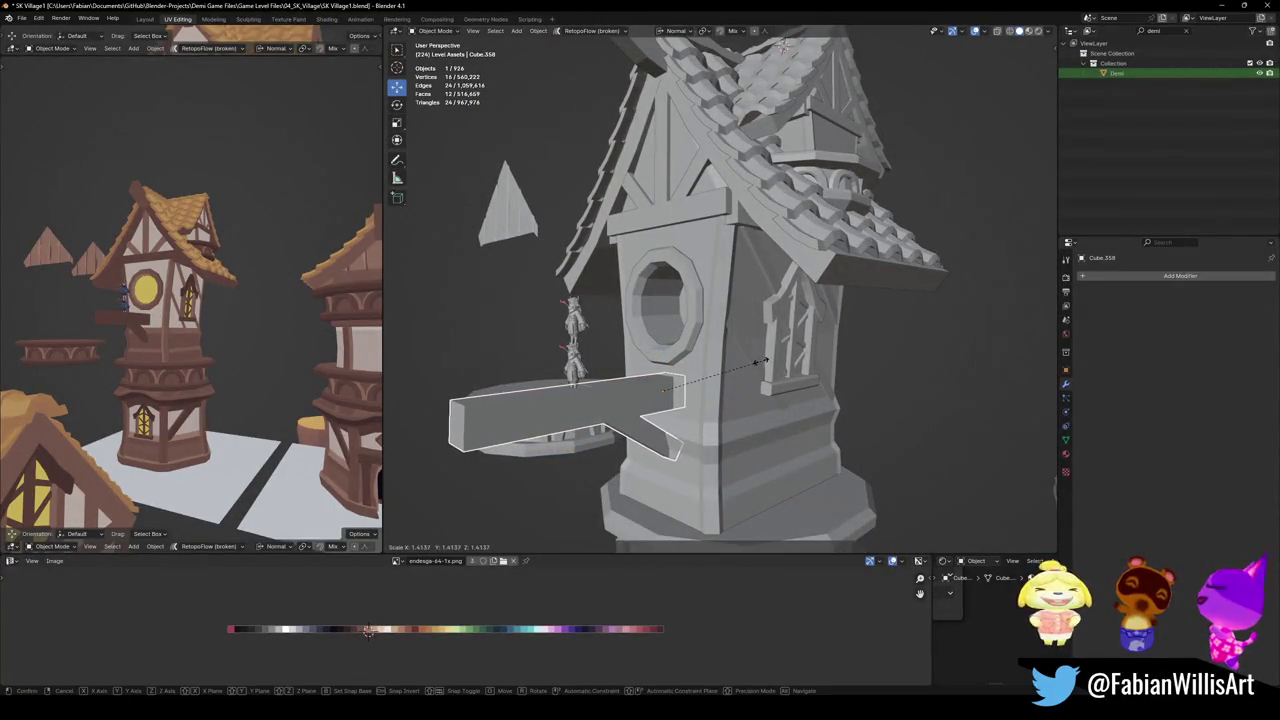
click(762, 364)
scroll(750, 390, up, 3)
scroll(745, 400, up, 3)
mouse_move(745, 400)
middle_down()
mouse_move(660, 350)
mouse_move(588, 415)
mouse_move(645, 388)
mouse_move(672, 403)
middle_up()
key(ctrl+s)
Push the plank's bottom face down along its normal to deepen it, then save
click(645, 388)
key(Tab)
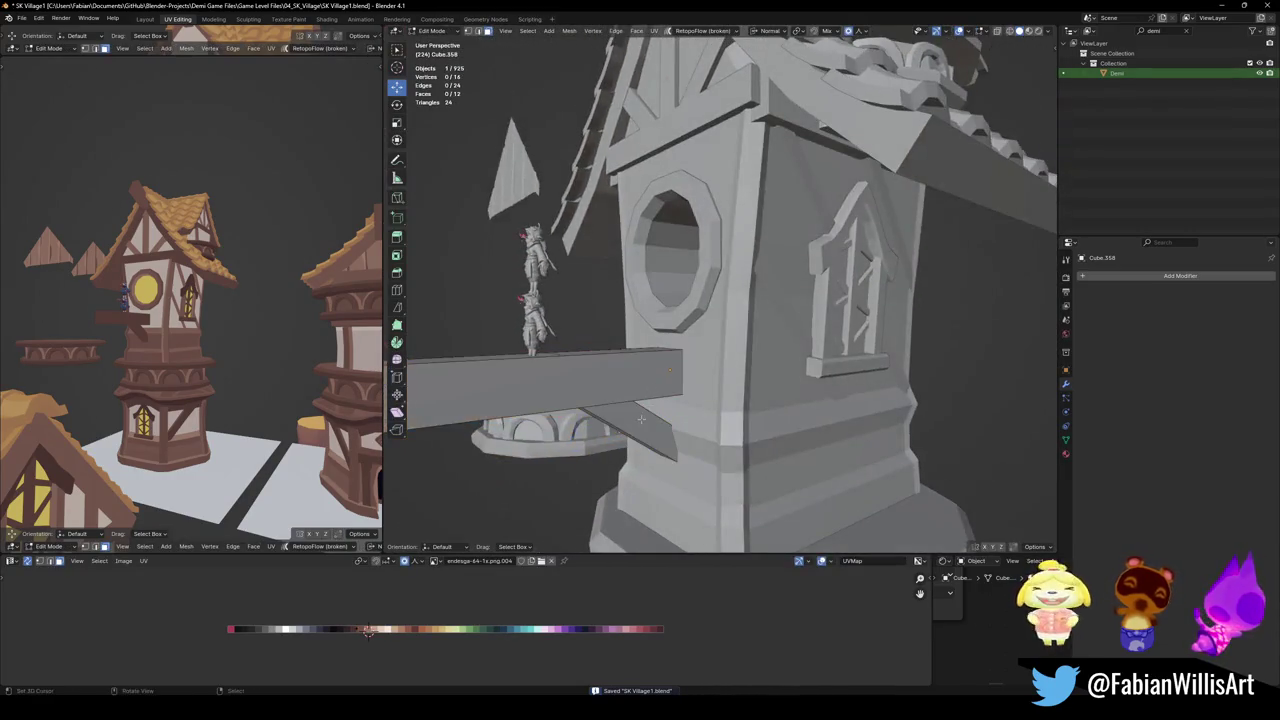
click(672, 403)
key(g)
key(z)
key(z)
click(672, 408)
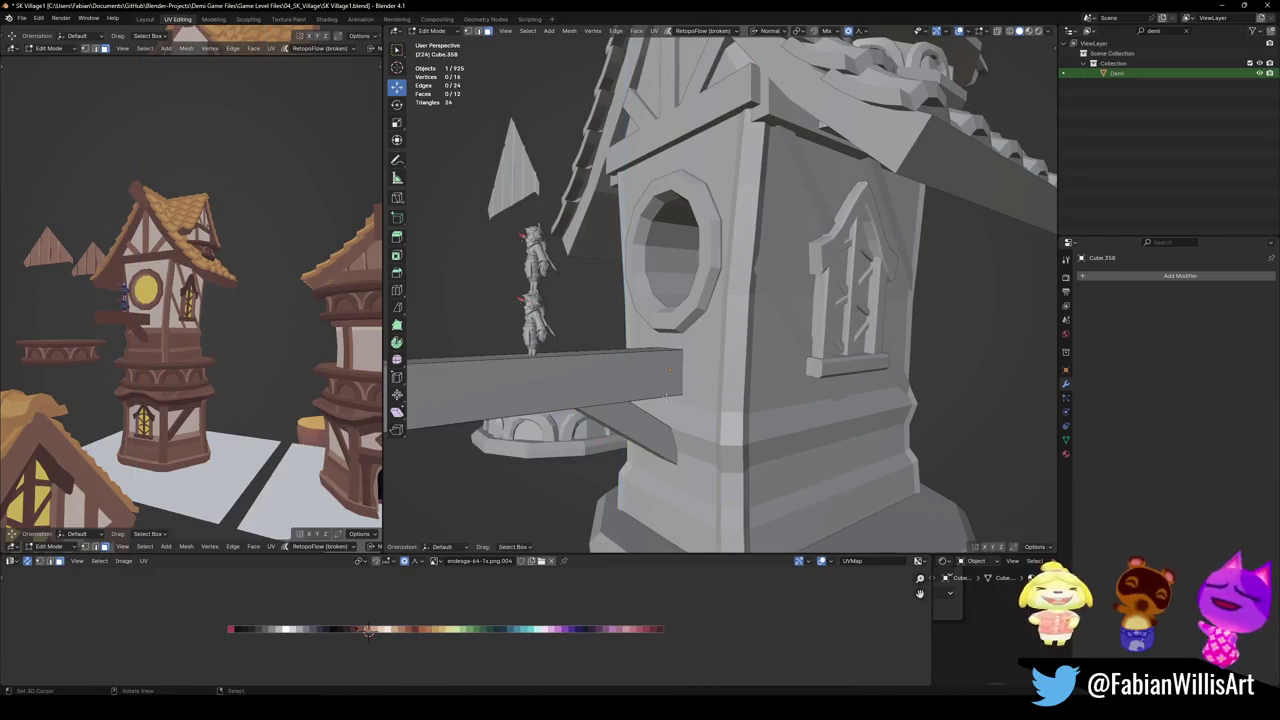
key(Tab)
key(ctrl+s)
middle_drag(230, 390, 245, 388)
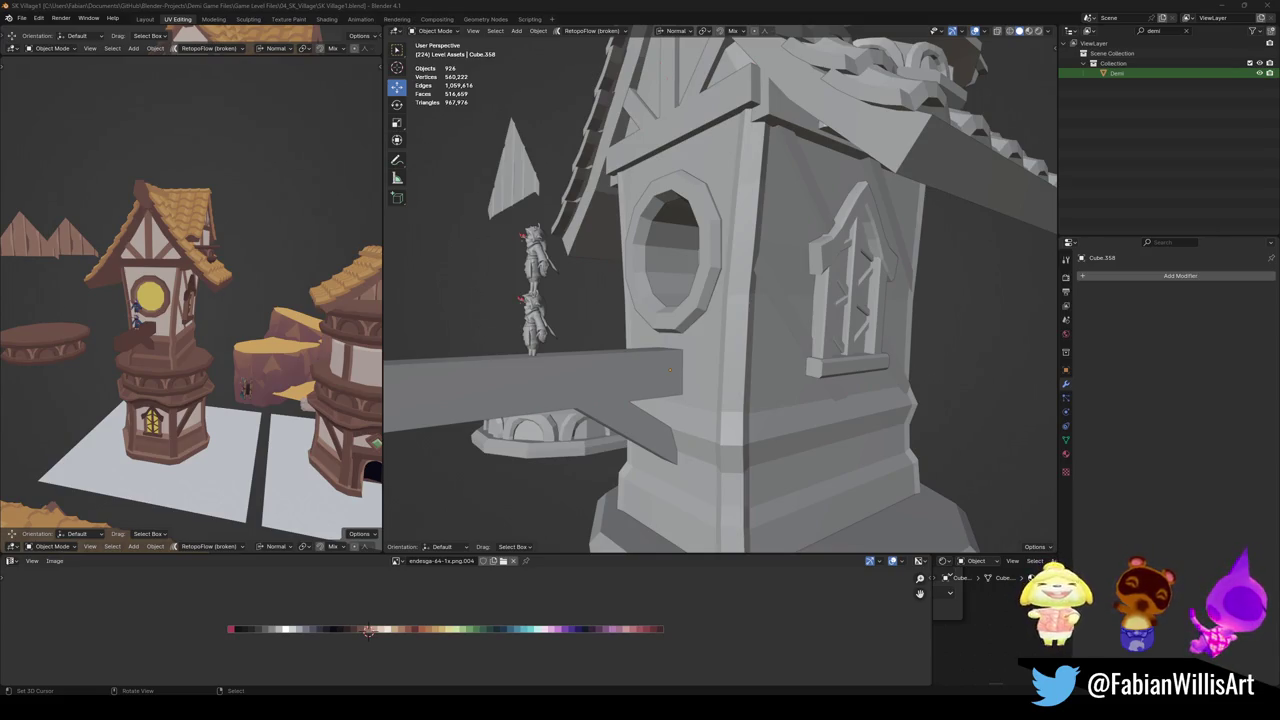
Shrink the round window frame's linked ring slightly along Z
click(793, 290)
key(Tab)
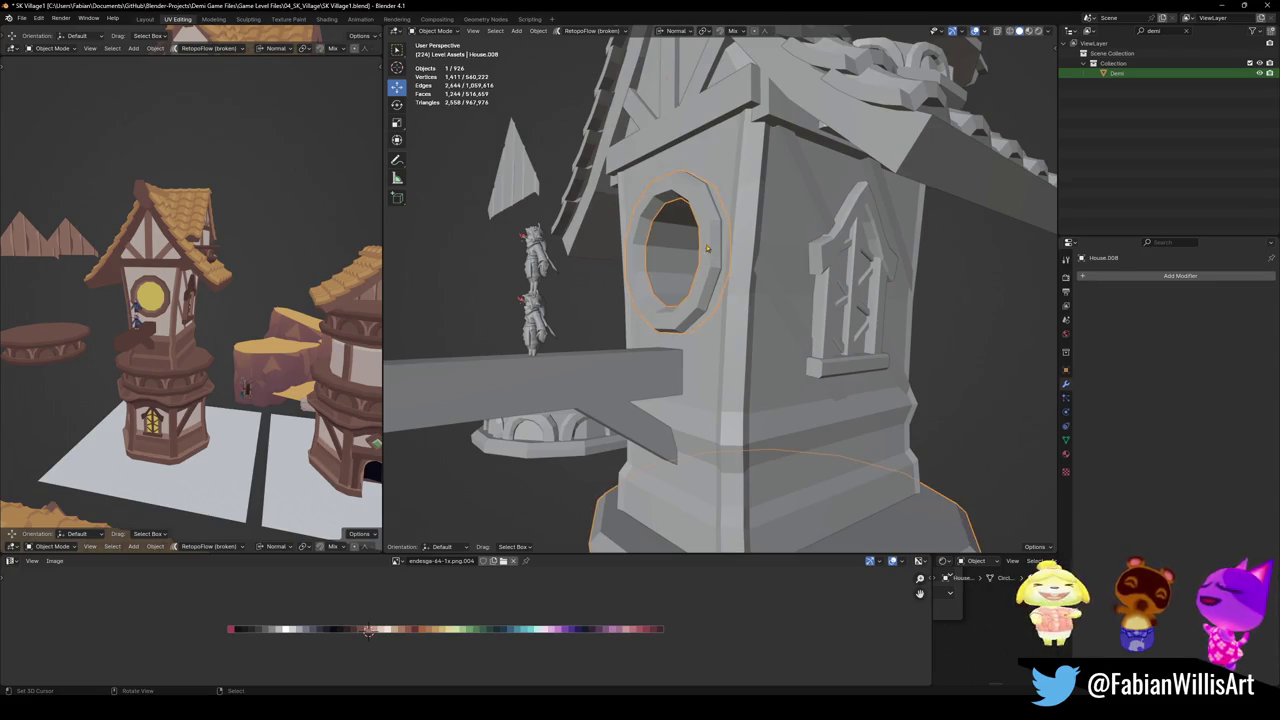
key(KP_Decimal)
key(Tab)
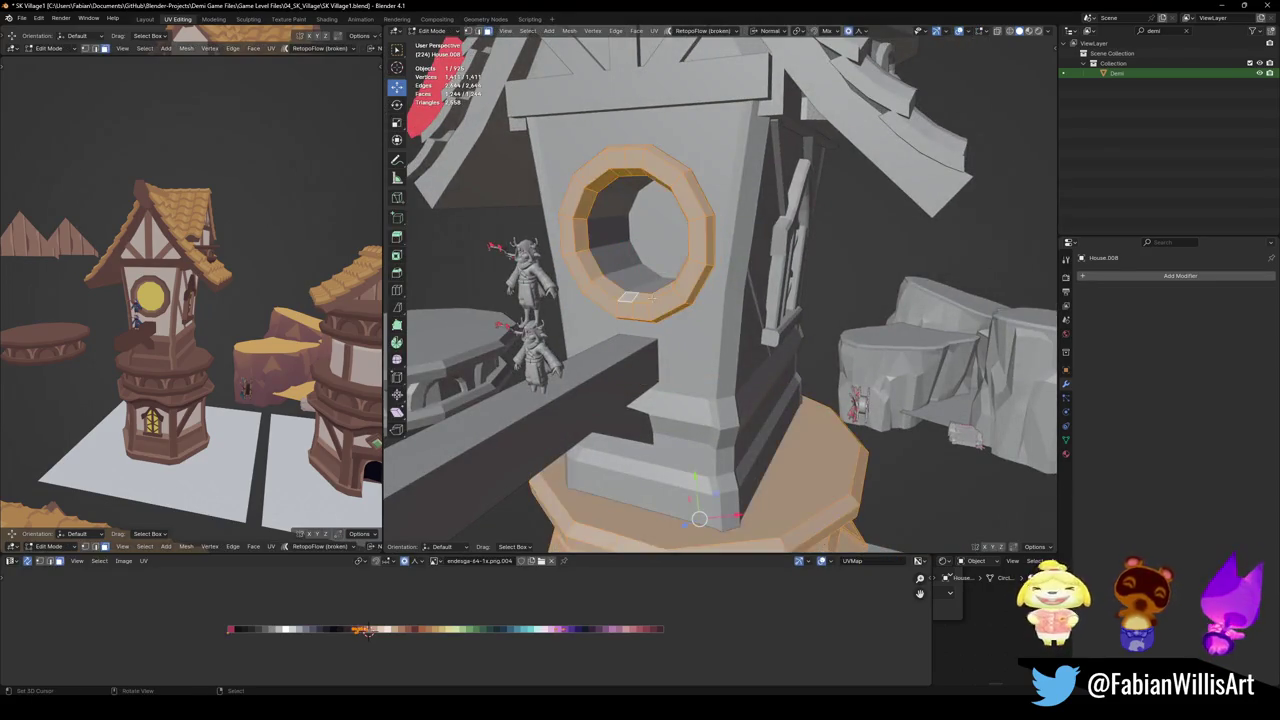
shift+click(633, 284)
key(Tab)
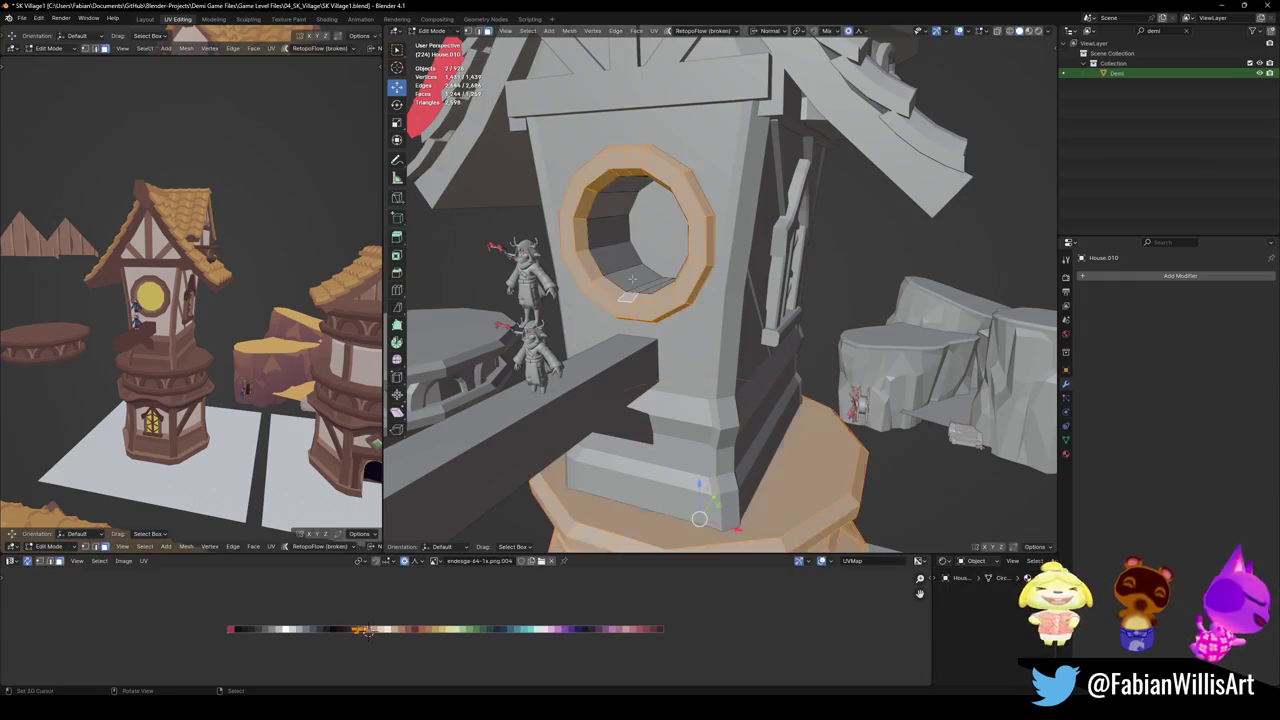
key(alt+a)
key(l)
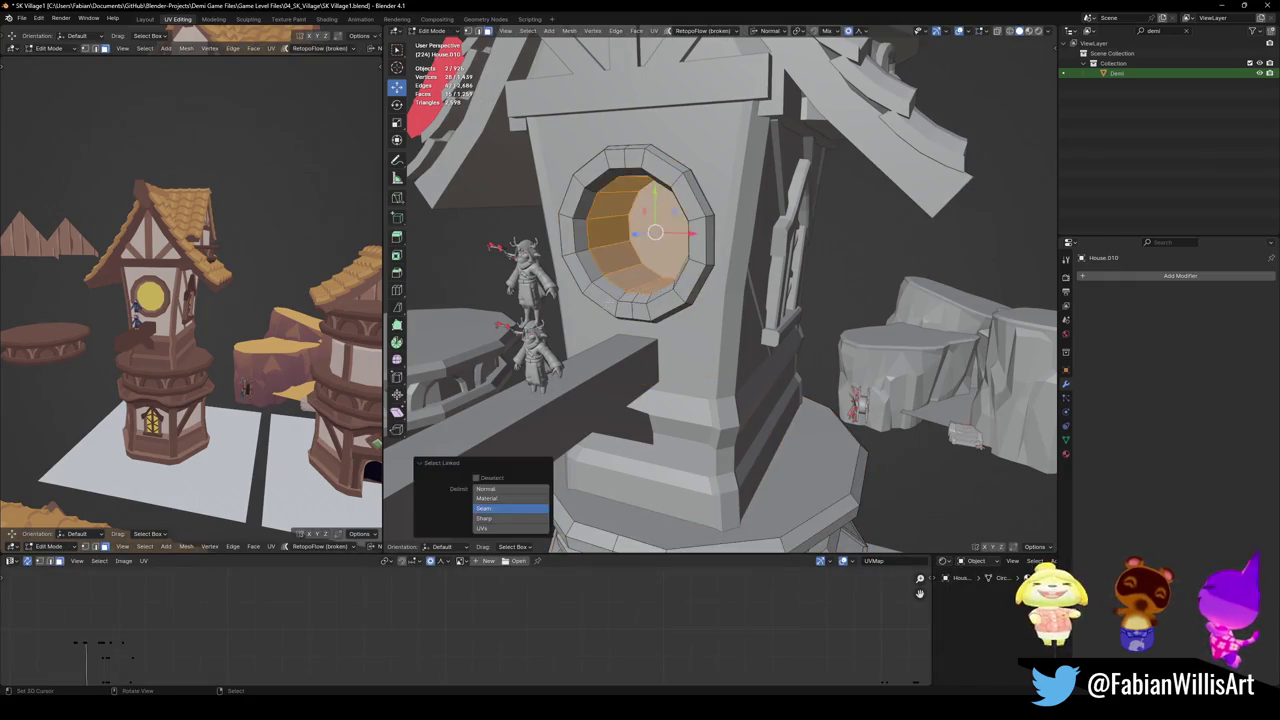
key(s)
key(z)
key(z)
click(676, 172)
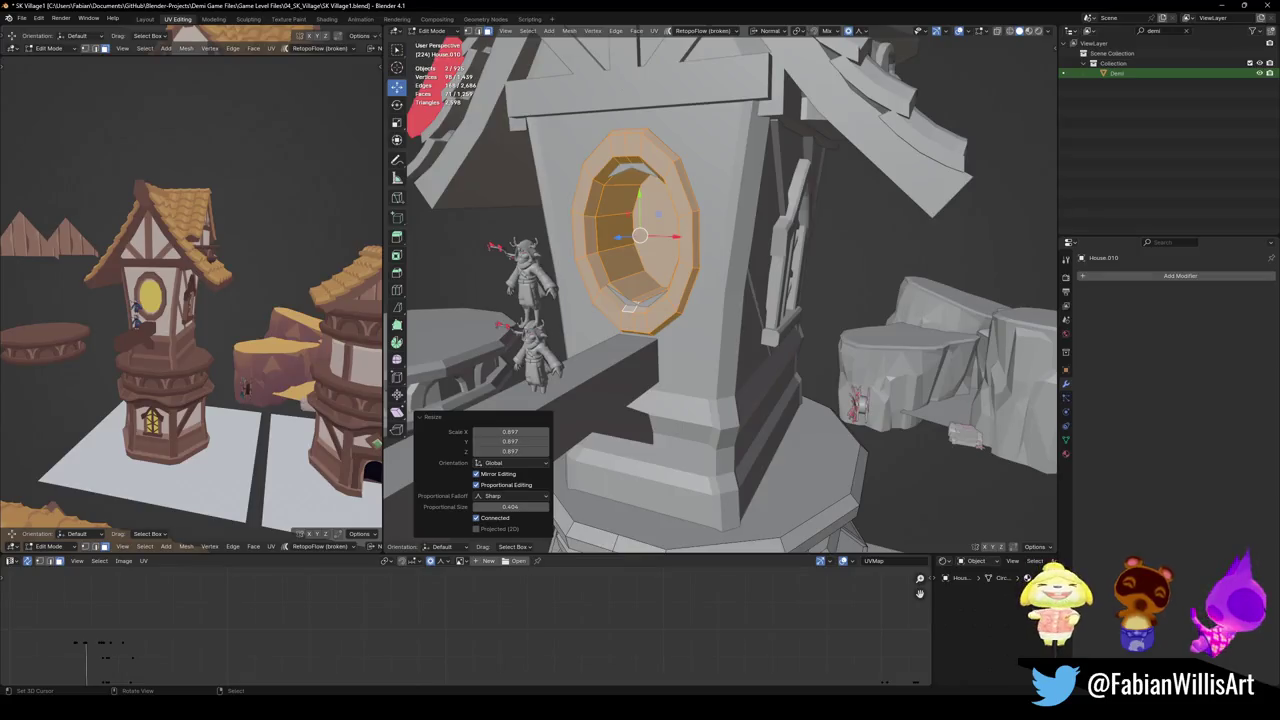
mouse_move(676, 172)
middle_down()
mouse_move(617, 220)
mouse_move(614, 313)
middle_up()
key(Tab)
Raise the Cube.357 wall vertex under the window along Z with proportional editing, then save
click(614, 312)
key(Tab)
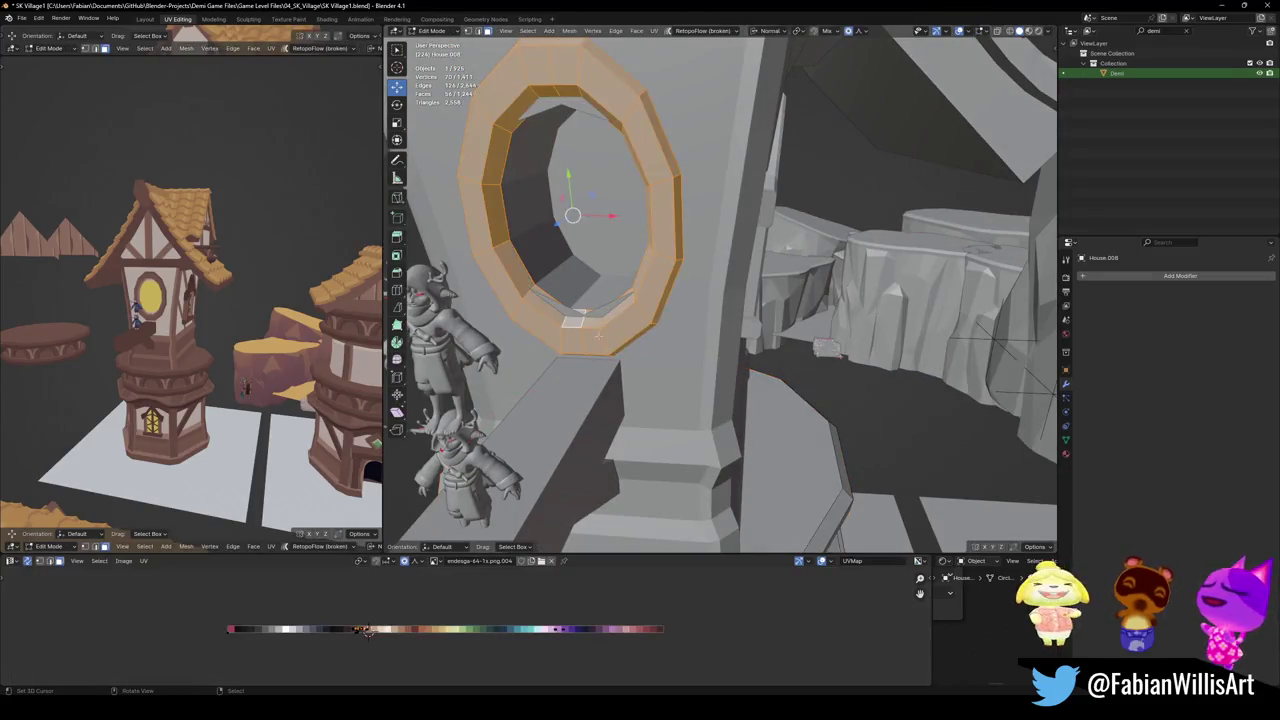
key(Tab)
key(1)
click(571, 314)
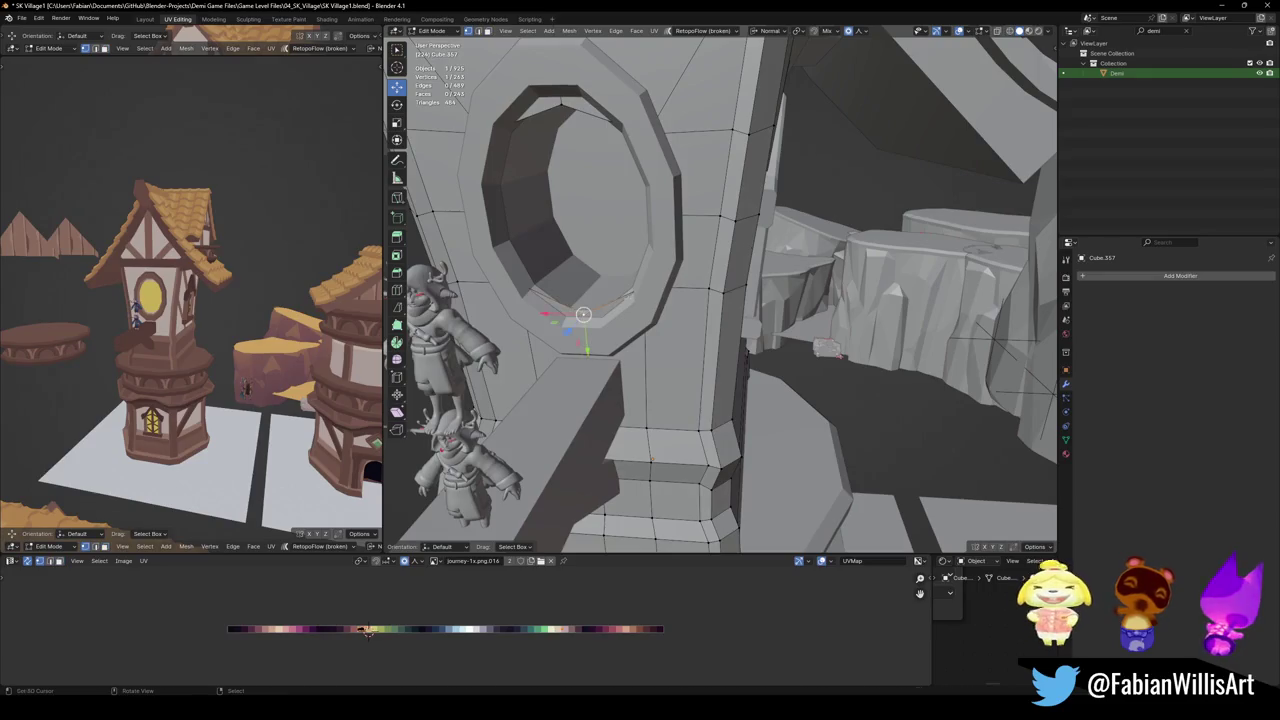
key(g)
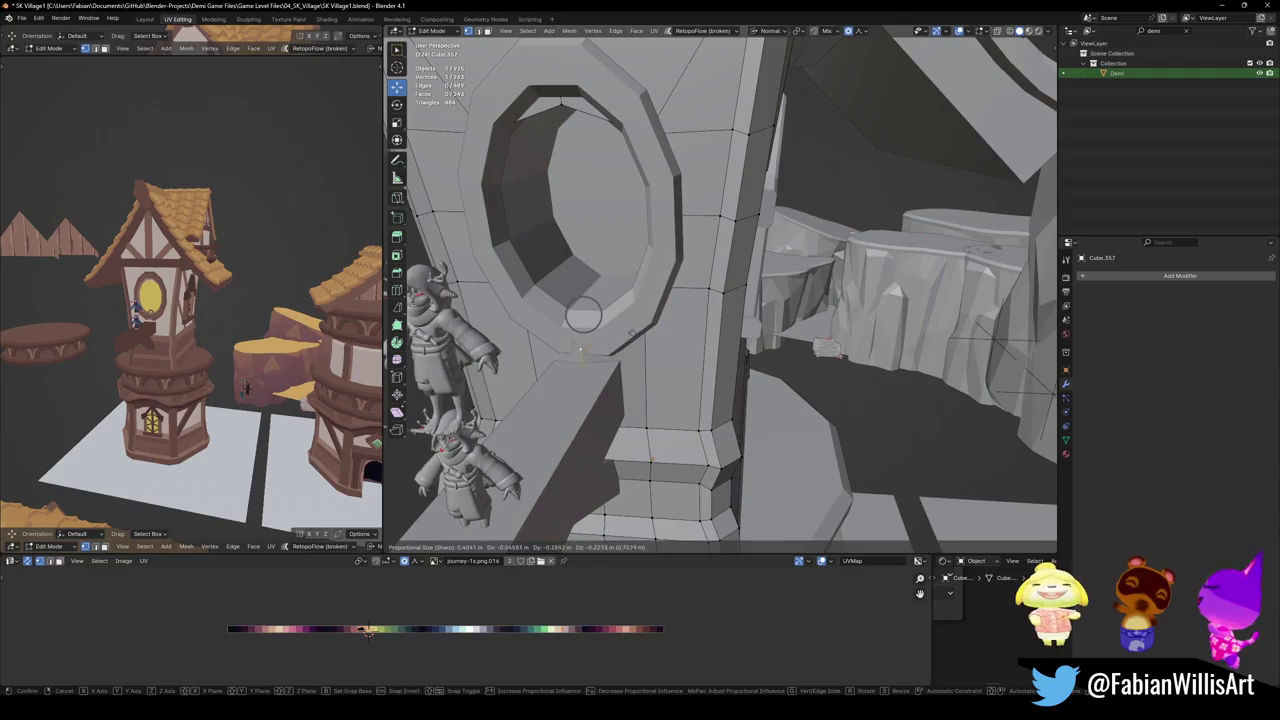
click(632, 321)
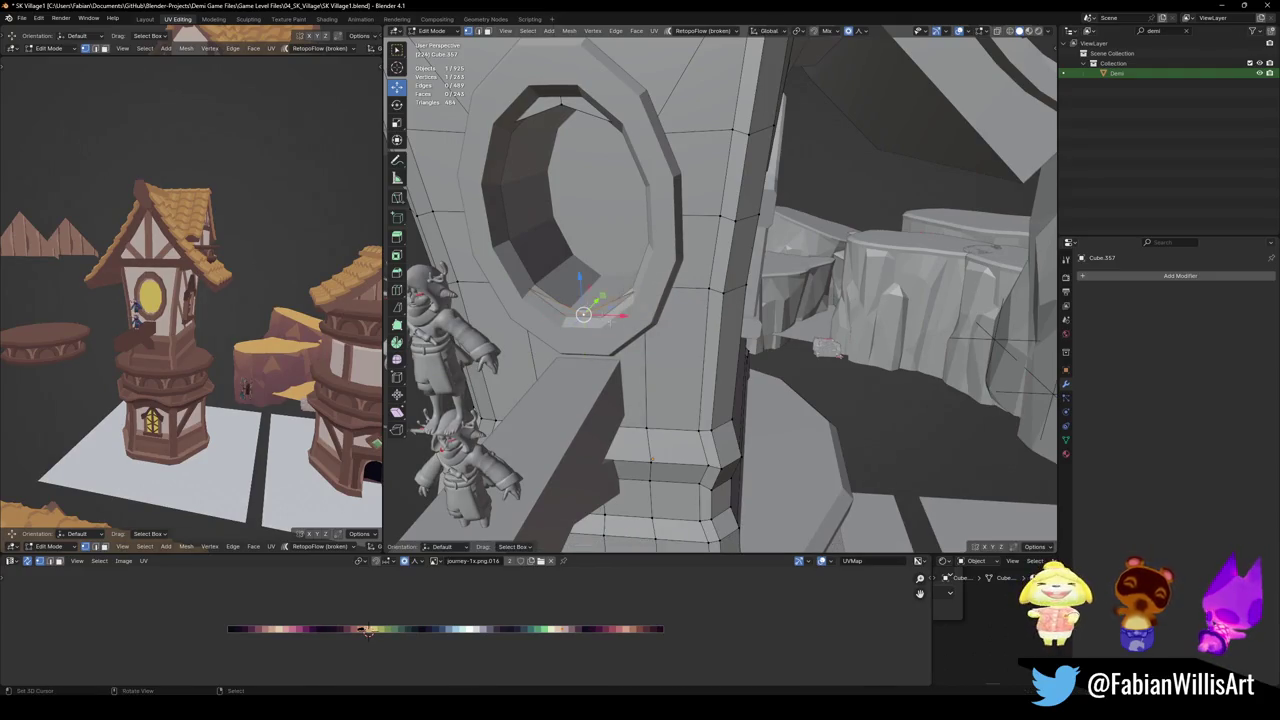
key(g)
key(z)
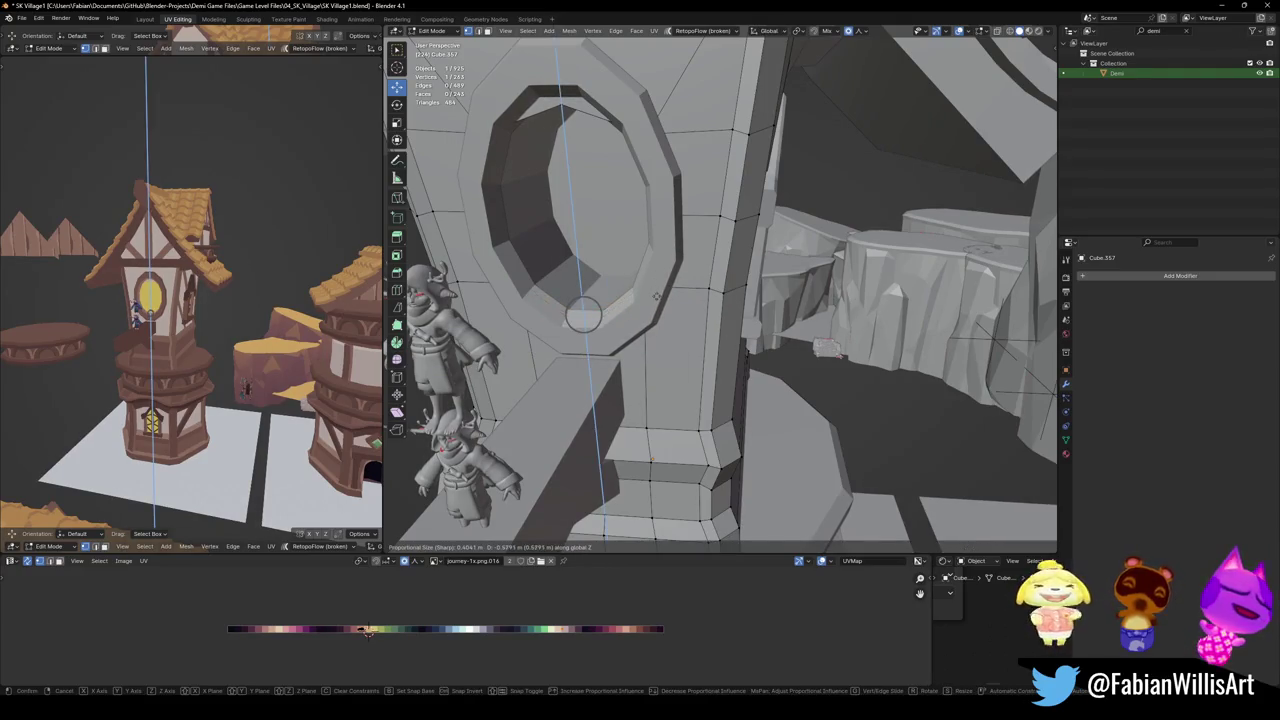
click(563, 107)
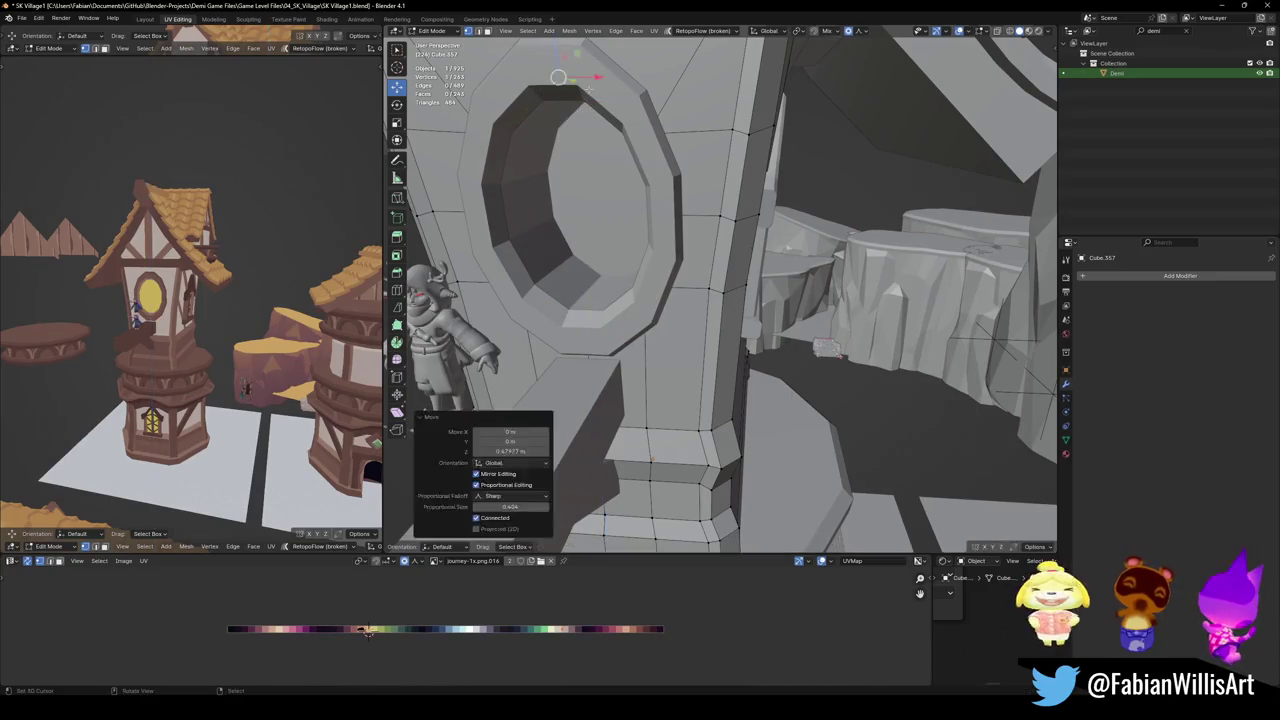
middle_drag(190, 300, 250, 290)
key(ctrl+s)
middle_drag(652, 458, 657, 423)
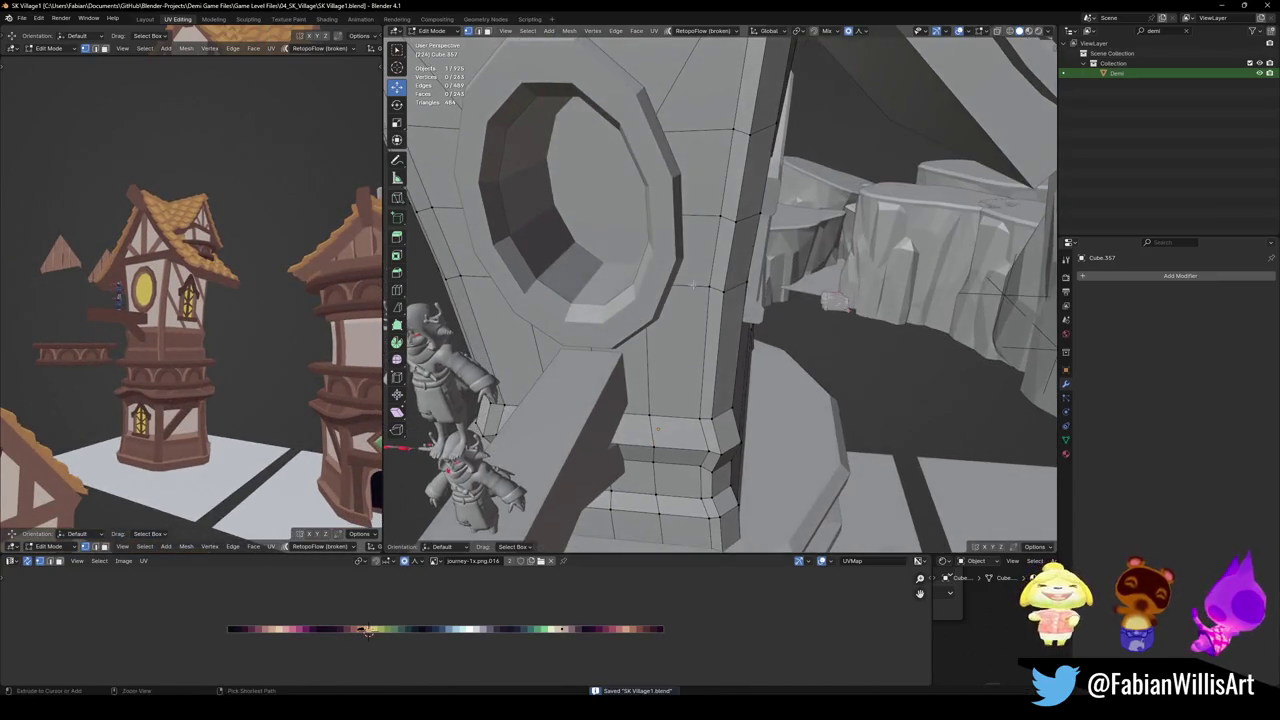
key(Tab)
scroll(688, 315, down, 5)
Hide the round platform and the triangle piece beside the tower
scroll(688, 315, down, 5)
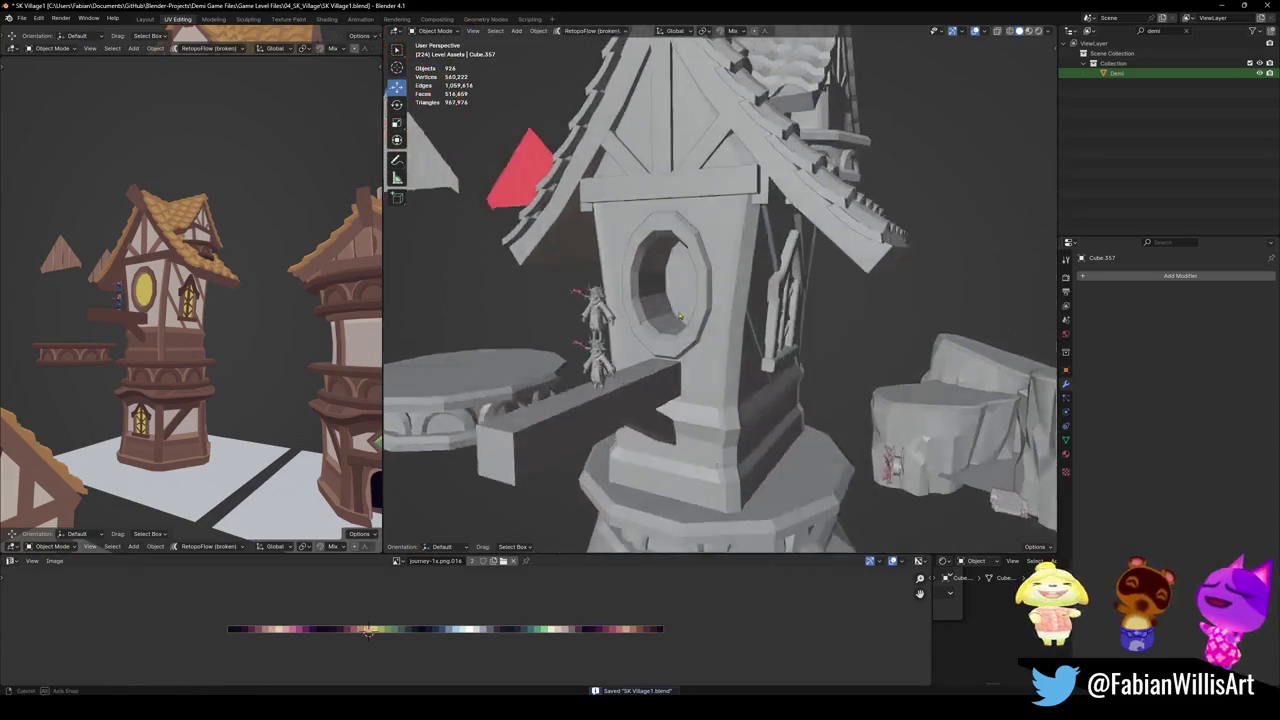
middle_drag(688, 315, 760, 335)
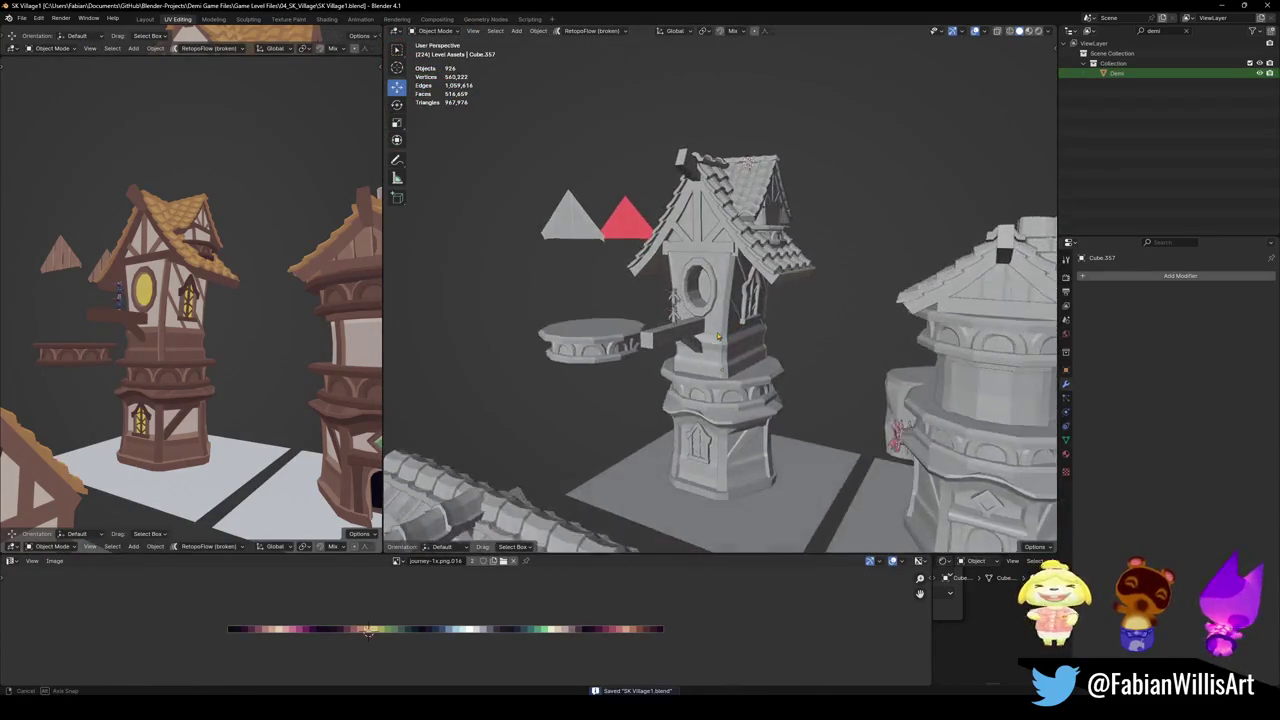
mouse_move(200, 360)
middle_down()
mouse_move(228, 367)
mouse_move(222, 358)
middle_up()
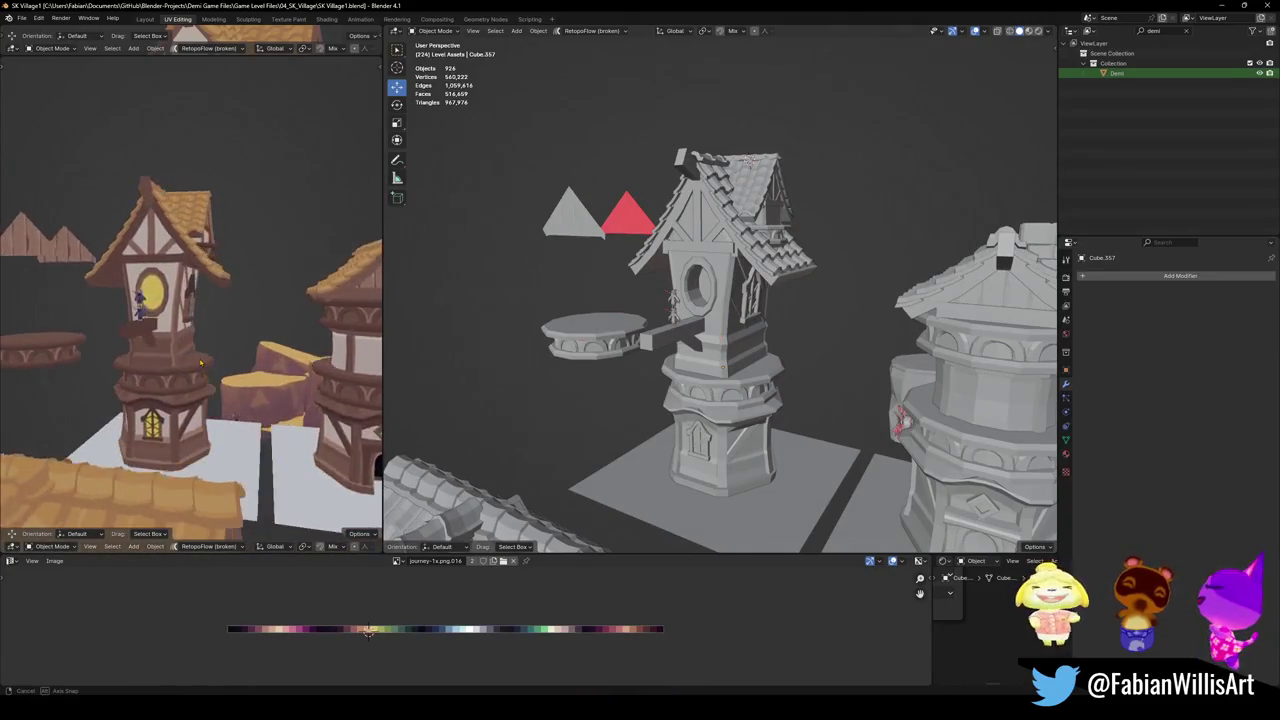
middle_drag(222, 358, 279, 424)
scroll(720, 330, down, 3)
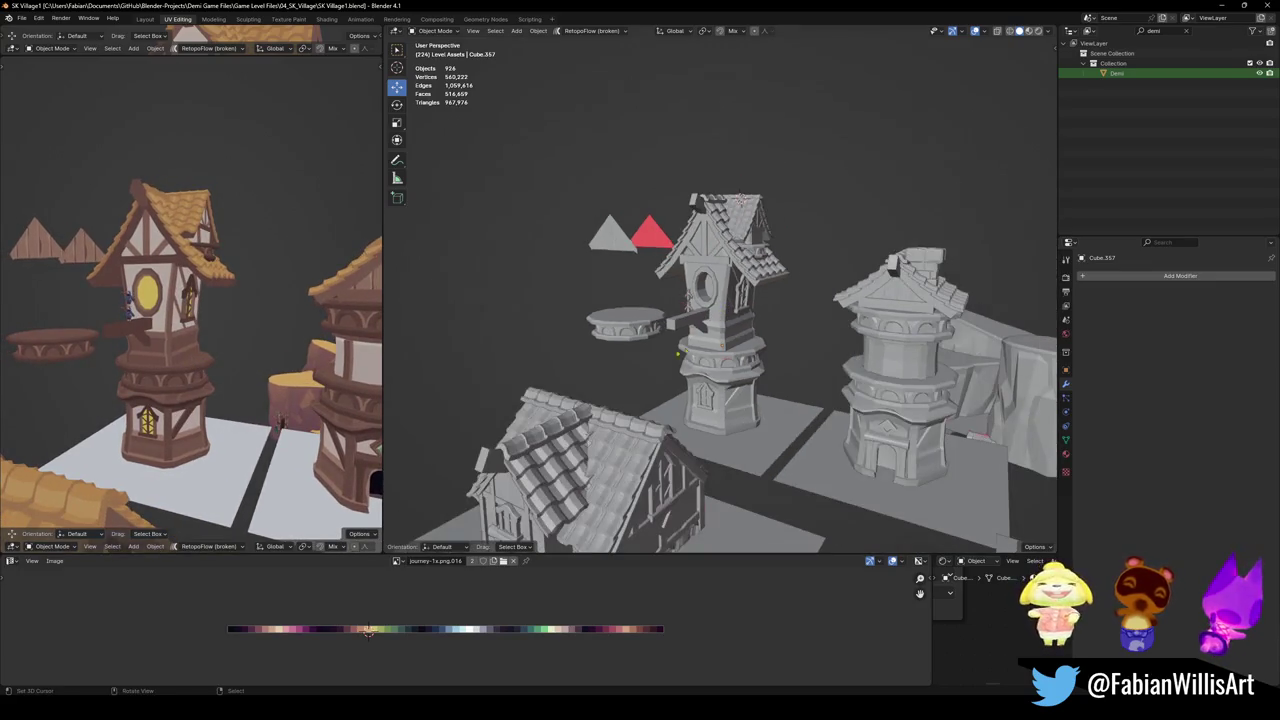
middle_drag(660, 300, 615, 290)
click(617, 296)
shift+click(602, 233)
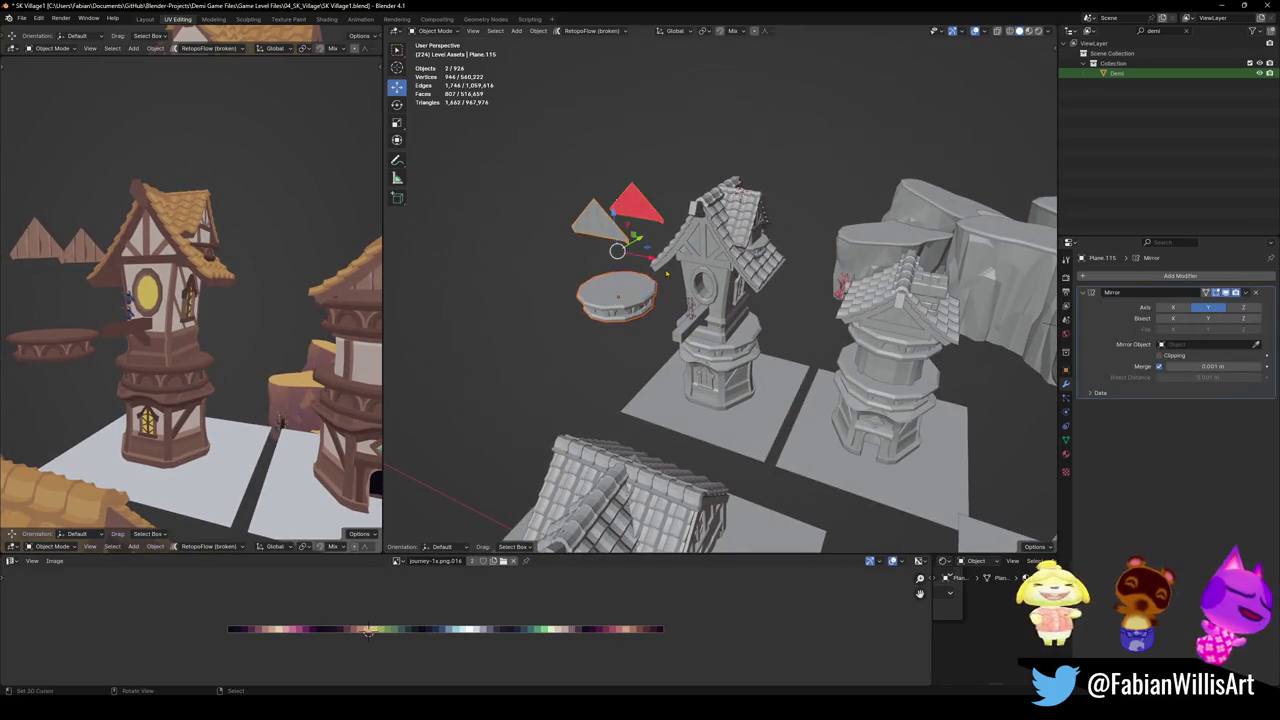
key(h)
Lift the small Demi character figures slightly along Z
mouse_move(688, 325)
middle_down()
mouse_move(708, 338)
mouse_move(690, 325)
middle_up()
click(683, 318)
scroll(683, 325, up, 3)
key(g)
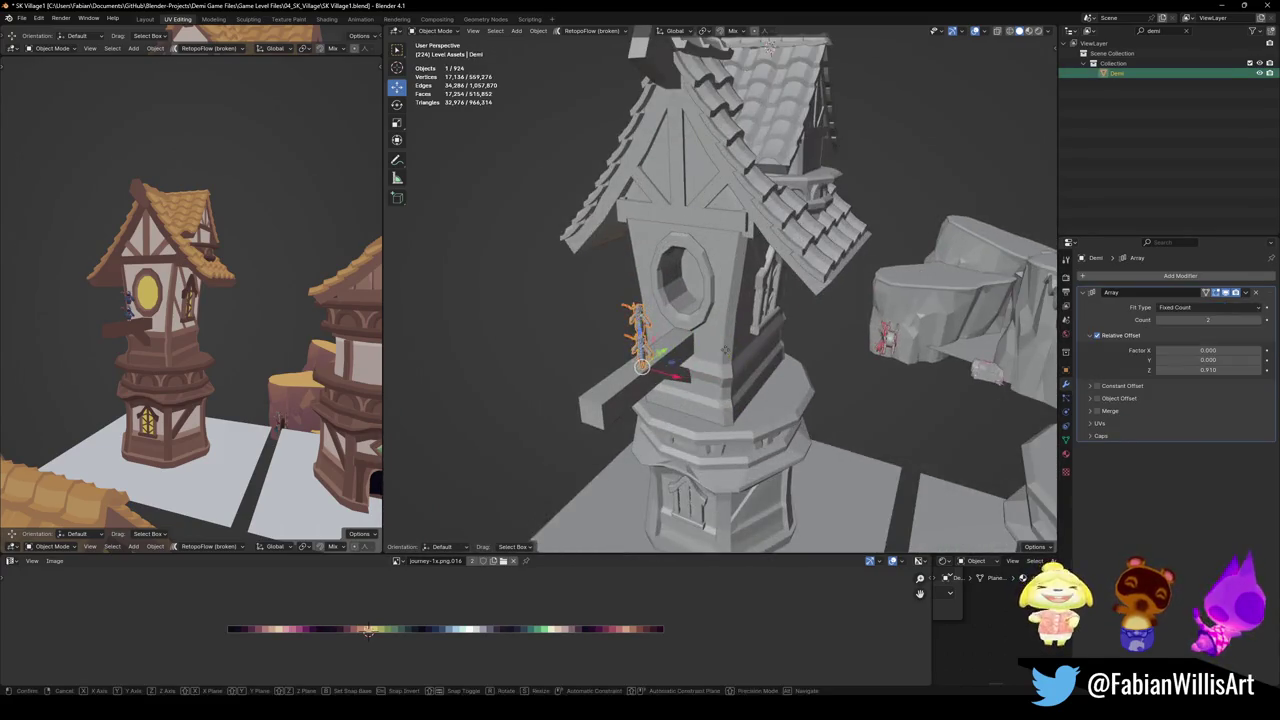
key(z)
click(640, 340)
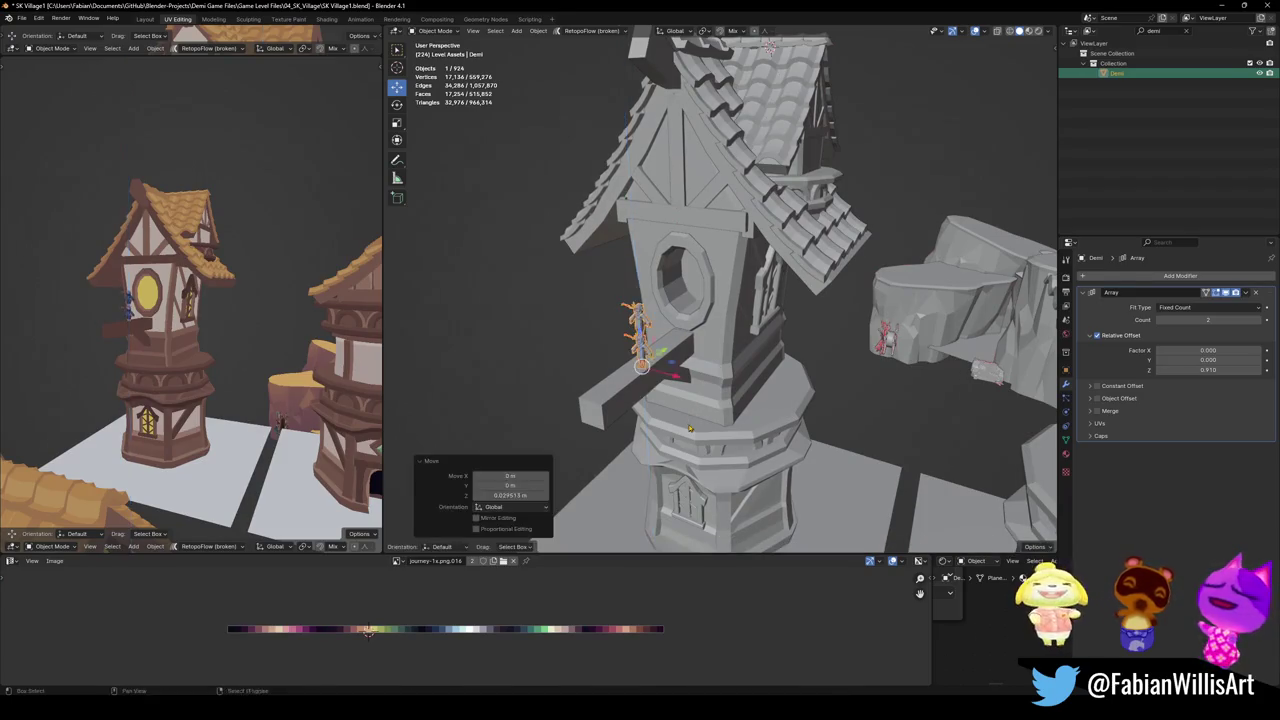
key(Delete)
Select the beam jutting from the tower and enter Edit Mode on it
middle_drag(700, 330, 650, 340)
click(630, 366)
key(Tab)
scroll(745, 330, up, 4)
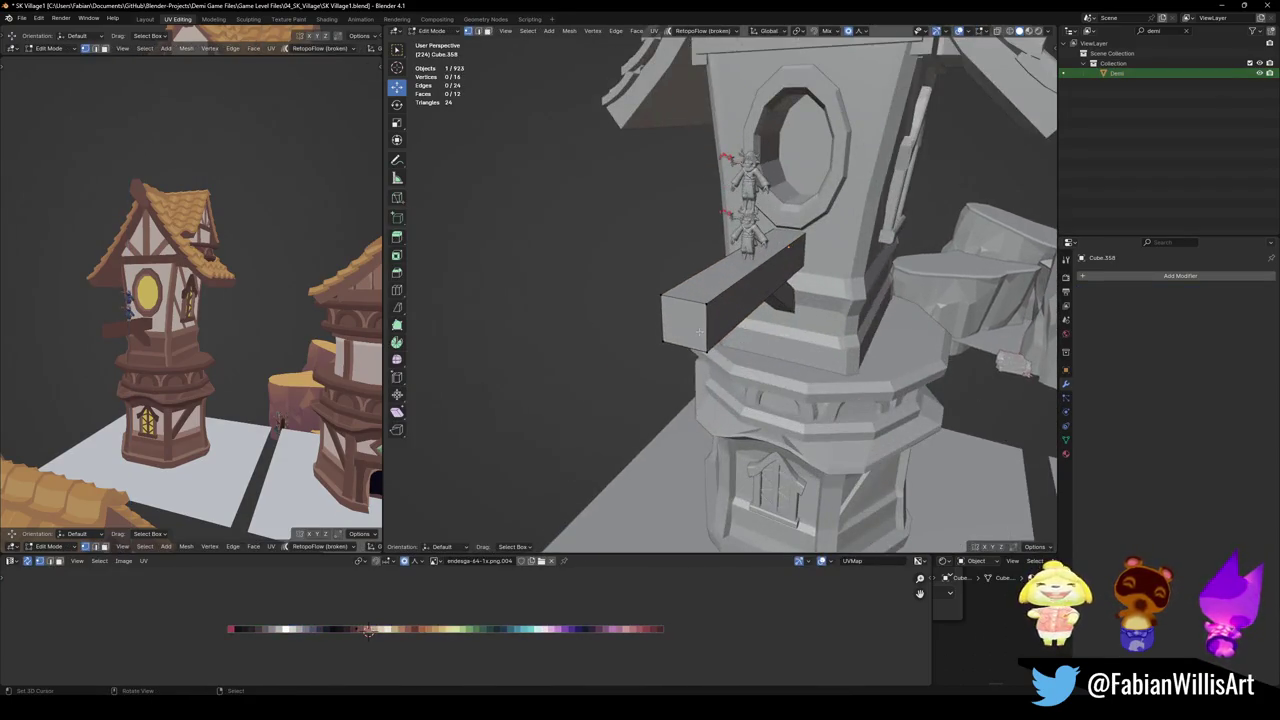
Duplicate the beam's outer end face, enlarge it, and shift it along Y
scroll(680, 340, up, 2)
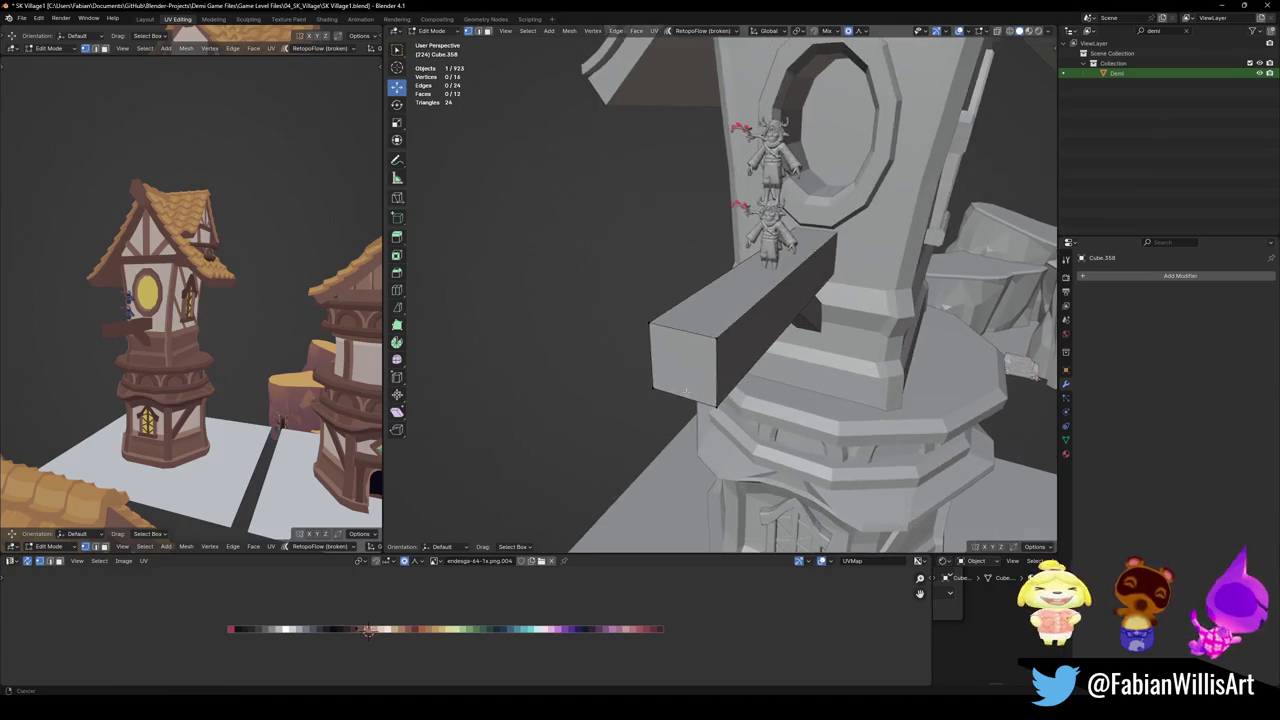
click(680, 360)
middle_drag(680, 360, 698, 368)
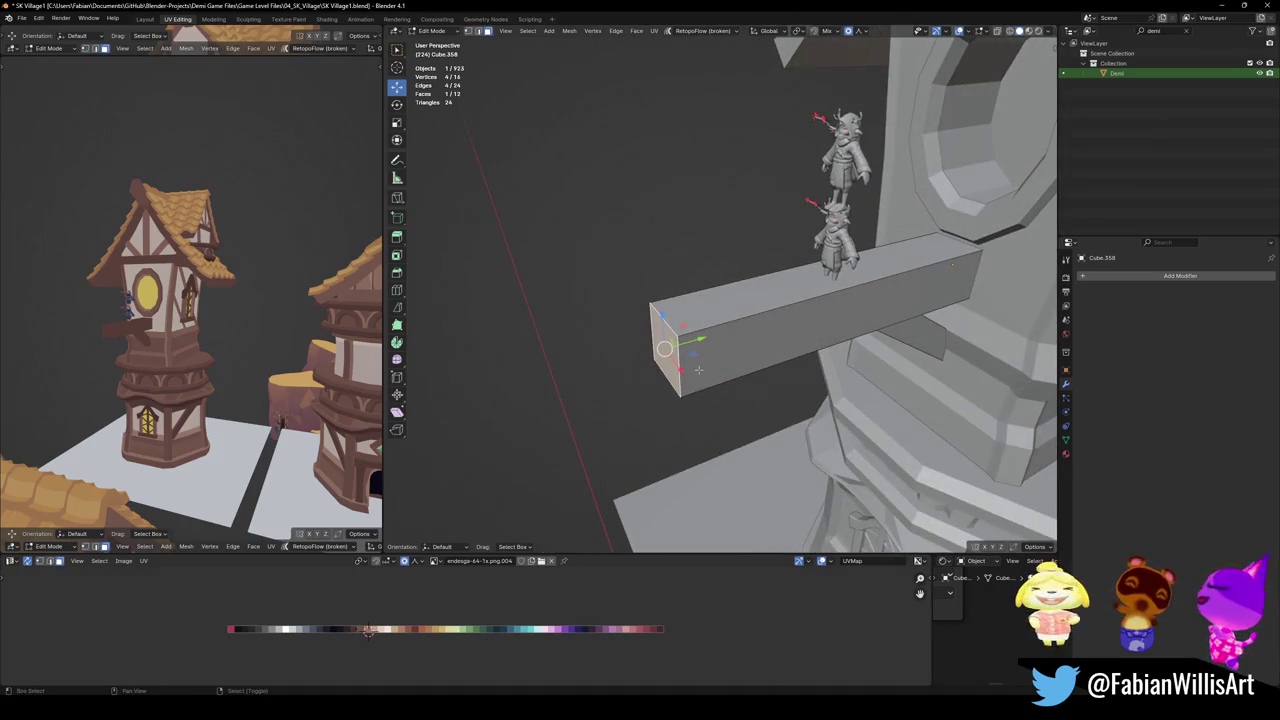
key(shift+d)
right_click(705, 363)
key(s)
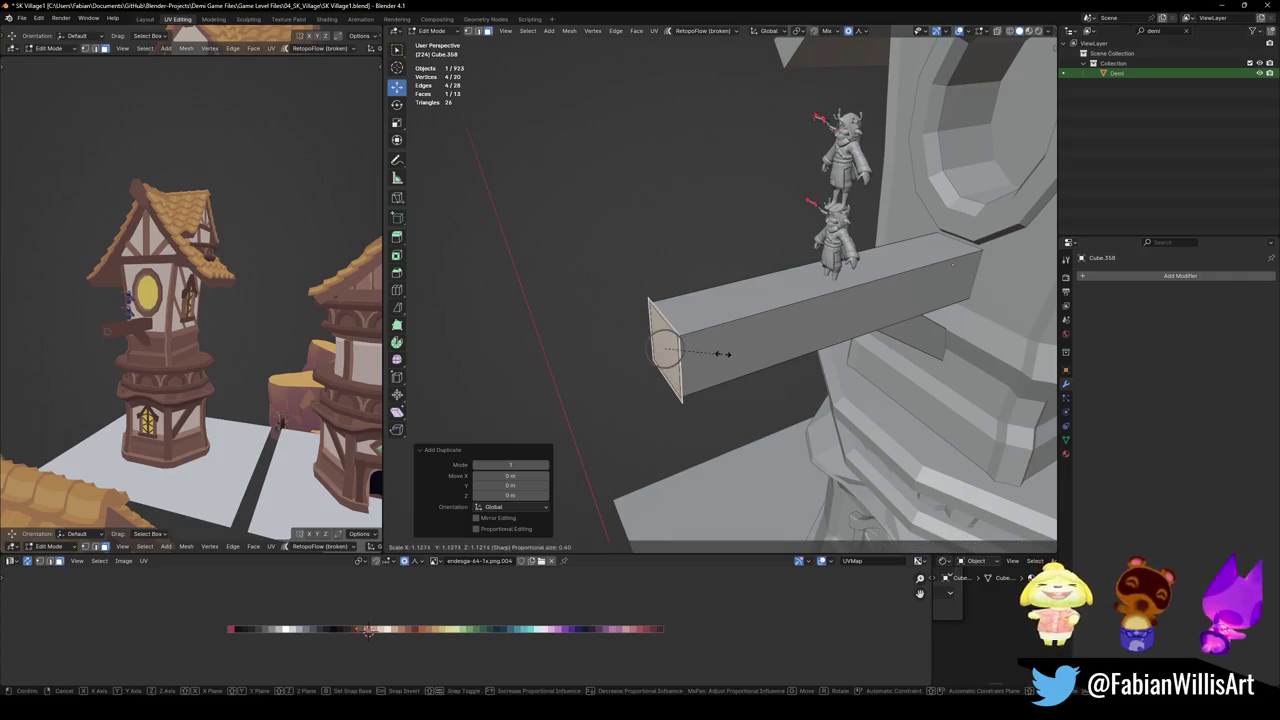
click(720, 356)
key(g)
key(y)
click(730, 354)
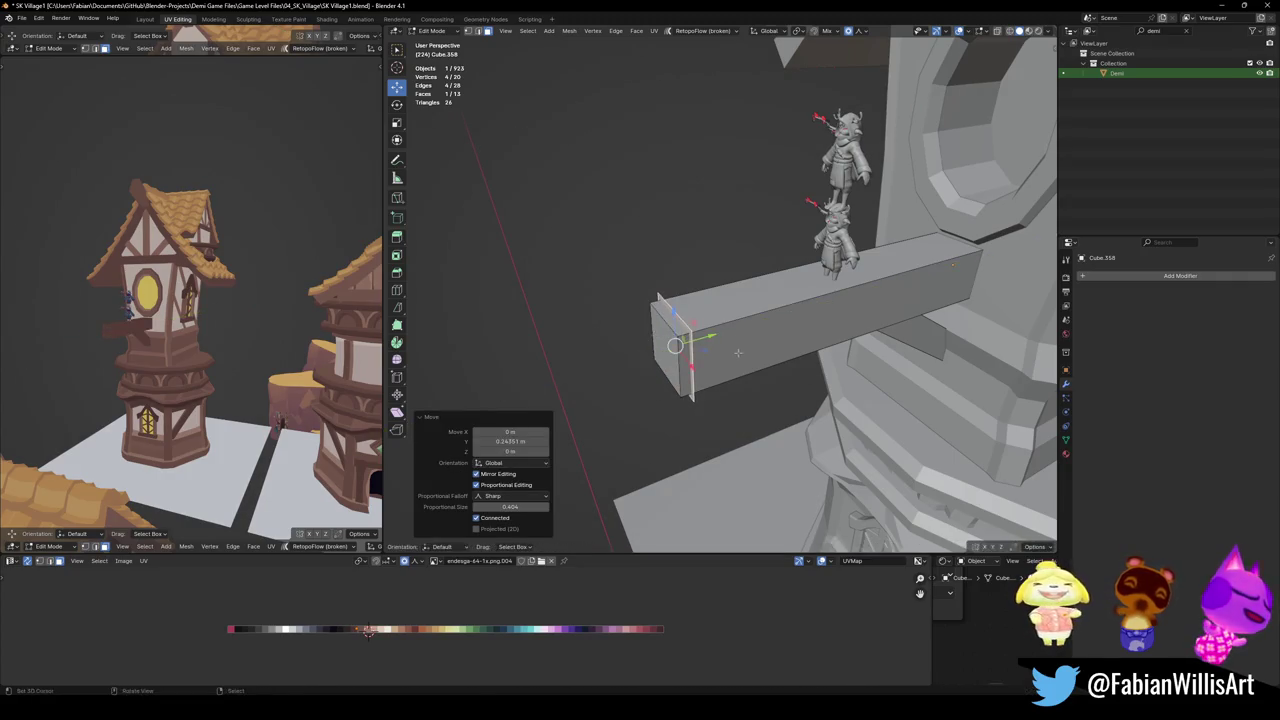
Extrude the end face into a cap block and move the whole block along X
key(e)
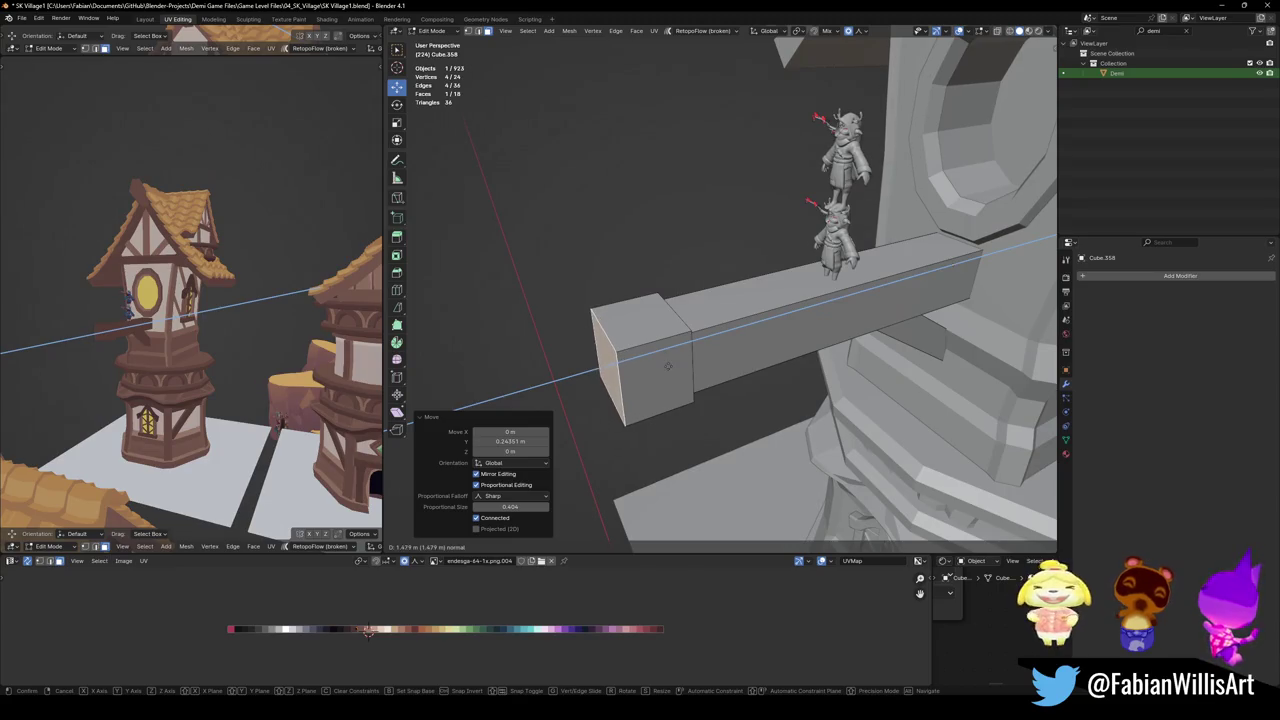
right_click(670, 363)
key(alt+a)
key(l)
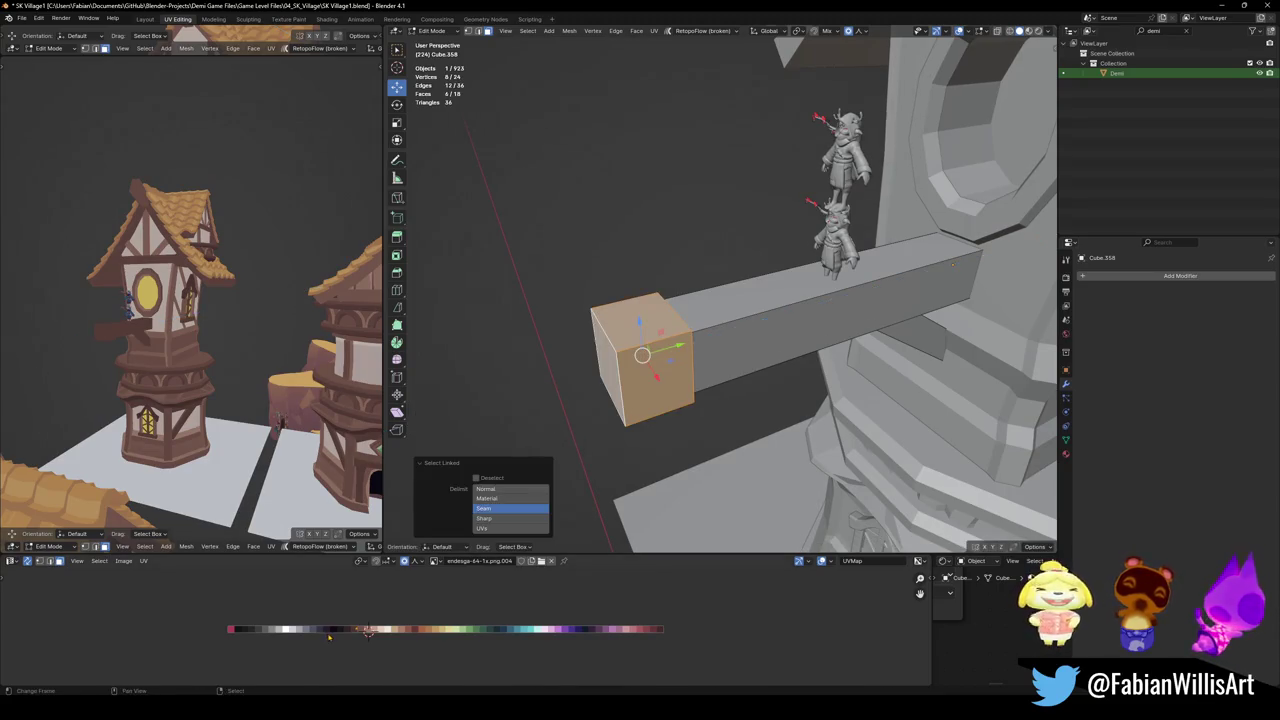
key(g)
key(x)
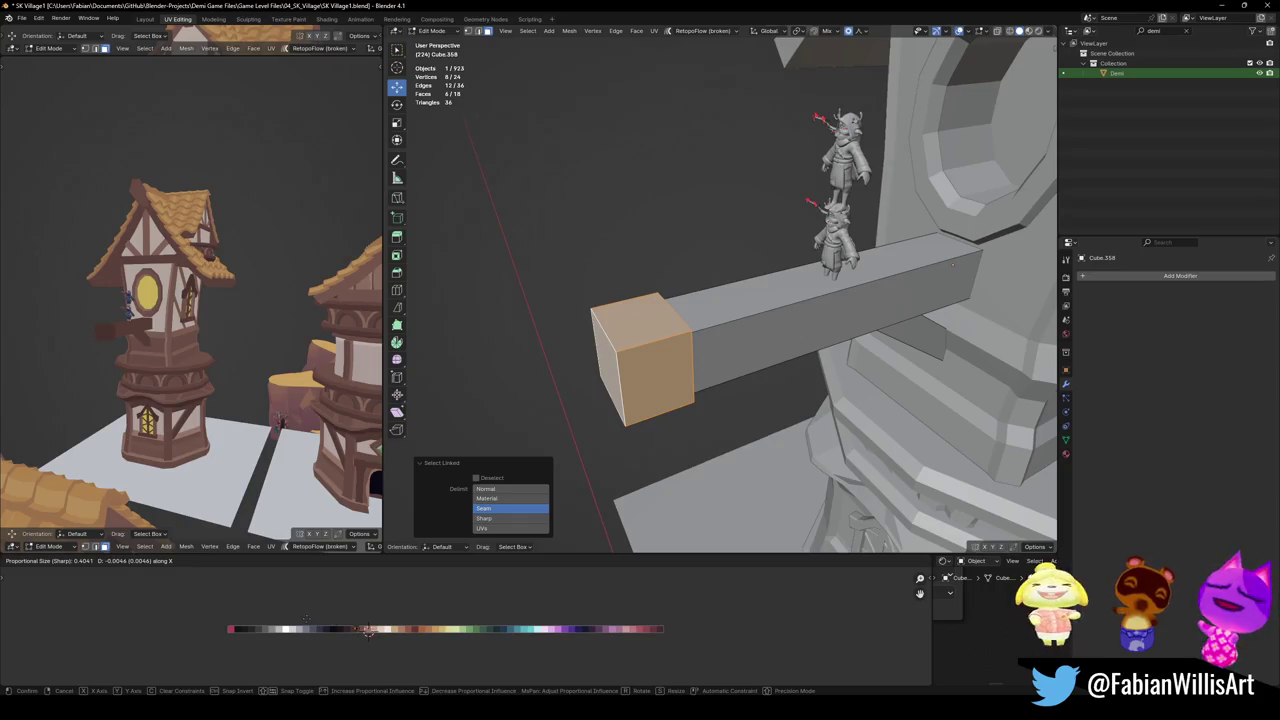
click(695, 335)
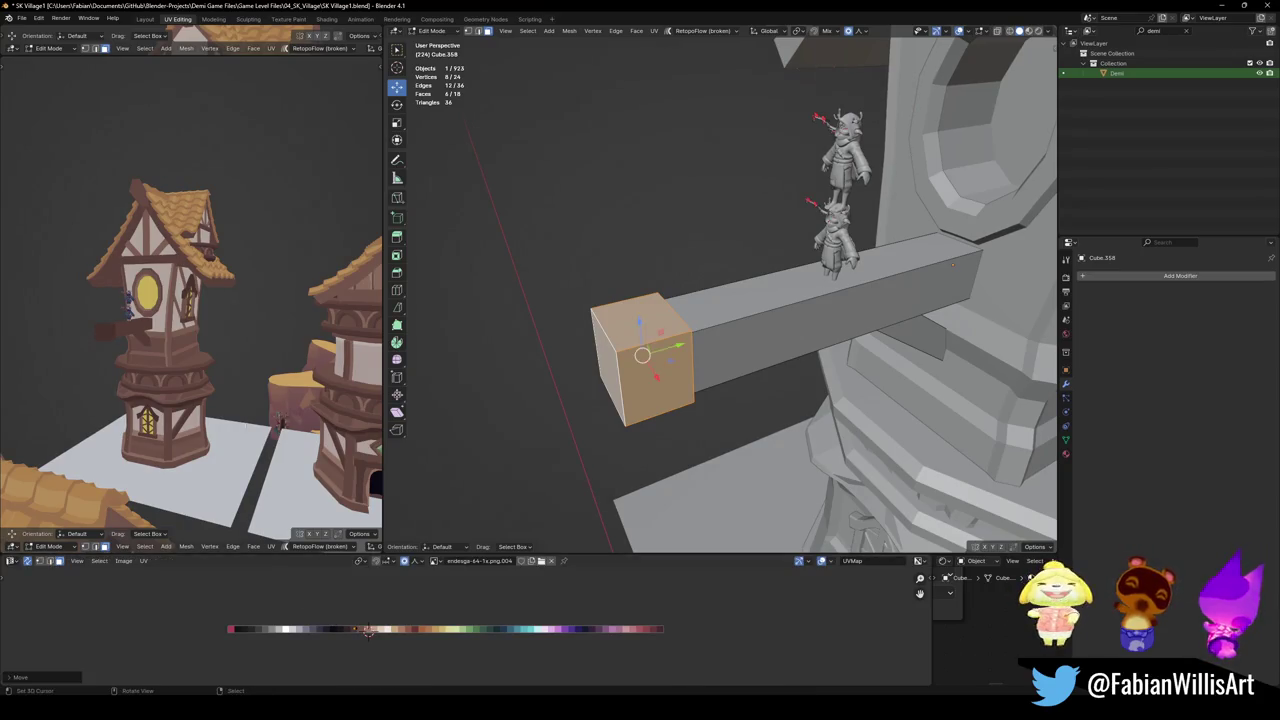
key(alt+a)
mouse_move(660, 340)
middle_down()
mouse_move(695, 335)
mouse_move(706, 358)
middle_up()
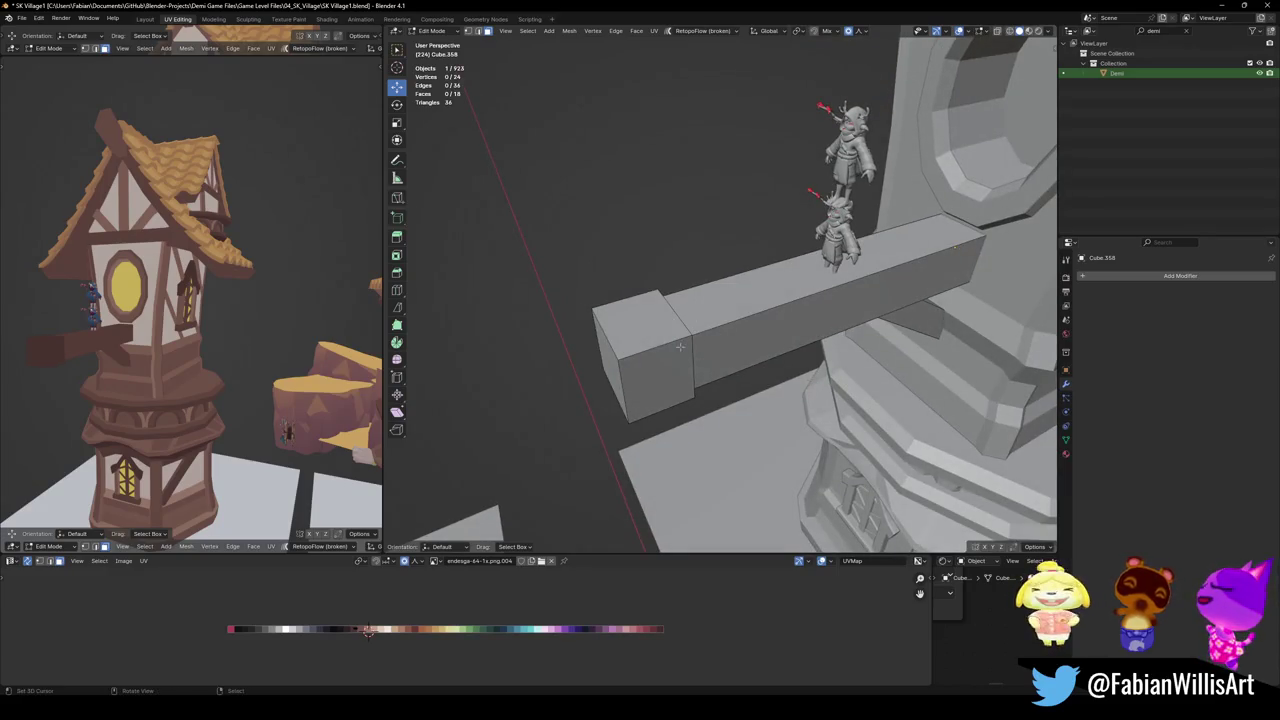
alt+click(771, 307)
Select the beam's long edge loops and bevel them
middle_drag(771, 307, 620, 321)
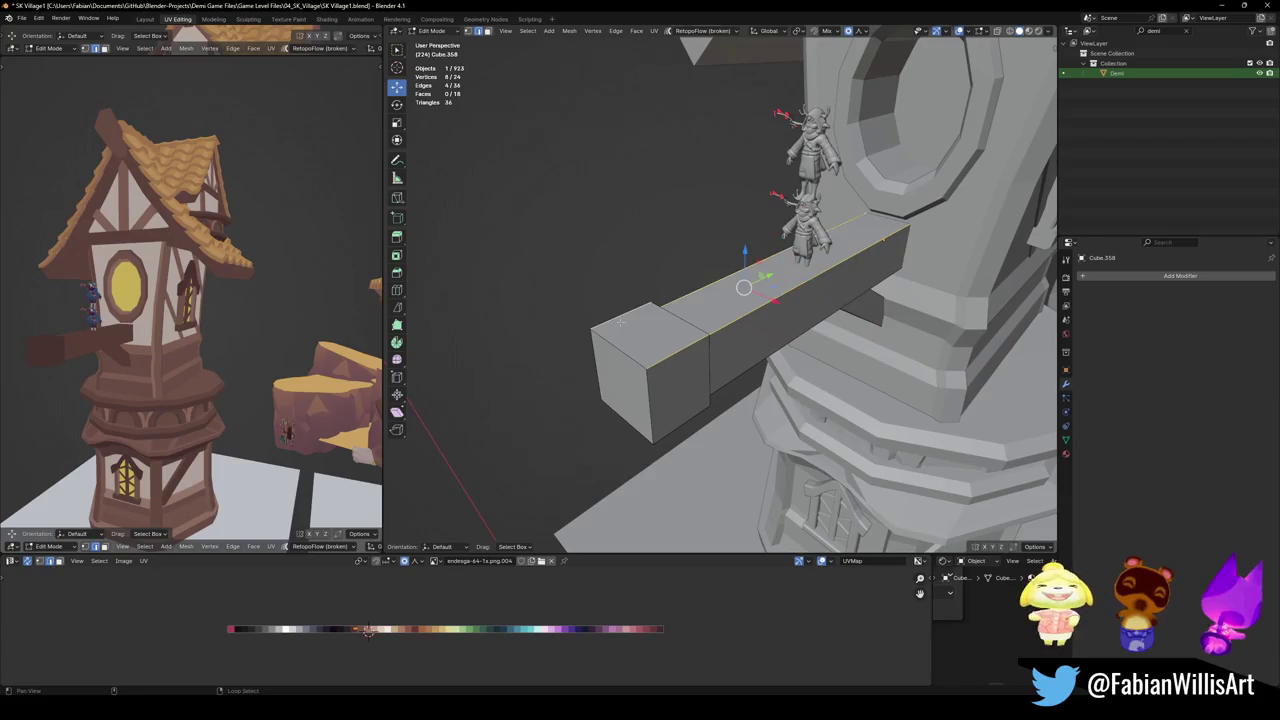
alt+shift+click(691, 415)
mouse_move(691, 415)
middle_down()
mouse_move(665, 344)
mouse_move(686, 343)
mouse_move(676, 330)
middle_up()
shift+click(686, 383)
key(ctrl+b)
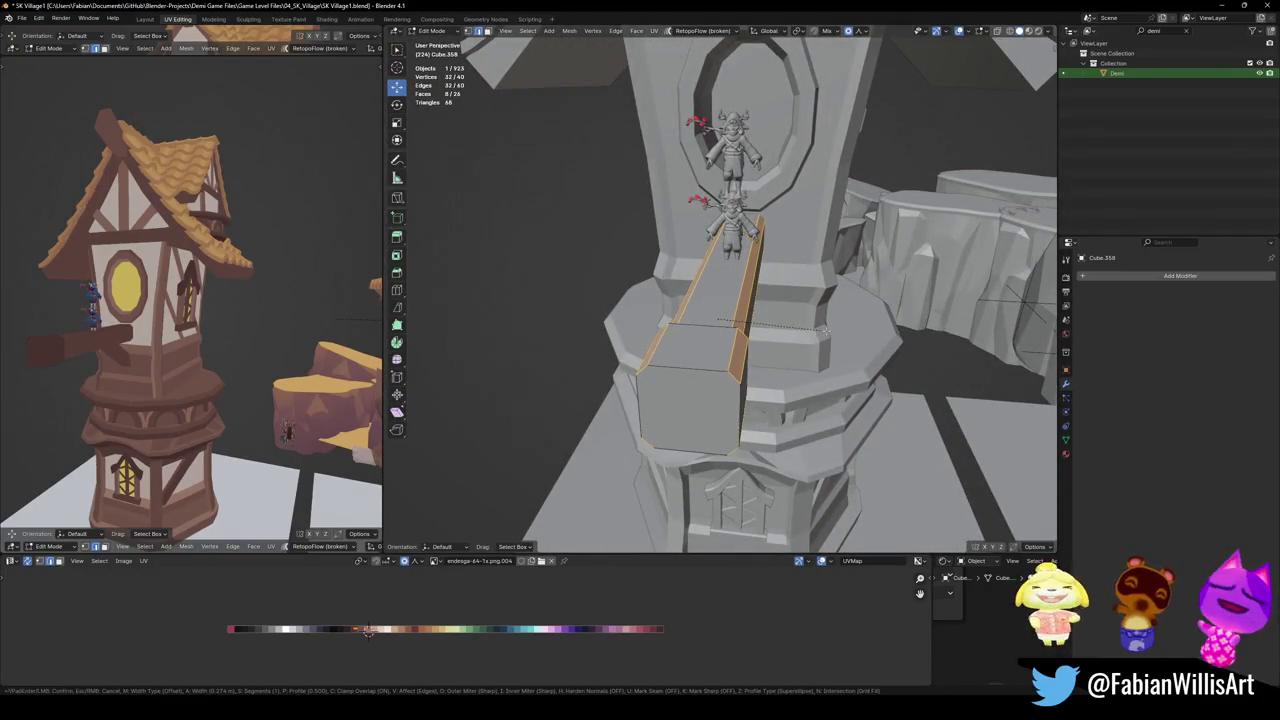
click(818, 330)
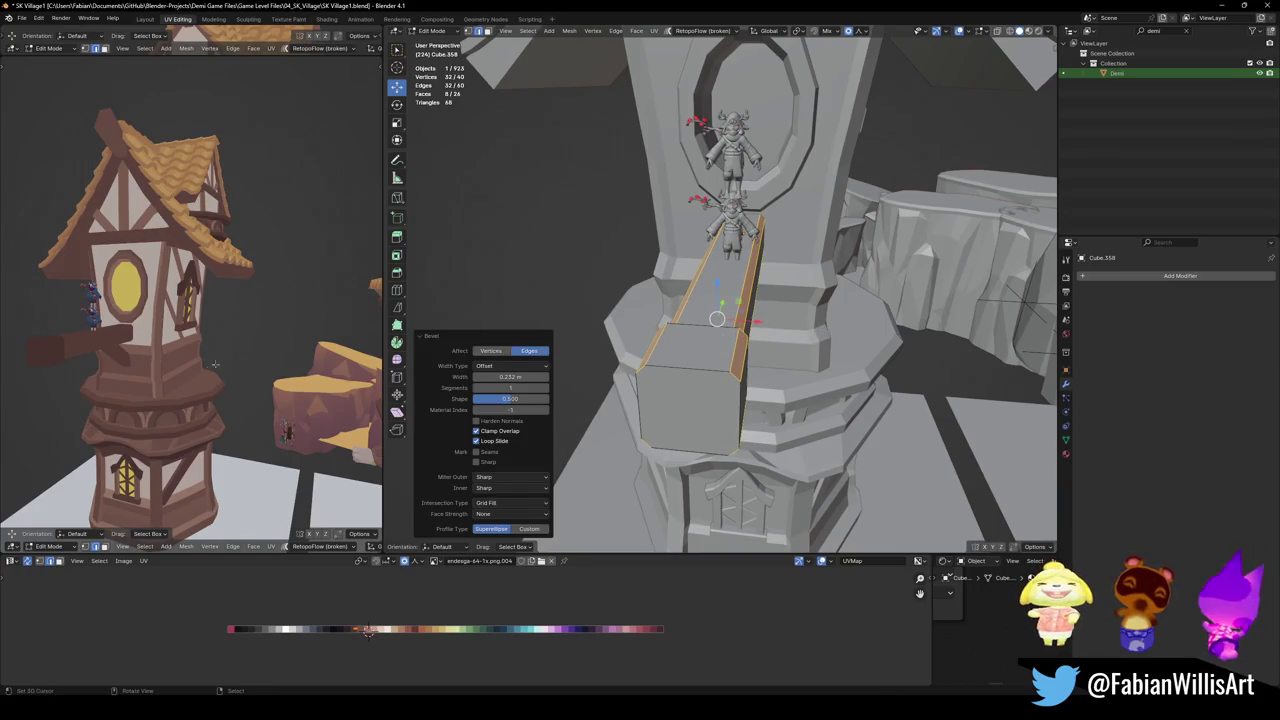
Bevel an edge loop on the beam's lower brace
mouse_move(818, 330)
middle_down()
mouse_move(835, 344)
mouse_move(860, 455)
mouse_move(523, 374)
middle_up()
alt+click(858, 460)
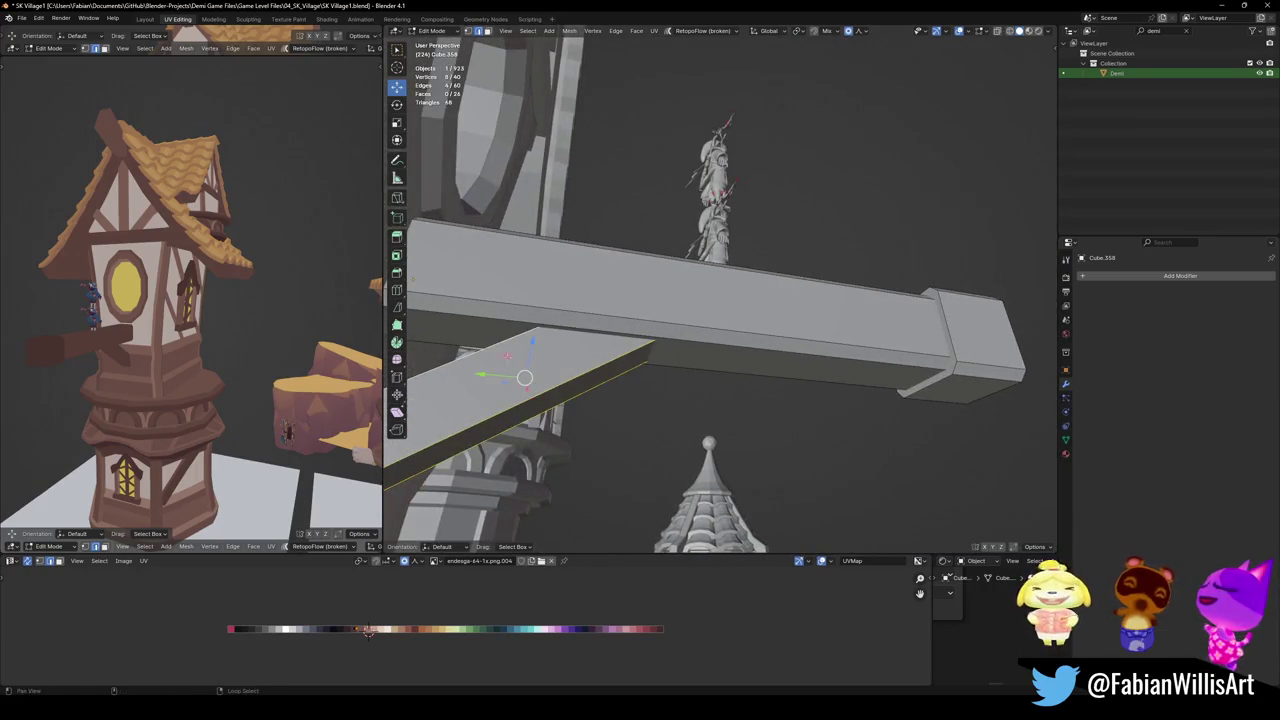
key(ctrl+b)
click(692, 398)
Return to Object Mode, deselect everything, and save the village file
key(alt+a)
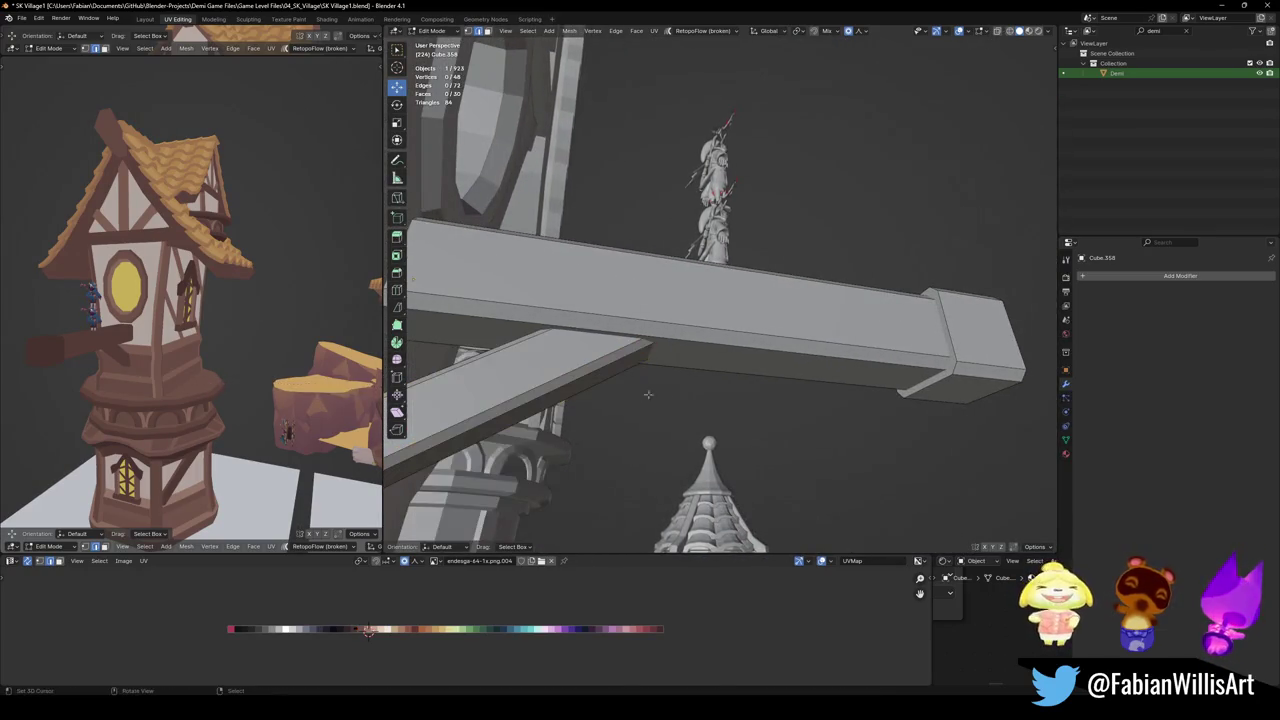
key(Tab)
scroll(720, 290, down, 4)
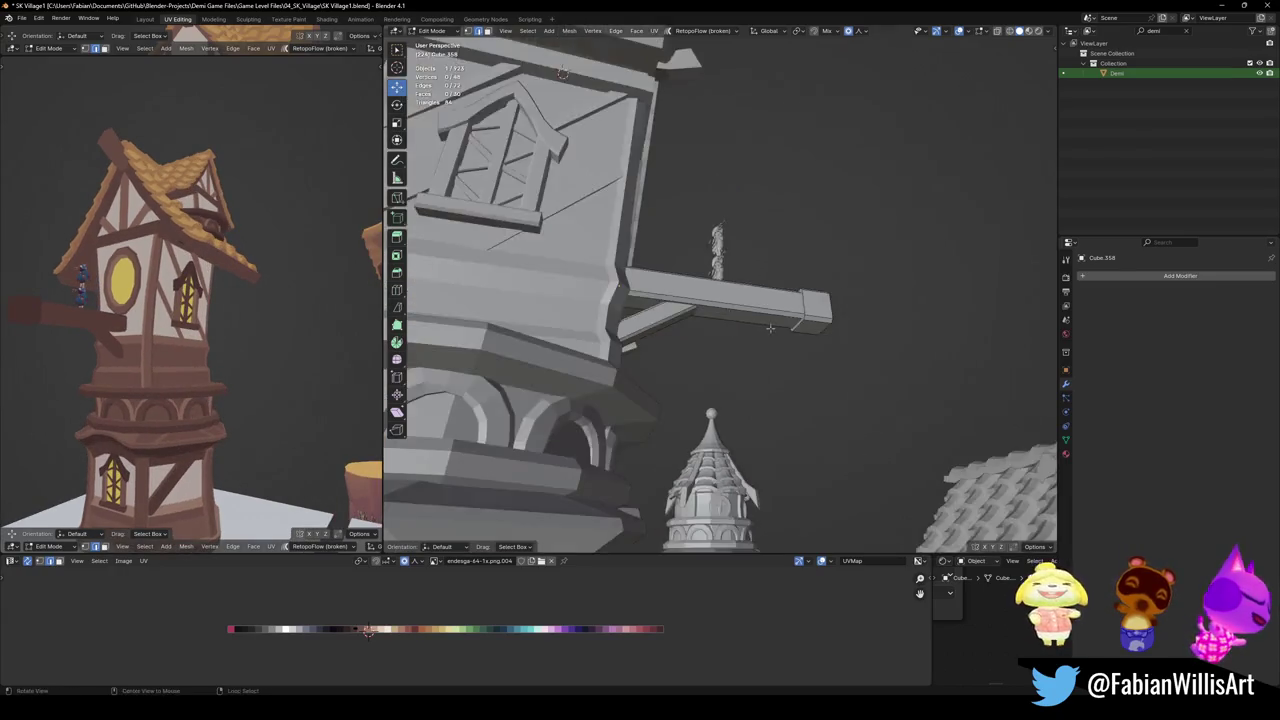
scroll(720, 290, down, 4)
key(alt+a)
key(ctrl+s)
scroll(720, 290, down, 3)
mouse_move(720, 290)
middle_down()
mouse_move(695, 368)
mouse_move(685, 313)
middle_up()
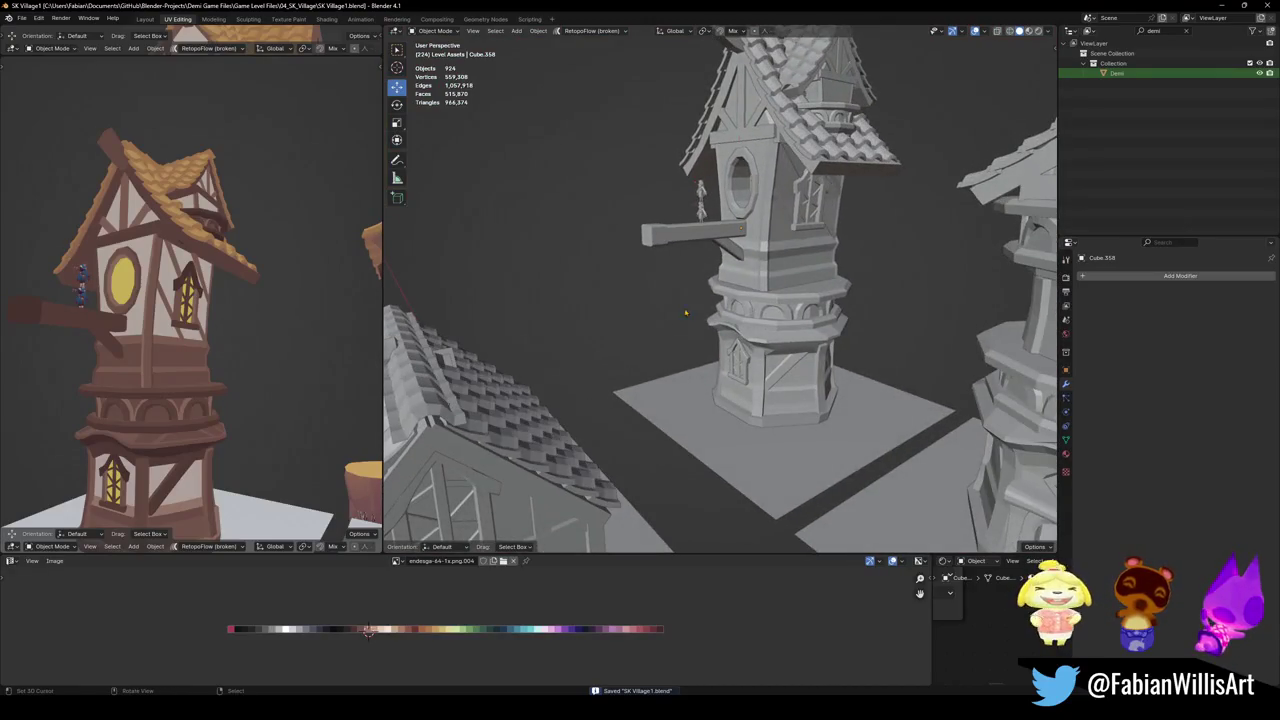
scroll(674, 302, up, 2)
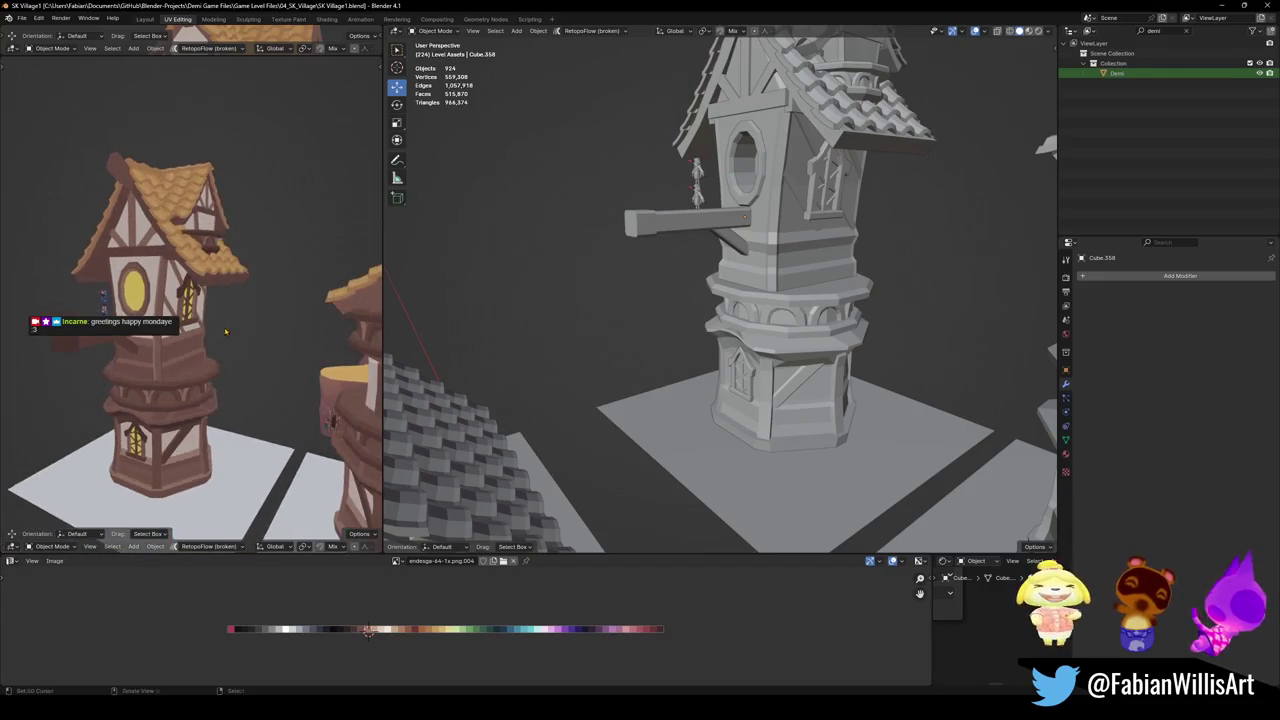
Save SK Village1.blend and orbit to see three buildings together
middle_drag(250, 330, 285, 335)
key(ctrl+s)
scroll(771, 334, down, 5)
middle_drag(760, 320, 771, 334)
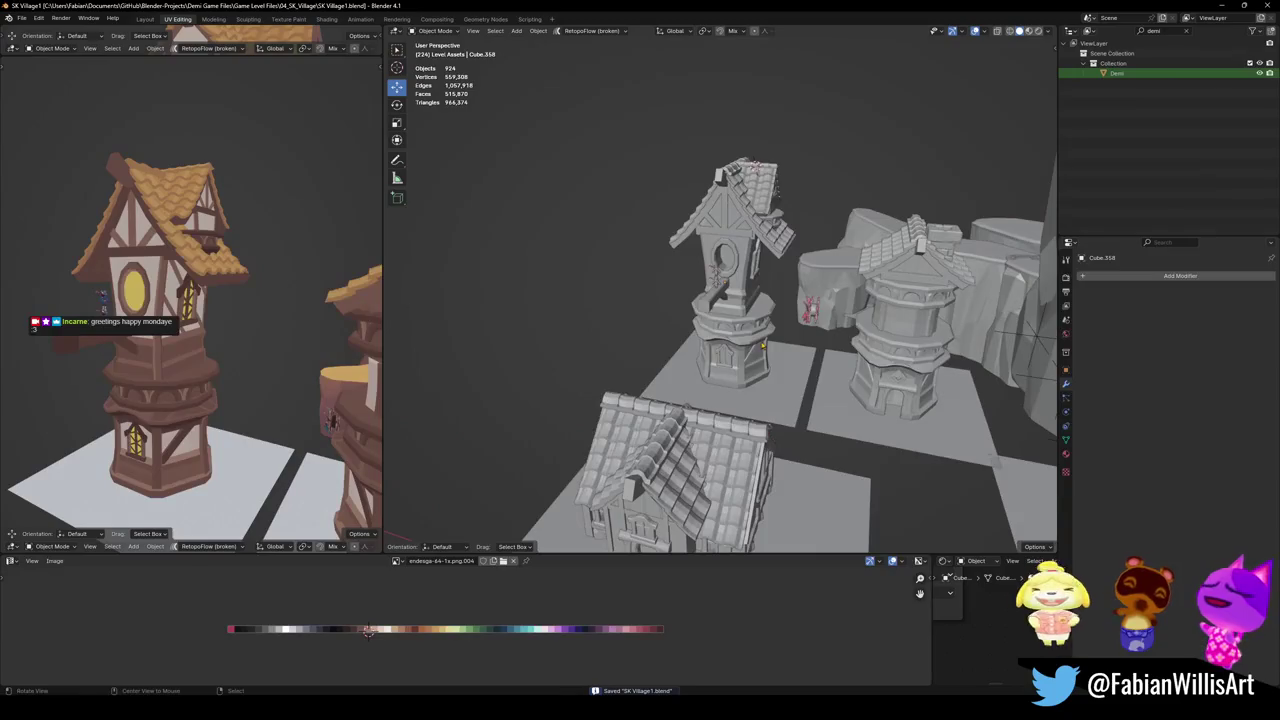
scroll(771, 334, up, 4)
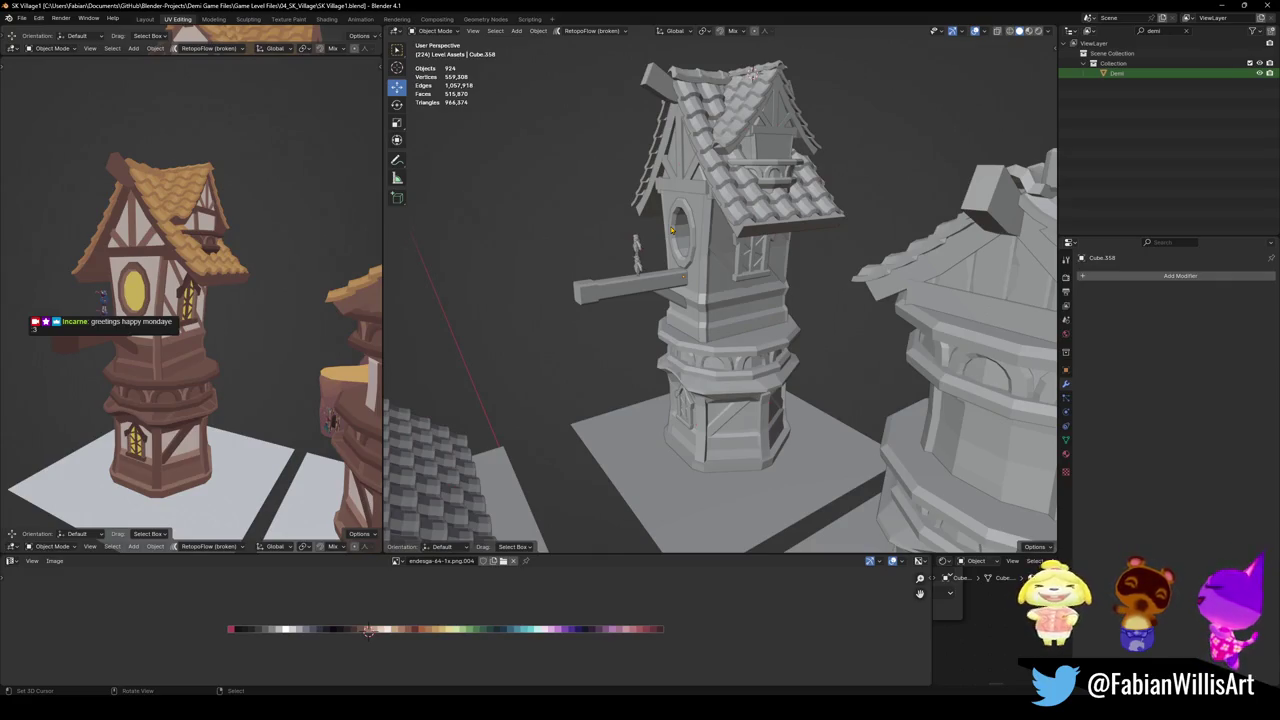
Orbit above the tower and capture a screenshot of its roof area
middle_drag(672, 231, 688, 248)
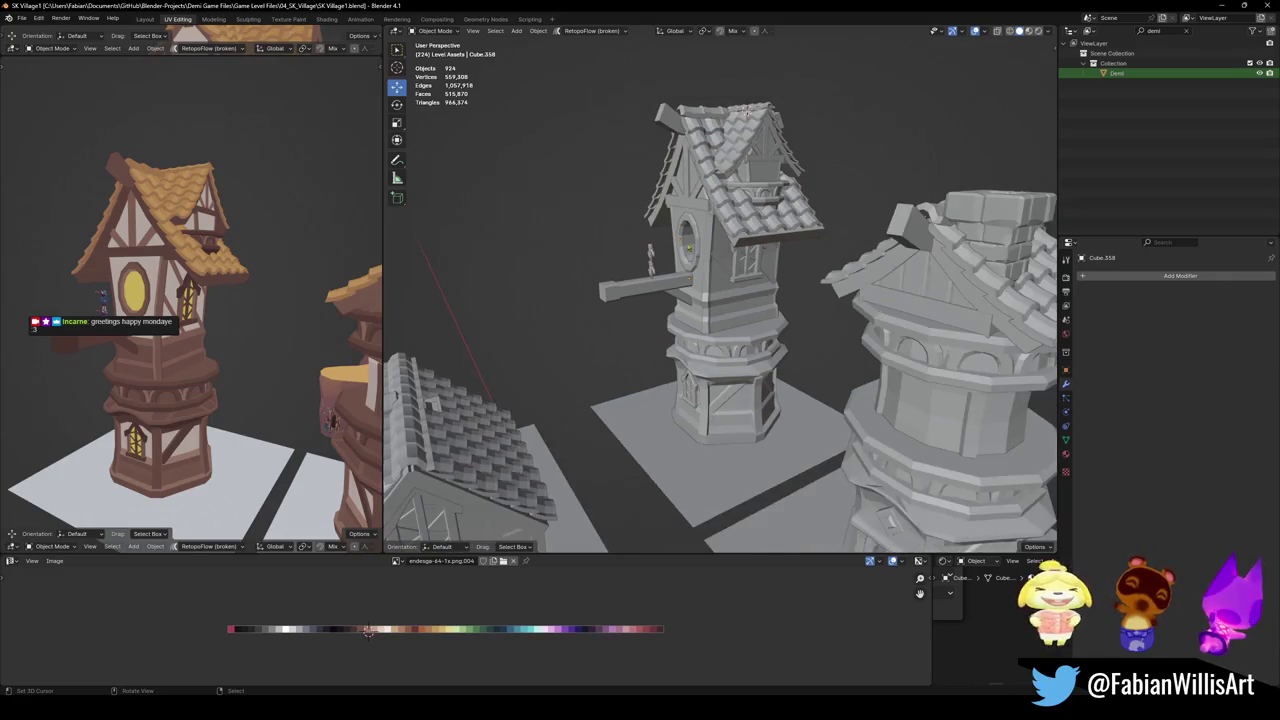
middle_drag(773, 321, 582, 78)
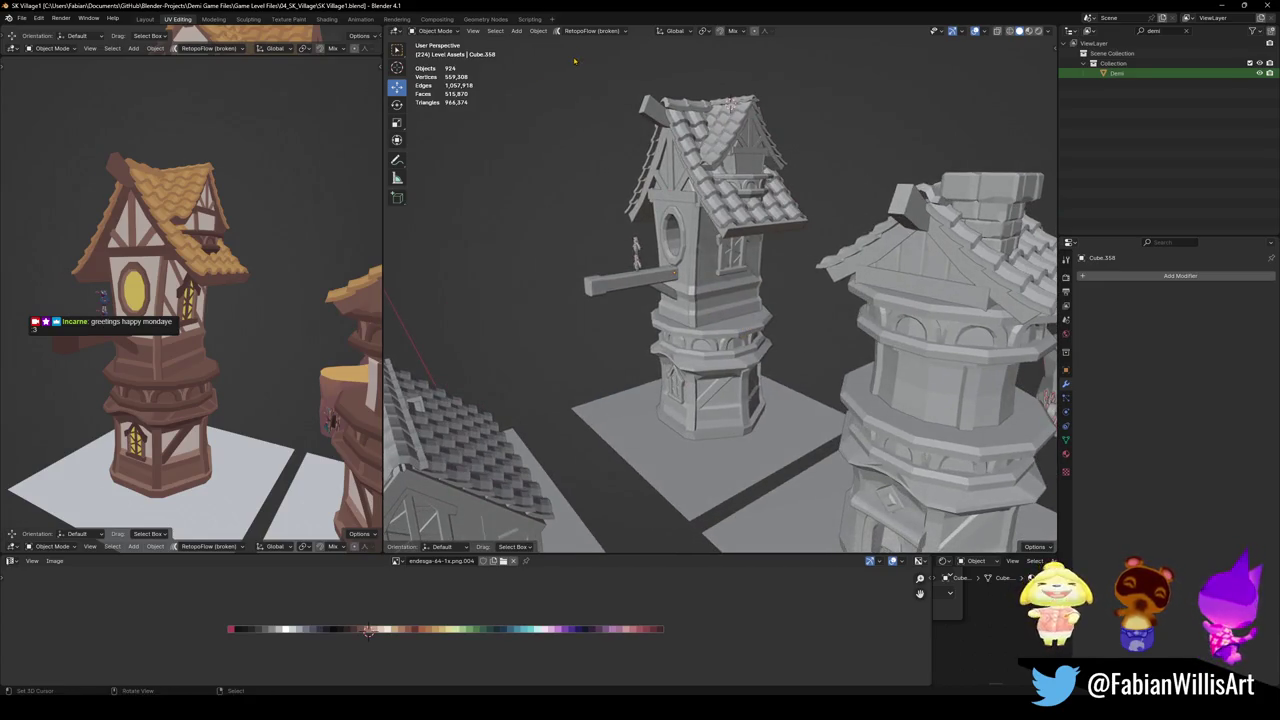
key(super+shift+s)
mouse_move(574, 57)
mouse_down()
mouse_move(755, 291)
mouse_move(818, 480)
mouse_up()
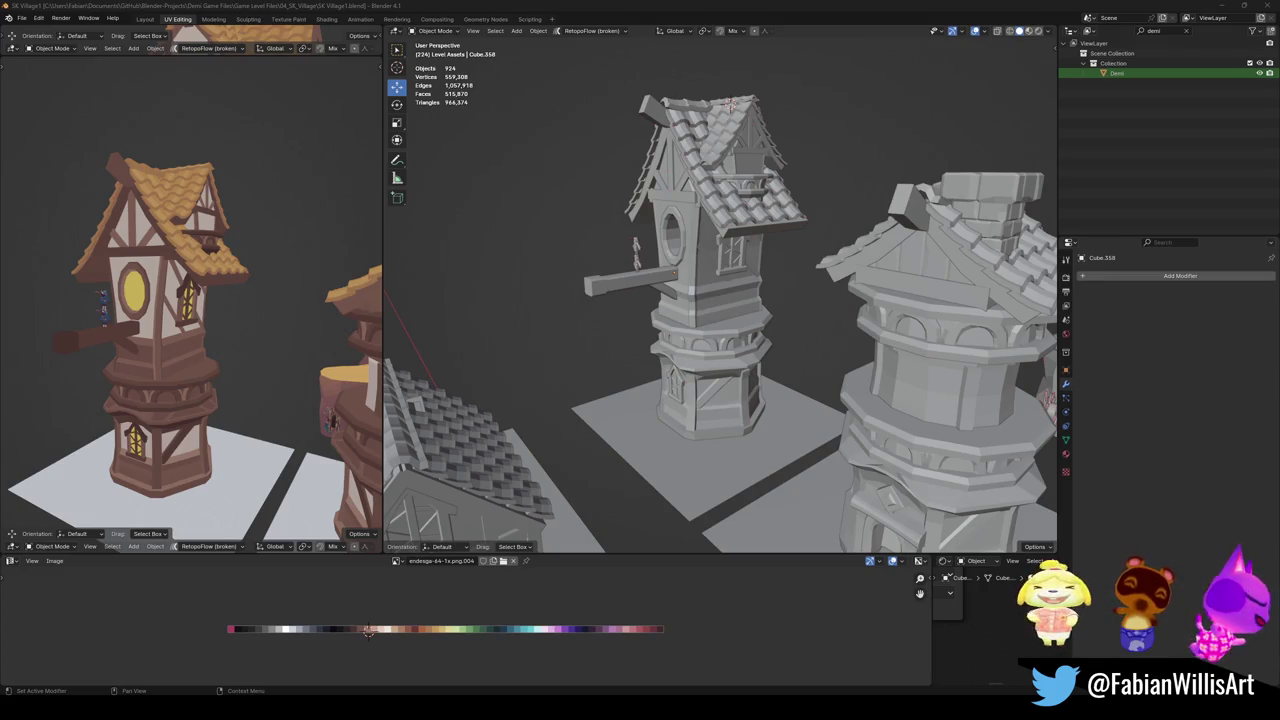
Save the village again, then undo to remove the chimney block from the round tower
middle_drag(1013, 343, 860, 350)
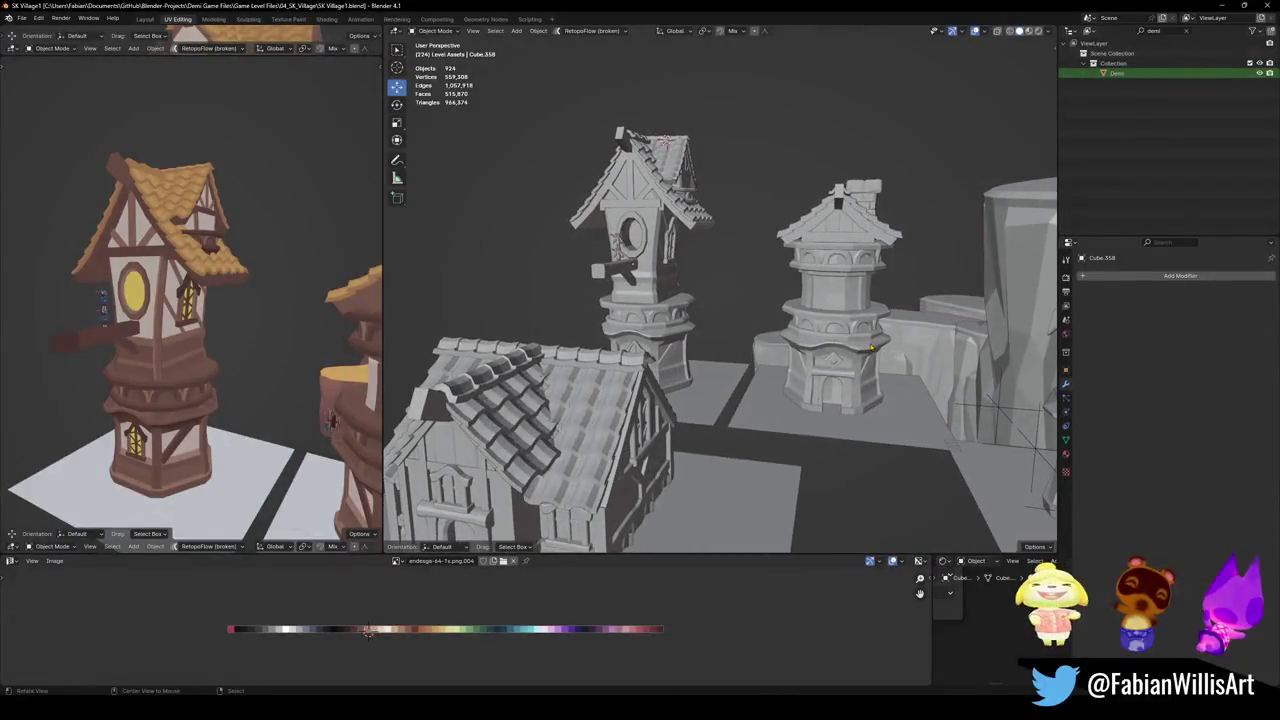
scroll(200, 300, down, 4)
mouse_move(200, 300)
middle_down()
mouse_move(238, 283)
mouse_move(333, 317)
middle_up()
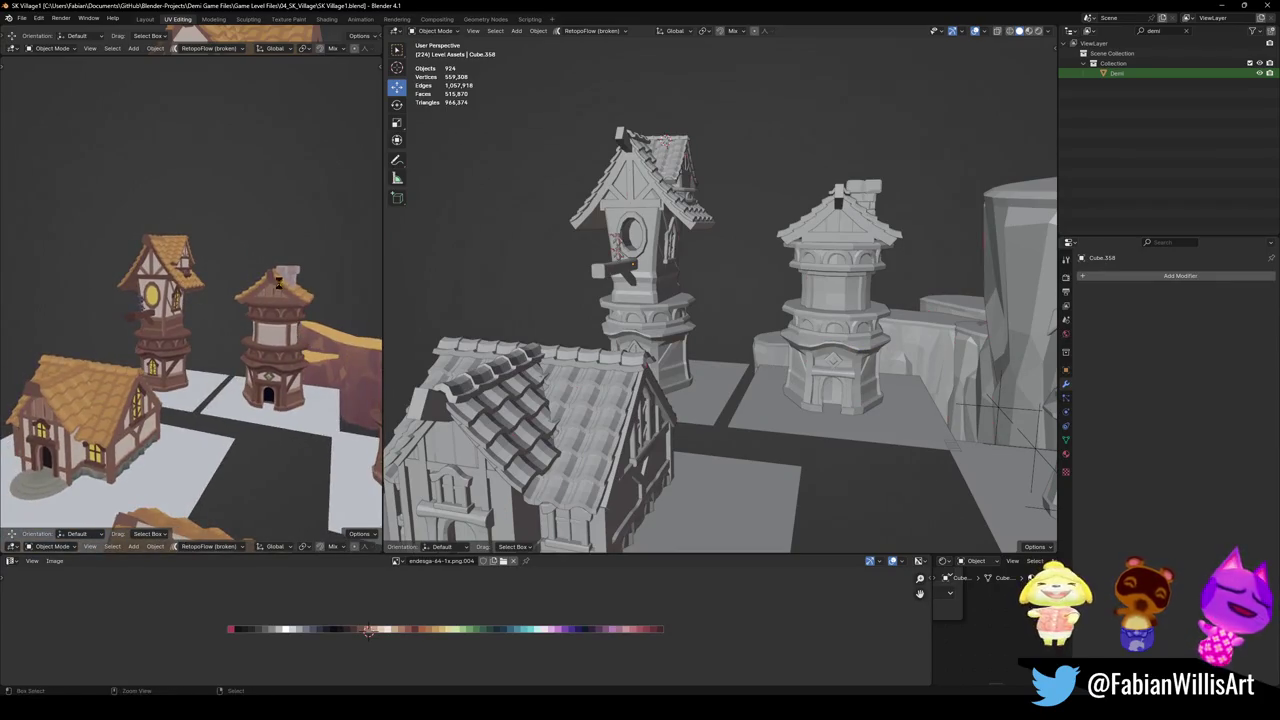
key(ctrl+s)
key(ctrl+z)
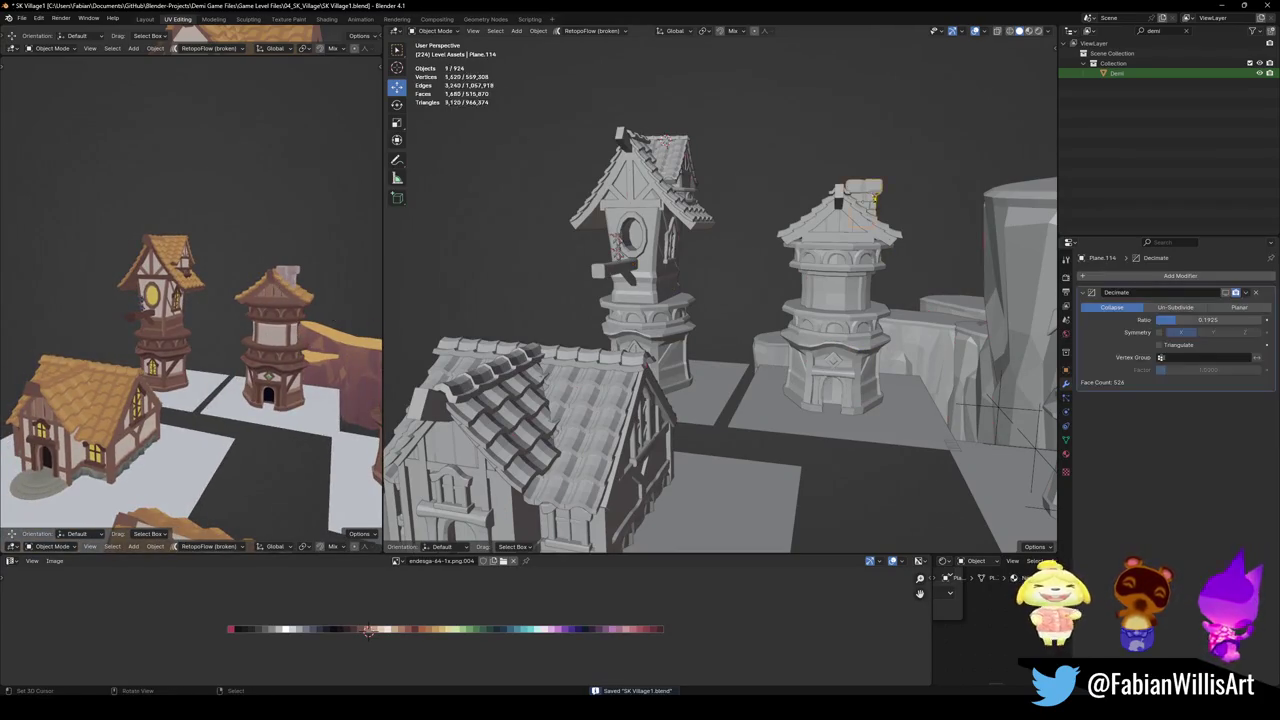
Orbit the coloured preview around the towers and save SK Village1.blend
middle_drag(300, 320, 283, 330)
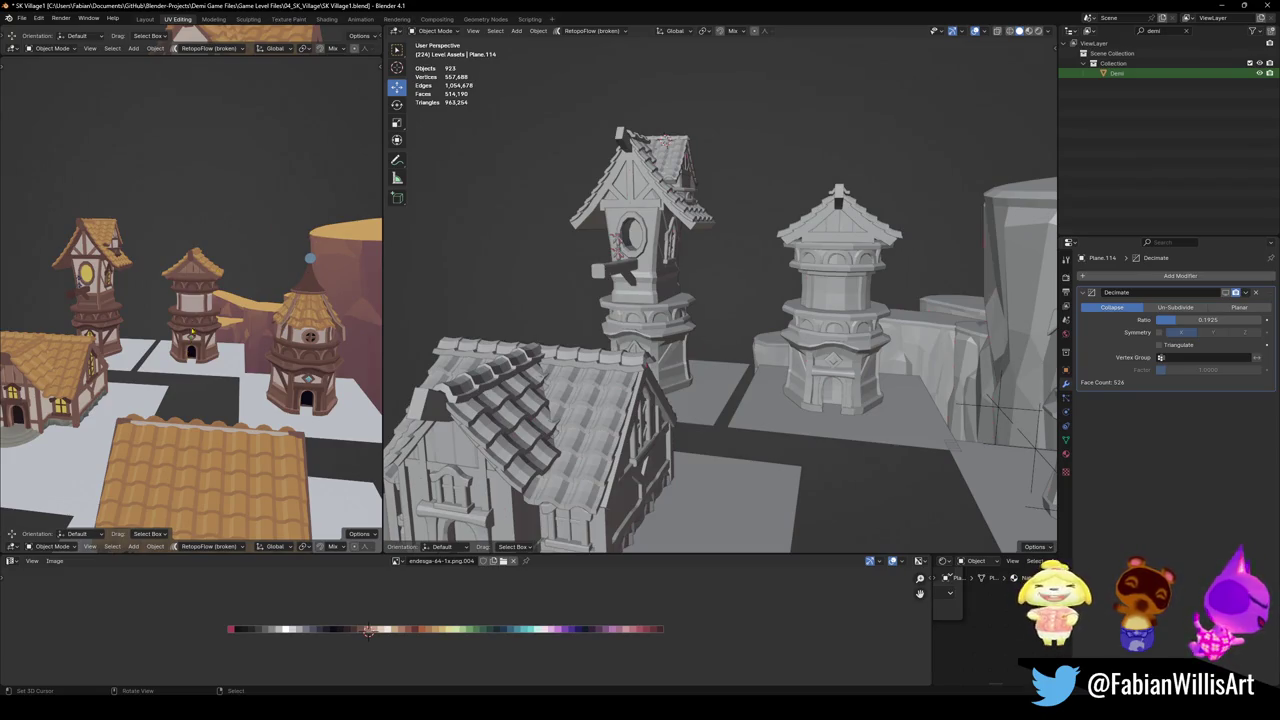
scroll(220, 318, up, 2)
scroll(240, 308, up, 2)
scroll(250, 303, up, 2)
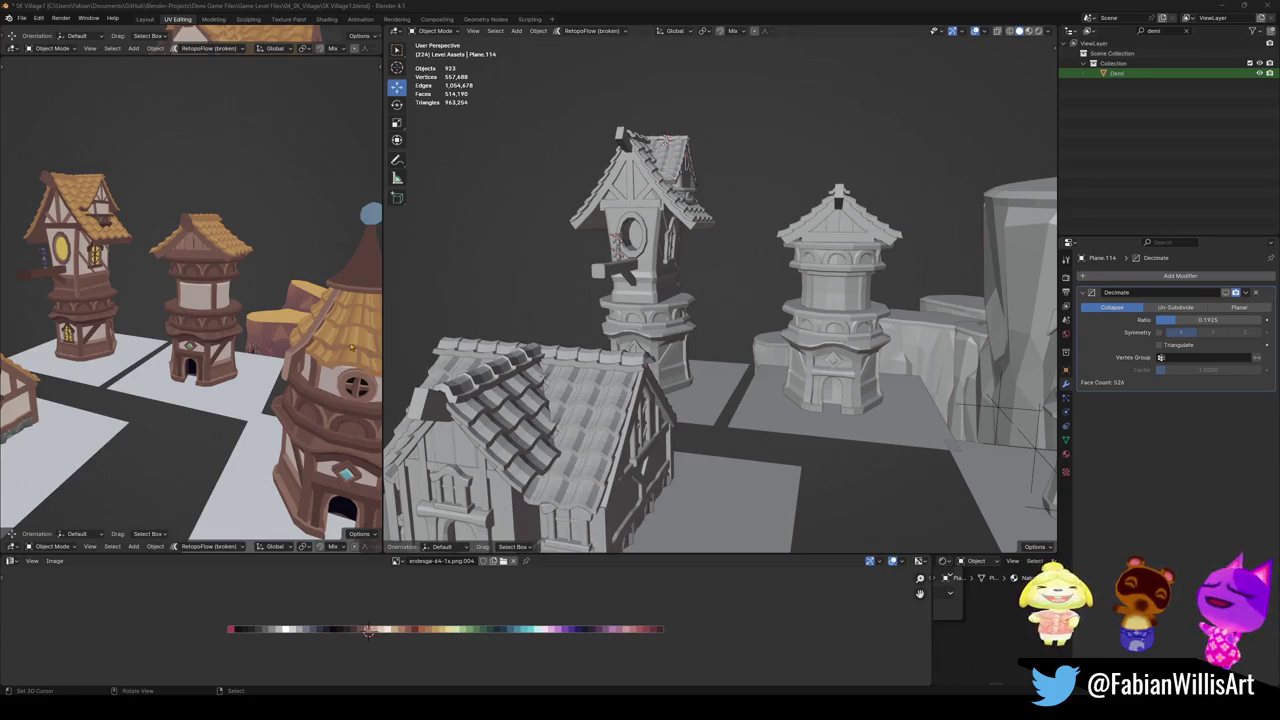
middle_drag(190, 290, 300, 295)
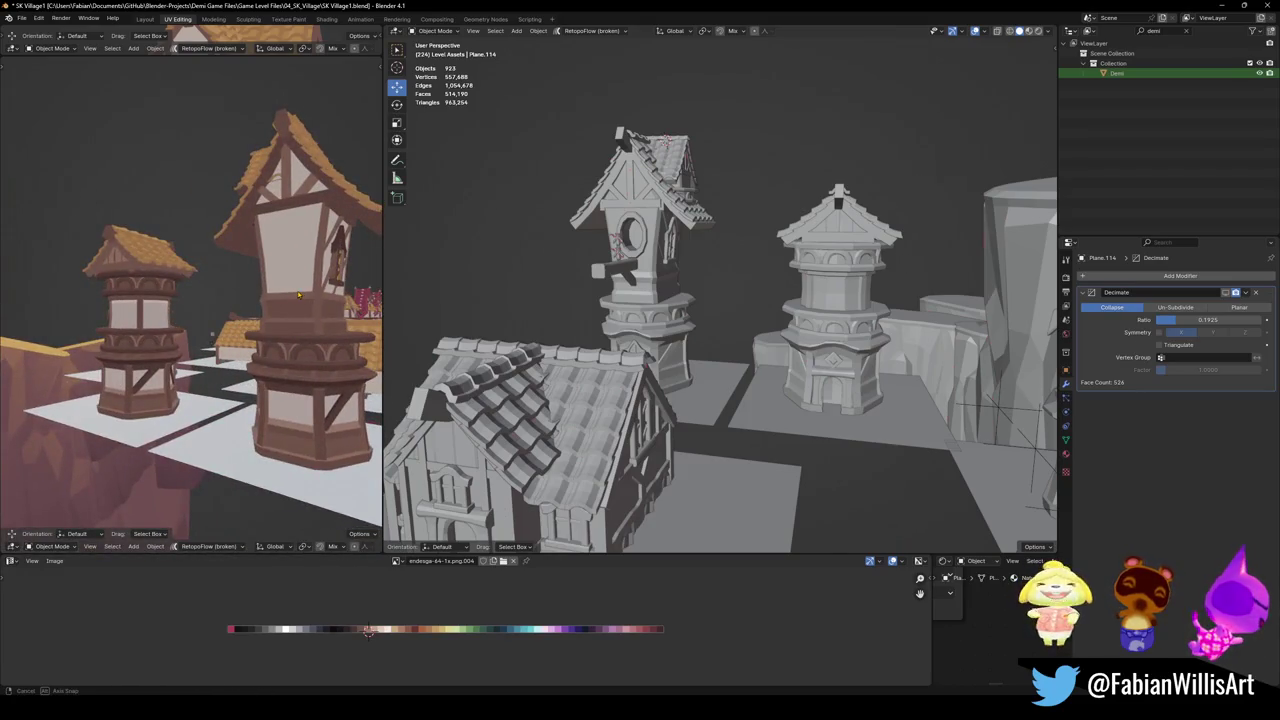
mouse_move(298, 294)
middle_down()
mouse_move(305, 262)
mouse_move(322, 265)
mouse_move(297, 287)
middle_up()
key(ctrl+s)
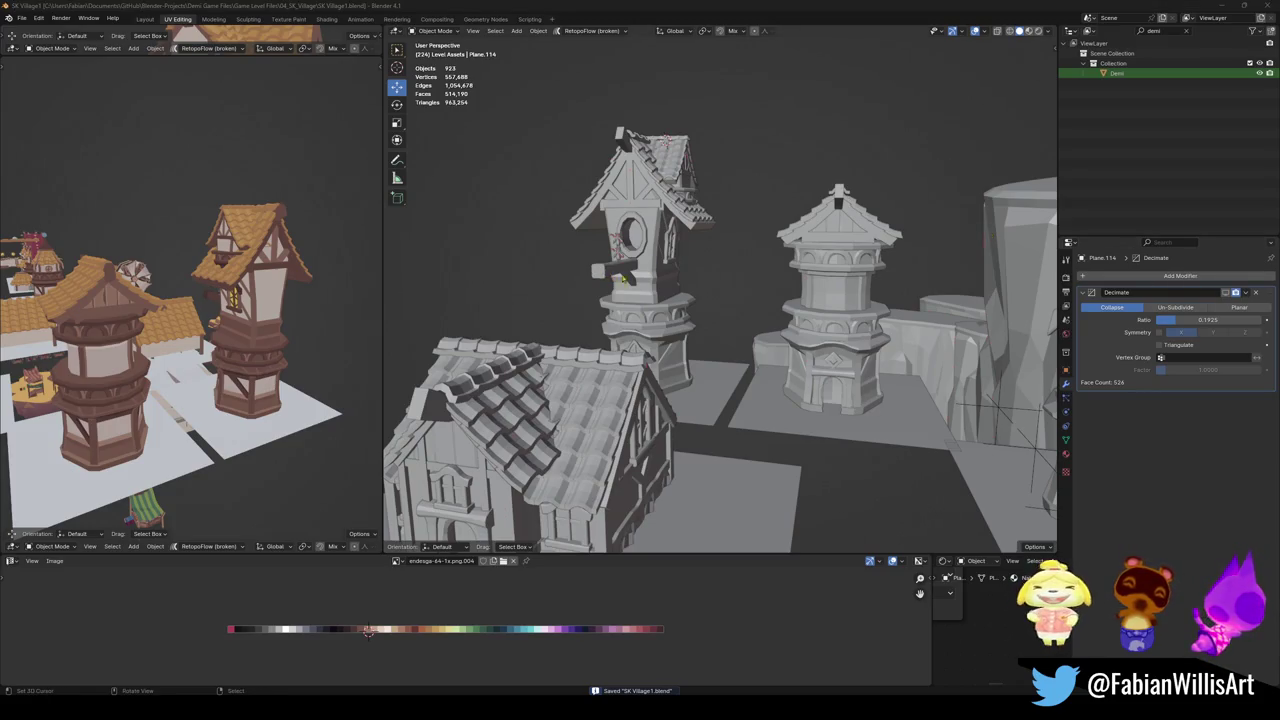
Save again, then orbit out from the houses and towers to an overview of the village
mouse_move(624, 280)
shift+middle_down()
mouse_move(690, 320)
mouse_move(730, 285)
mouse_move(735, 343)
mouse_move(680, 320)
shift+middle_up()
key(ctrl+s)
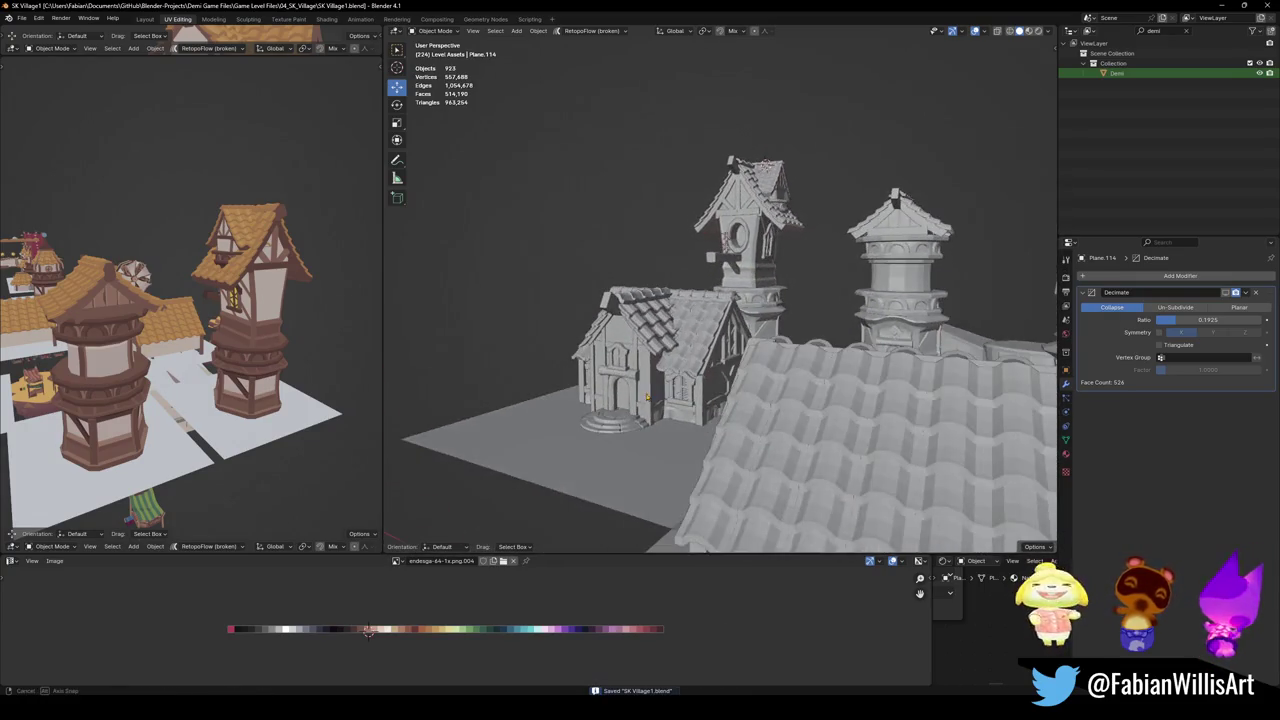
middle_drag(713, 383, 726, 383)
scroll(128, 350, down, 2)
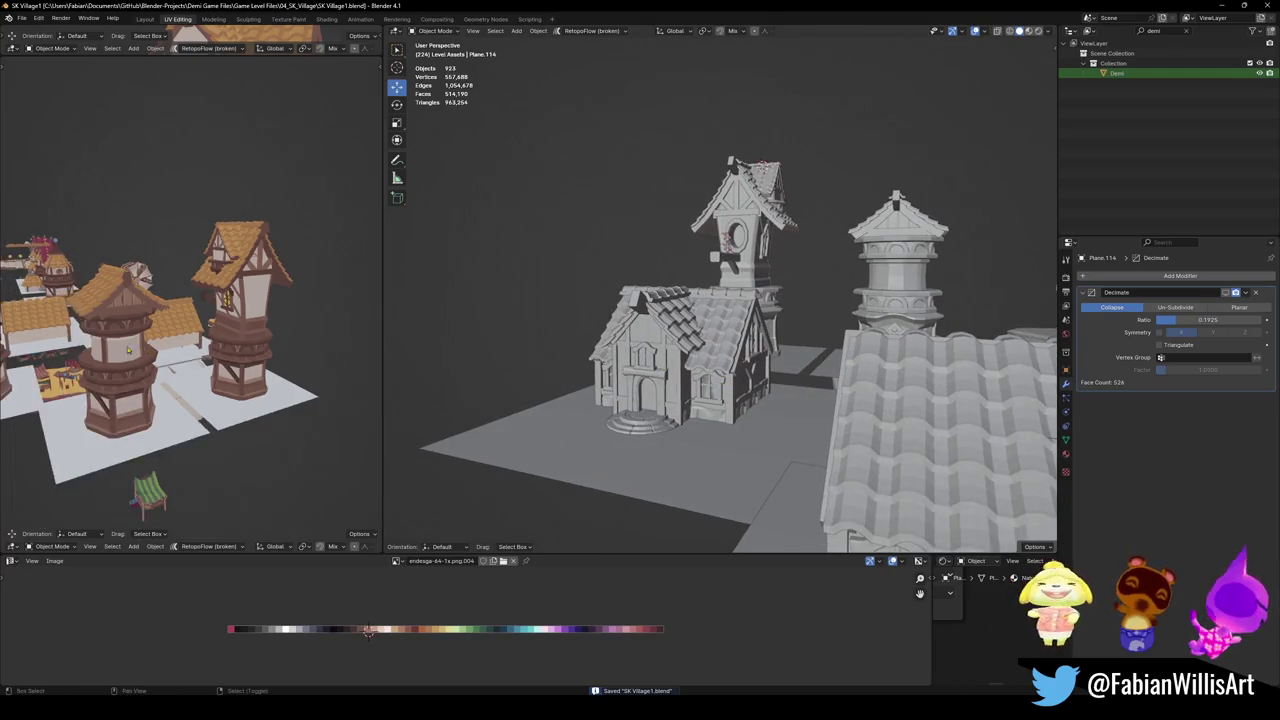
mouse_move(104, 370)
middle_down()
mouse_move(250, 342)
mouse_move(240, 346)
middle_up()
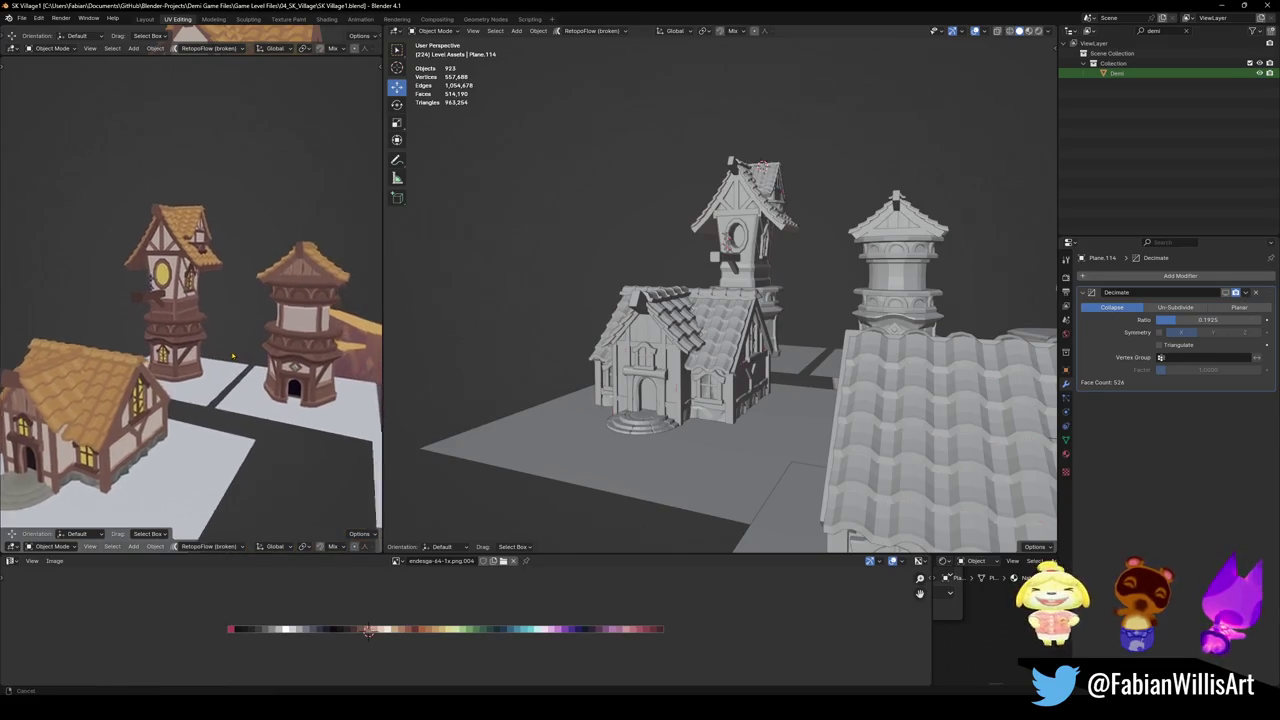
middle_drag(855, 308, 760, 353)
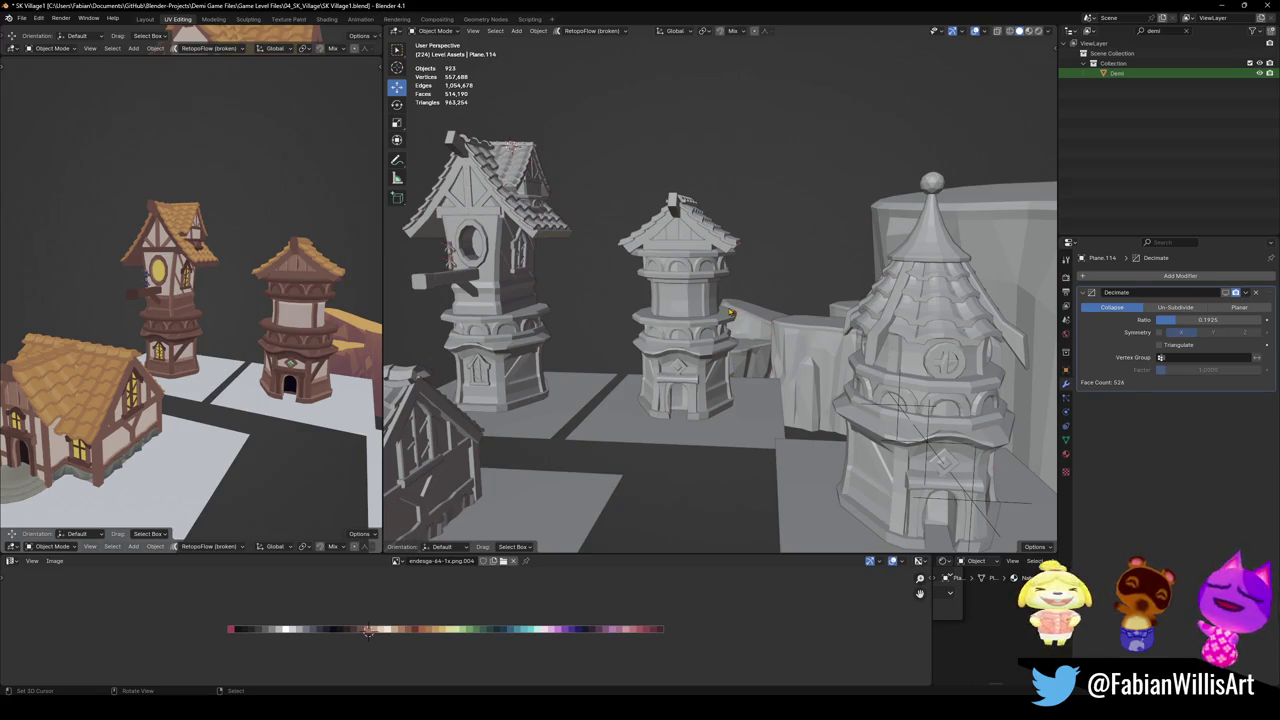
scroll(731, 313, down, 3)
mouse_move(731, 313)
middle_down()
mouse_move(660, 350)
mouse_move(770, 322)
middle_up()
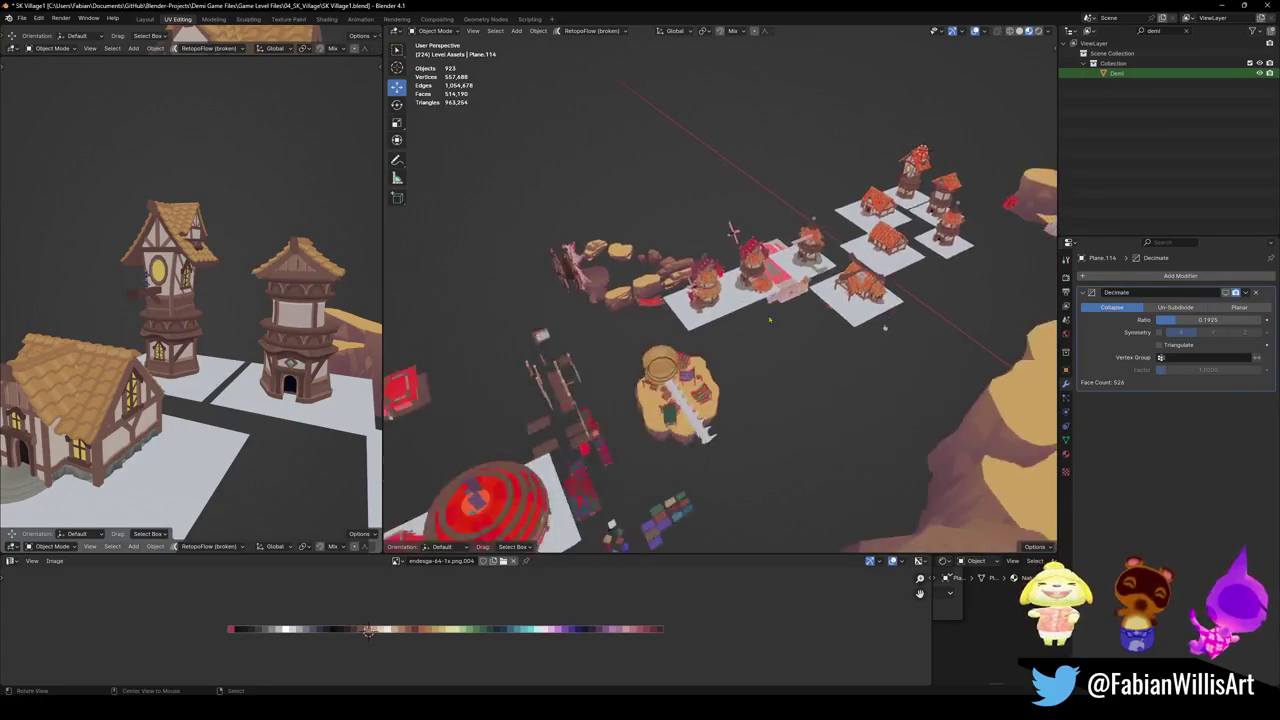
Reveal and re-hide the scene's hidden objects twice to check what is hidden
scroll(769, 321, up, 3)
scroll(769, 321, up, 2)
key(alt+h)
scroll(750, 340, down, 3)
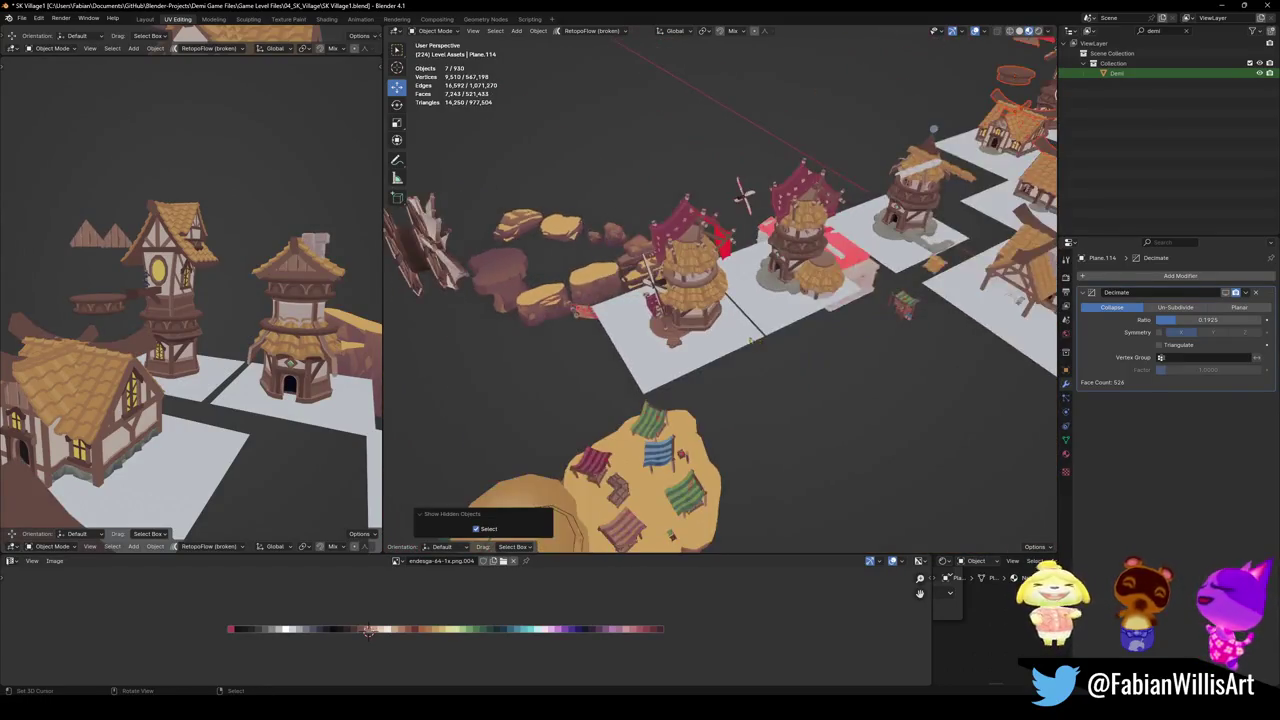
scroll(751, 340, down, 3)
key(h)
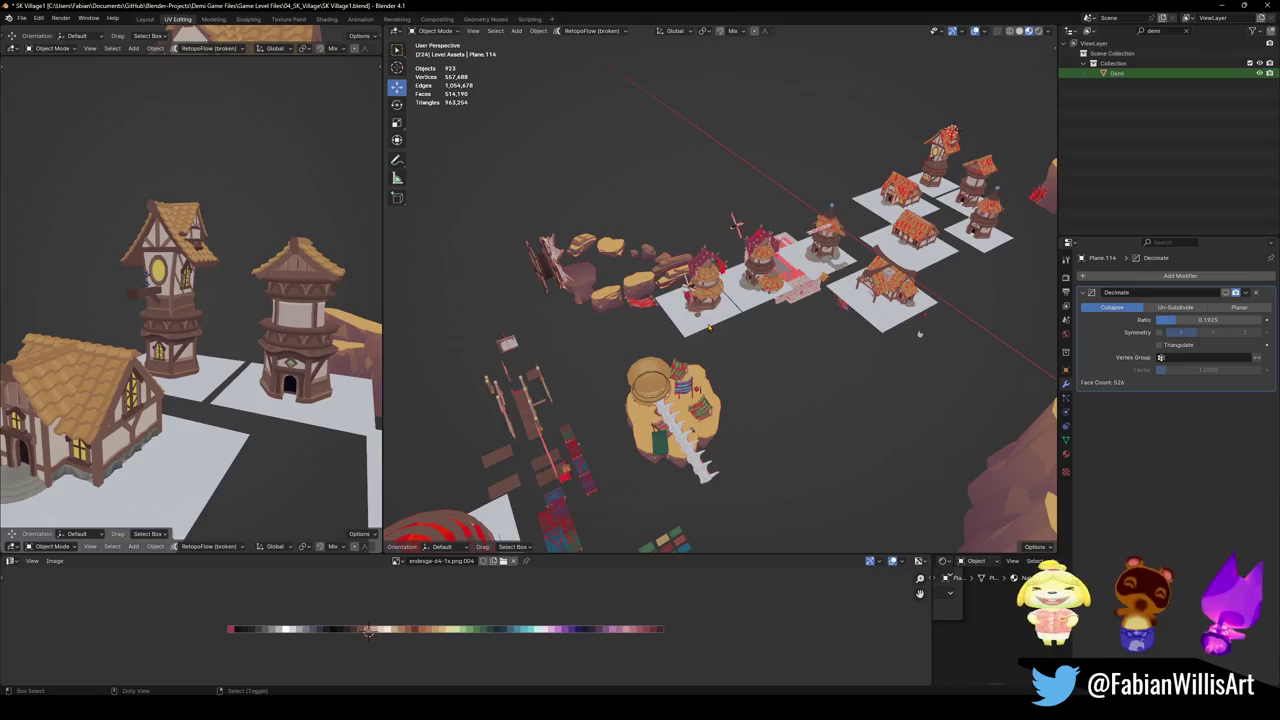
key(alt+h)
key(h)
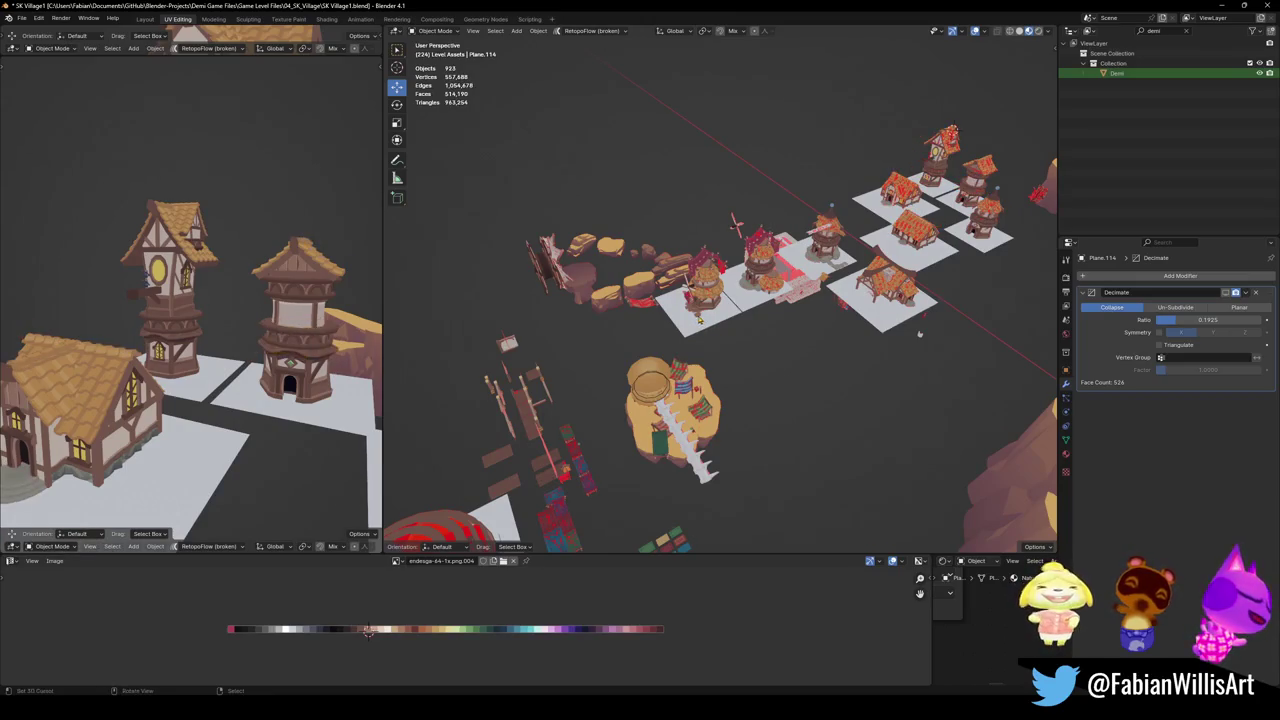
Select and frame the green-canopy stall Counter.029, then place the 3D cursor by the tower doorway
scroll(729, 306, up, 2)
scroll(729, 306, up, 2)
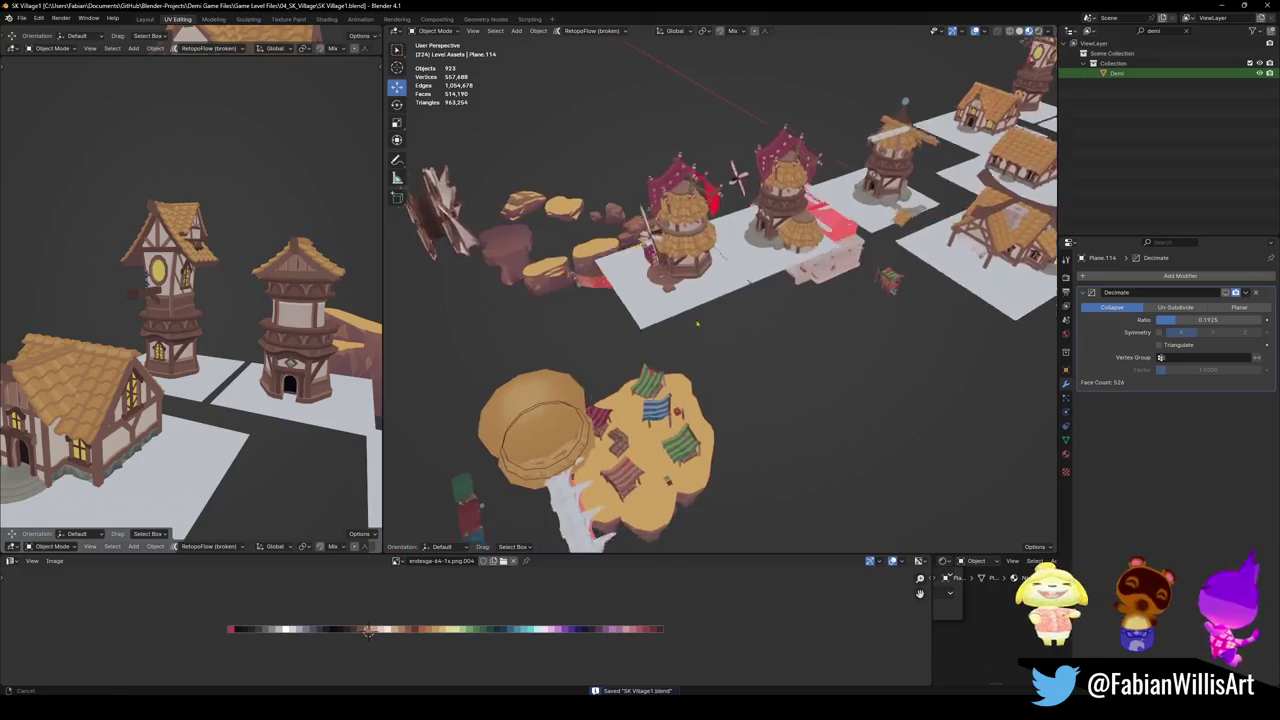
scroll(729, 306, up, 2)
click(599, 441)
middle_drag(700, 350, 652, 367)
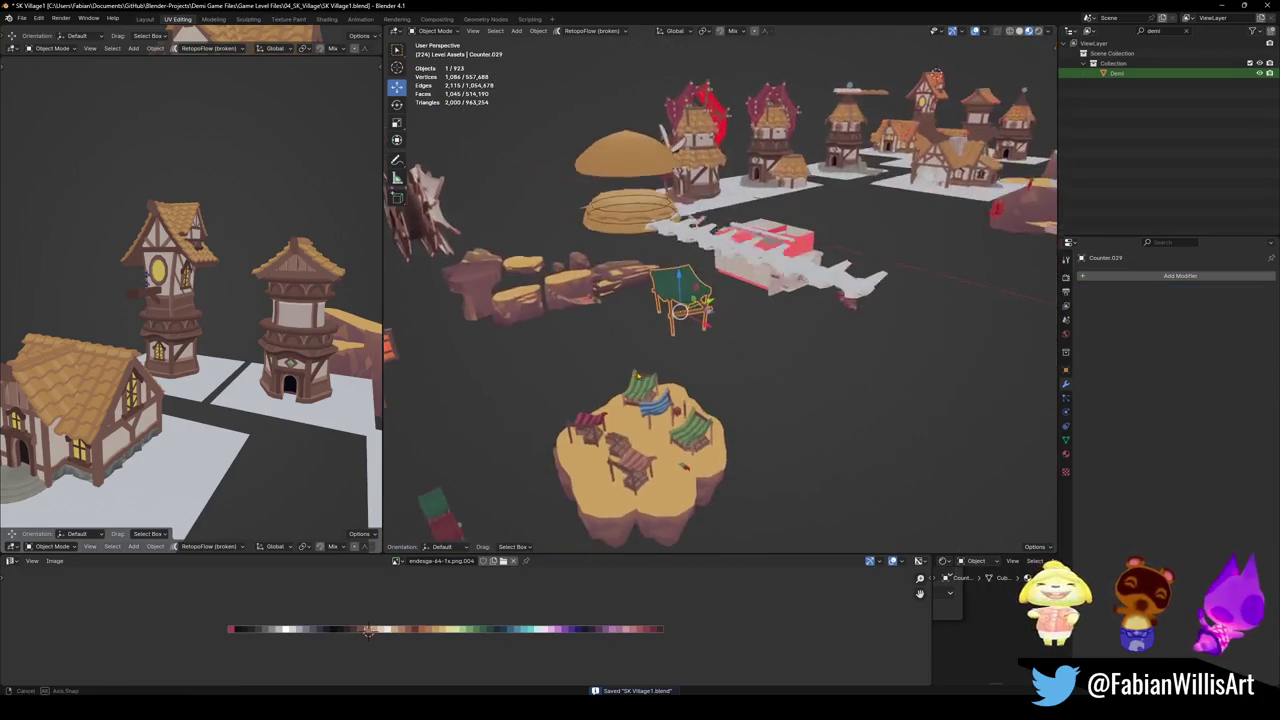
key(KP_Decimal)
scroll(697, 281, down, 5)
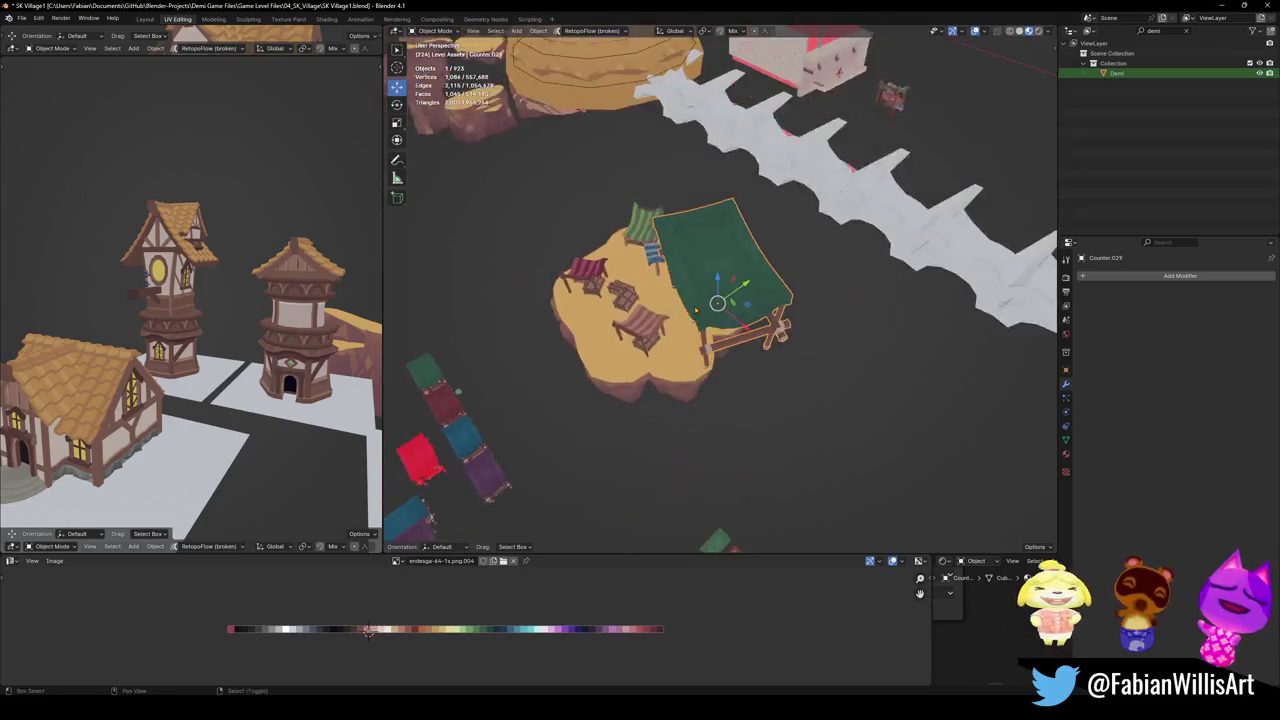
mouse_move(697, 281)
middle_down()
mouse_move(794, 258)
mouse_move(700, 548)
mouse_move(889, 332)
middle_up()
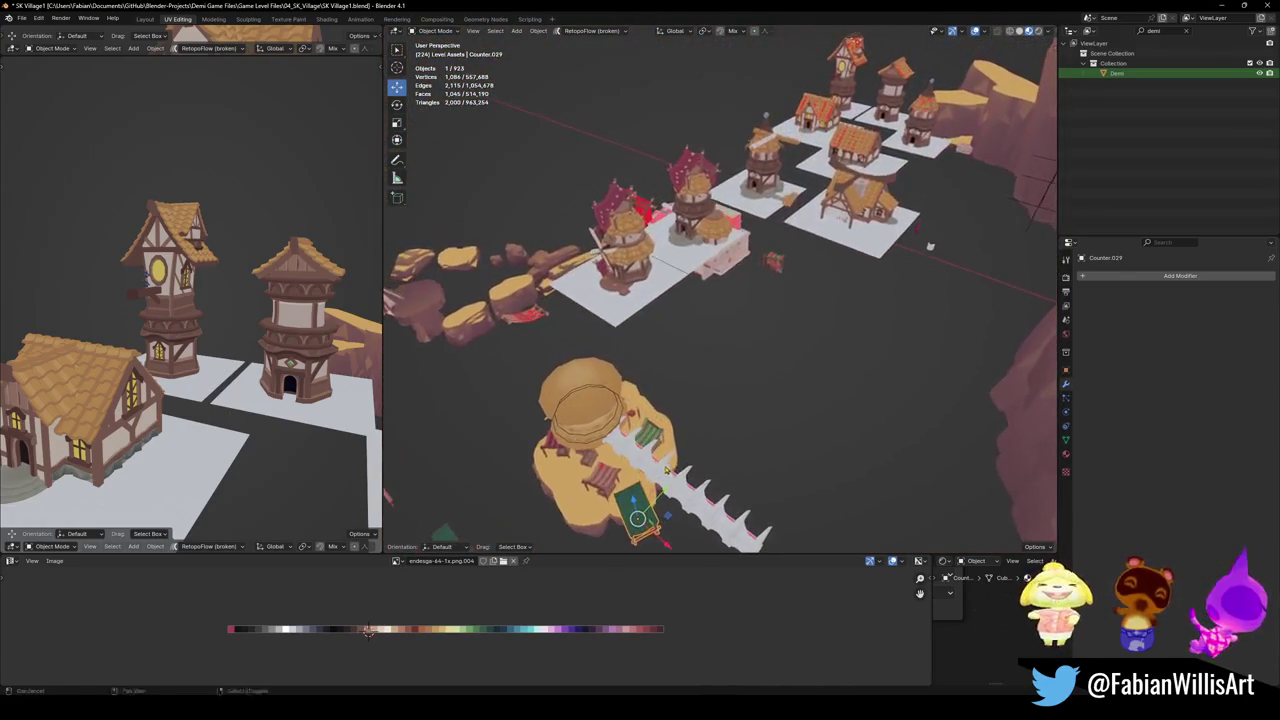
scroll(739, 310, up, 6)
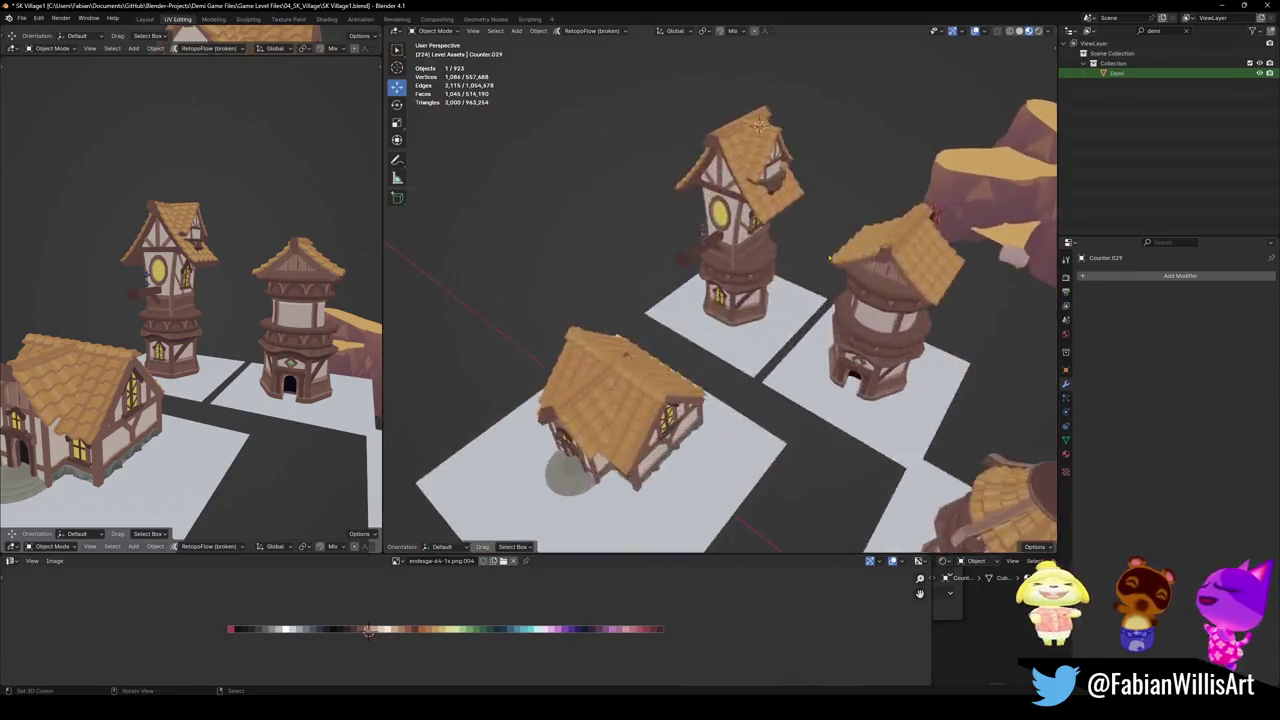
scroll(739, 310, up, 3)
scroll(739, 310, up, 2)
shift+right_click(800, 357)
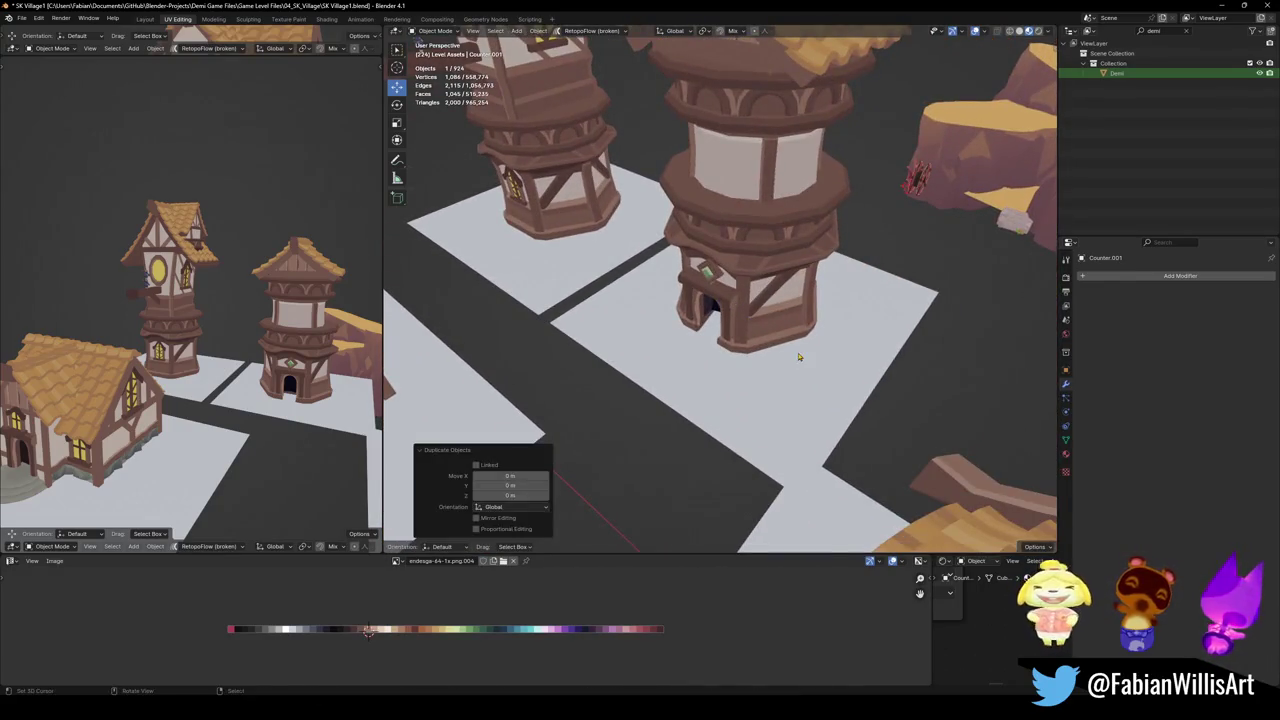
Snap the stall copy to the 3D cursor and lift it vertically onto the ground
key(shift+s)
key(8)
middle_drag(800, 357, 771, 297)
scroll(771, 297, up, 3)
scroll(771, 297, up, 3)
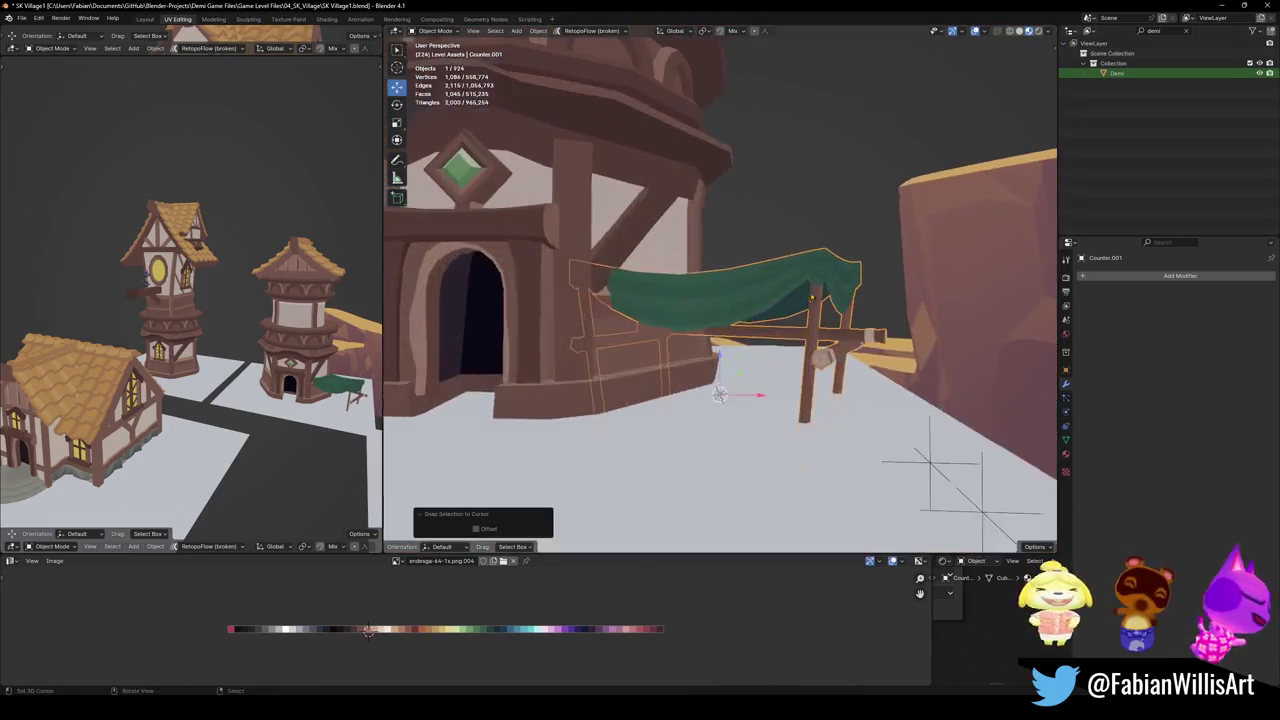
key(g)
key(z)
click(848, 285)
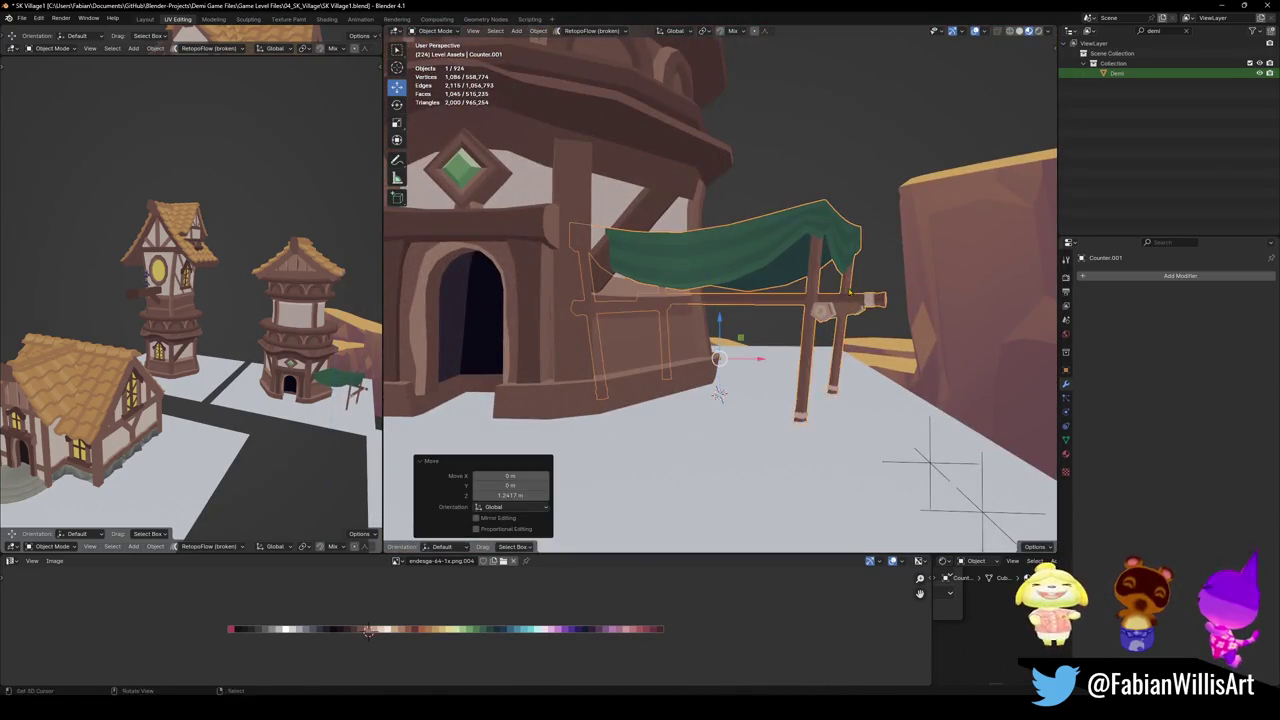
Set the stall's origin to the 3D cursor and slide it beside the tower
key(q)
click(841, 259)
scroll(718, 345, down, 2)
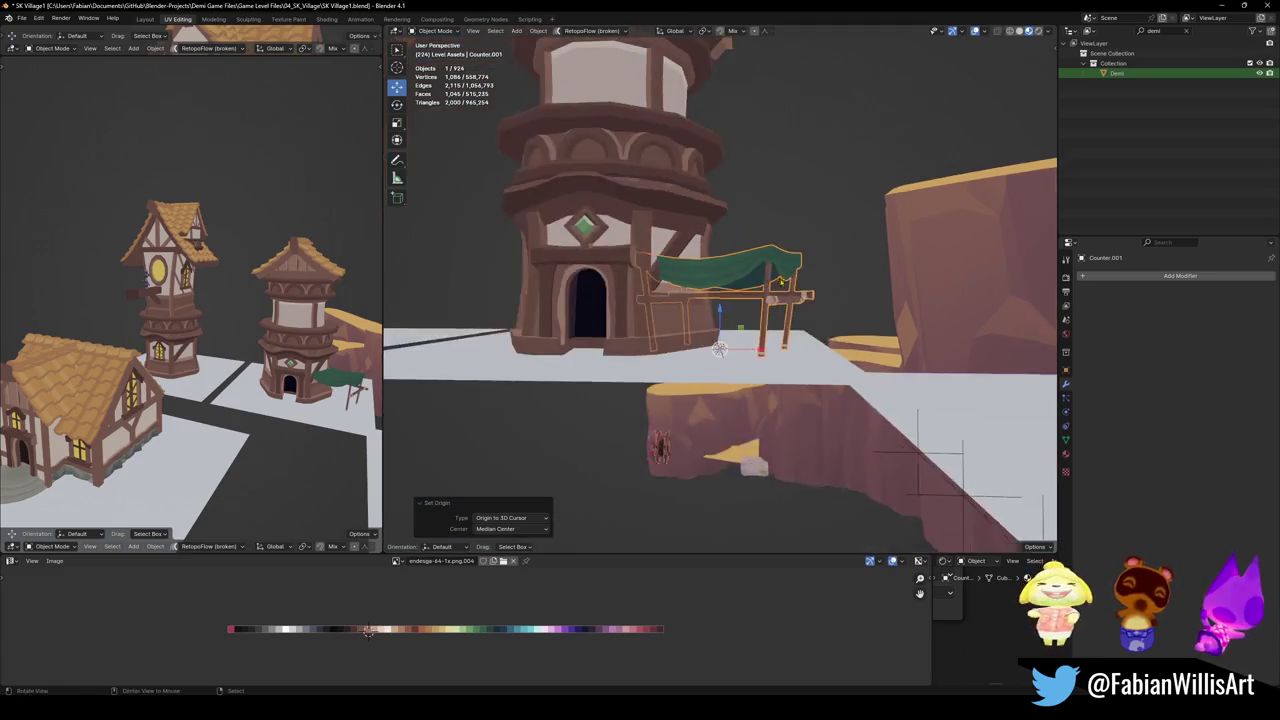
middle_drag(718, 345, 718, 345)
key(g)
key(shift+z)
click(784, 310)
Adjust the stall's position on the ground plane and scale it slightly smaller
mouse_move(784, 310)
middle_down()
mouse_move(796, 328)
mouse_move(695, 362)
middle_up()
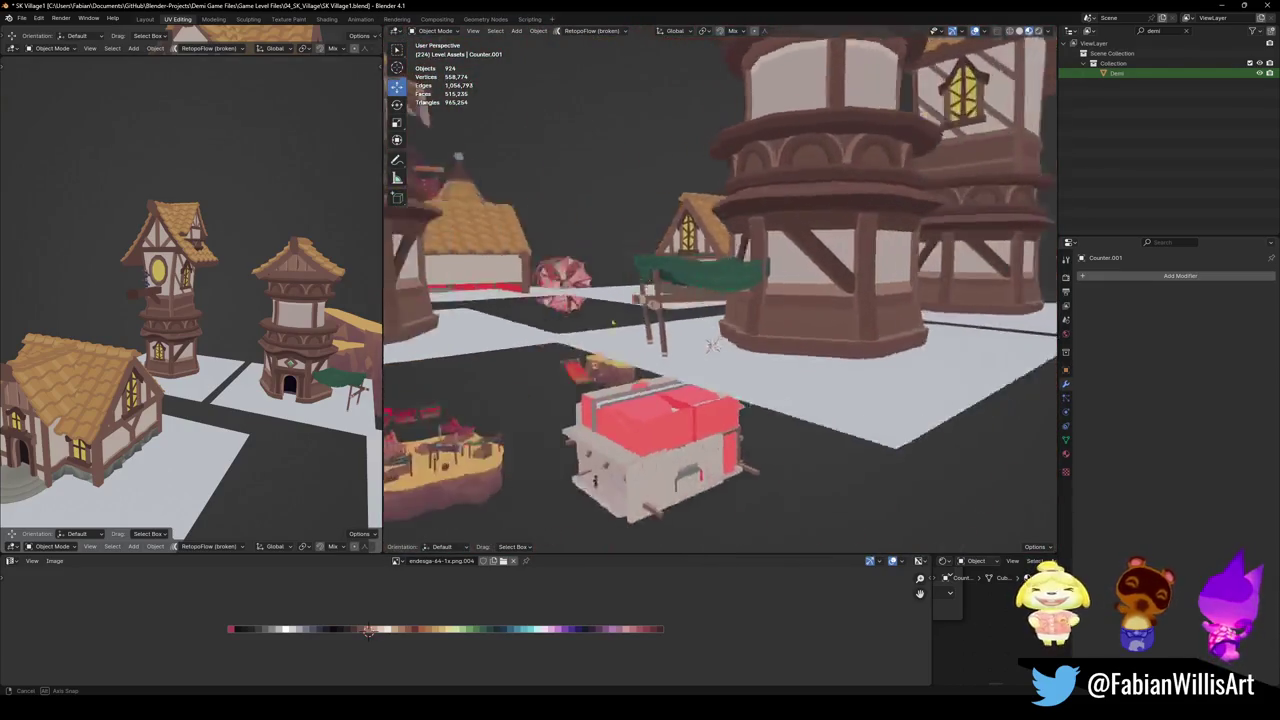
mouse_move(706, 312)
middle_down()
mouse_move(716, 343)
mouse_move(735, 340)
middle_up()
key(g)
key(shift+z)
click(660, 354)
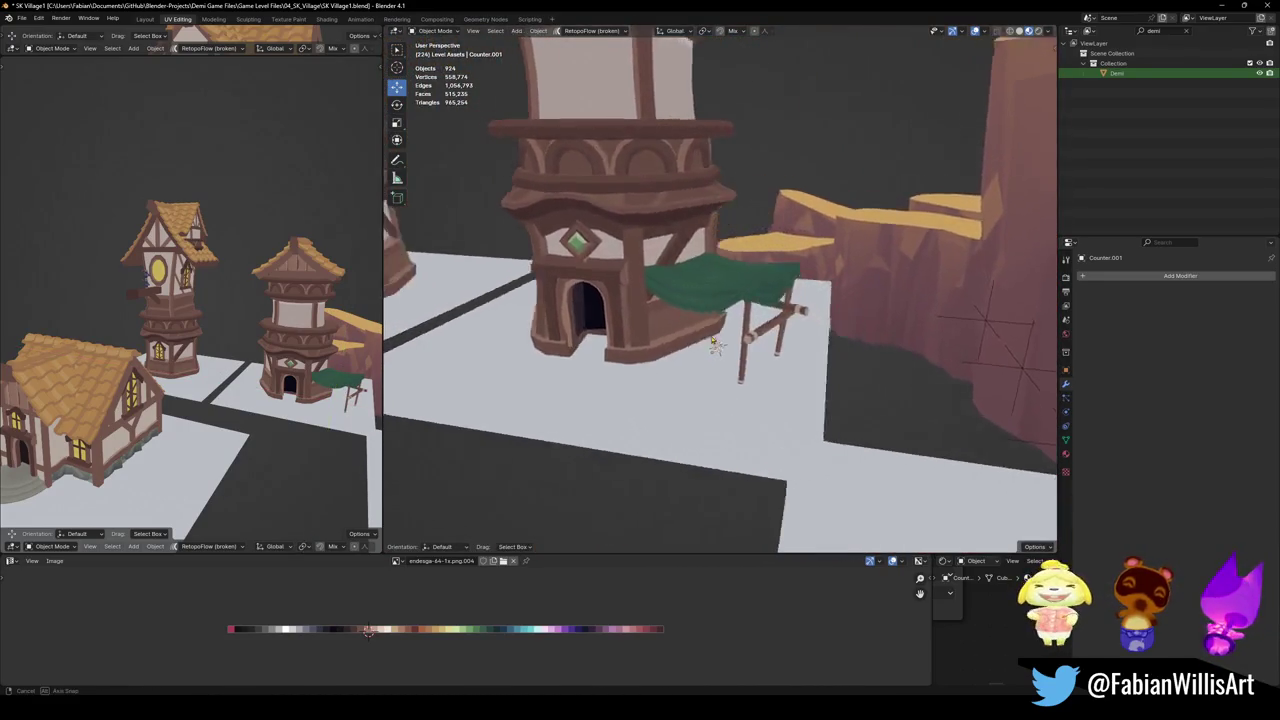
middle_drag(735, 340, 759, 288)
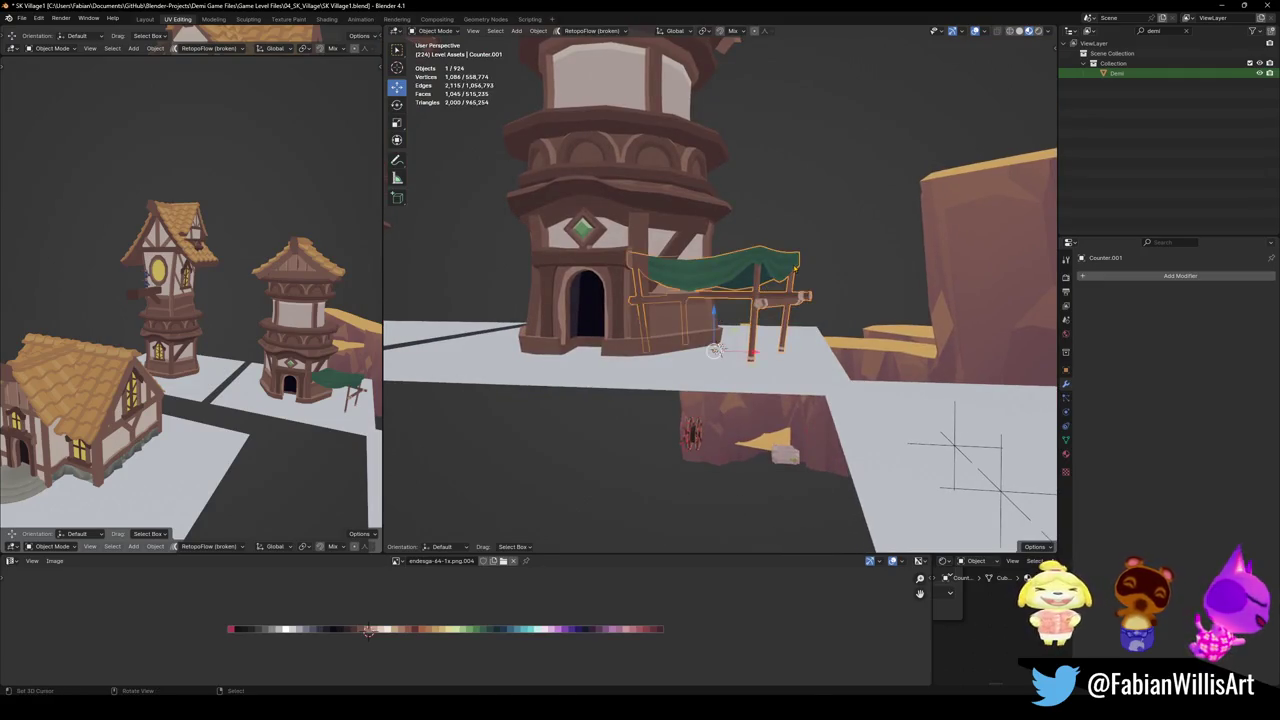
key(s)
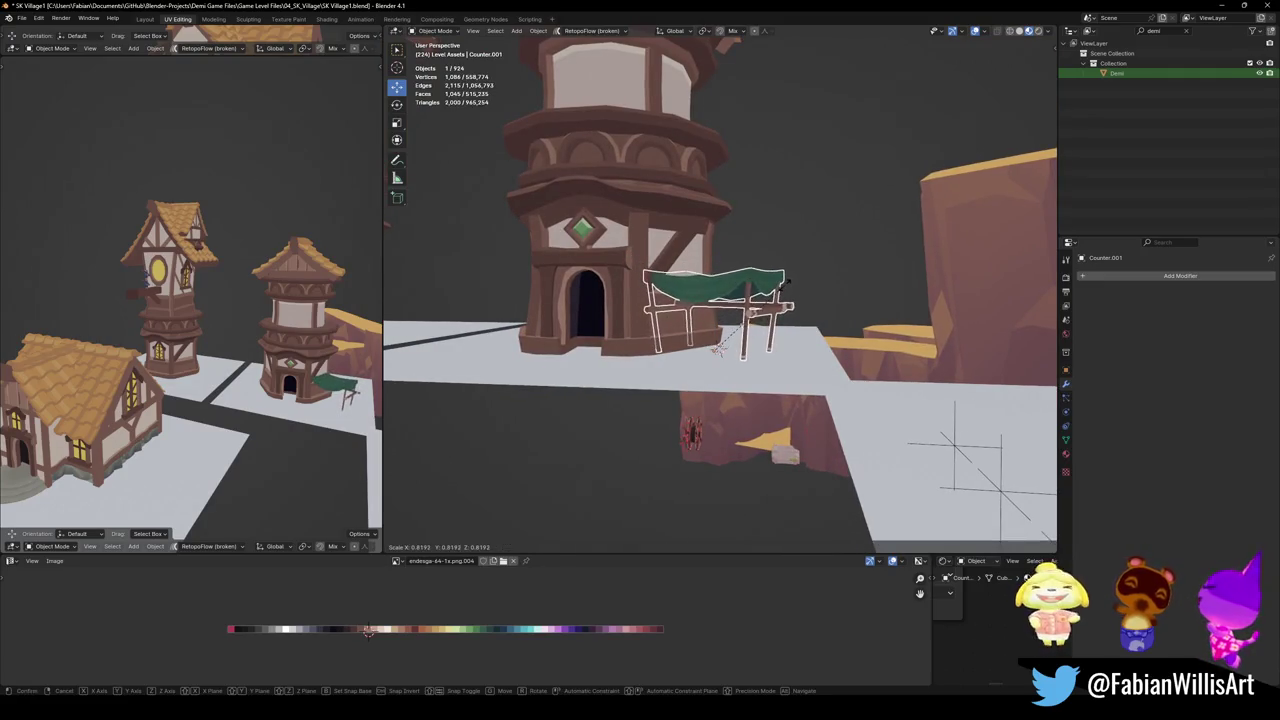
click(718, 349)
Duplicate the stall along X, 12.701 m, to the door's other side
mouse_move(718, 349)
middle_down()
mouse_move(718, 307)
mouse_move(766, 300)
middle_up()
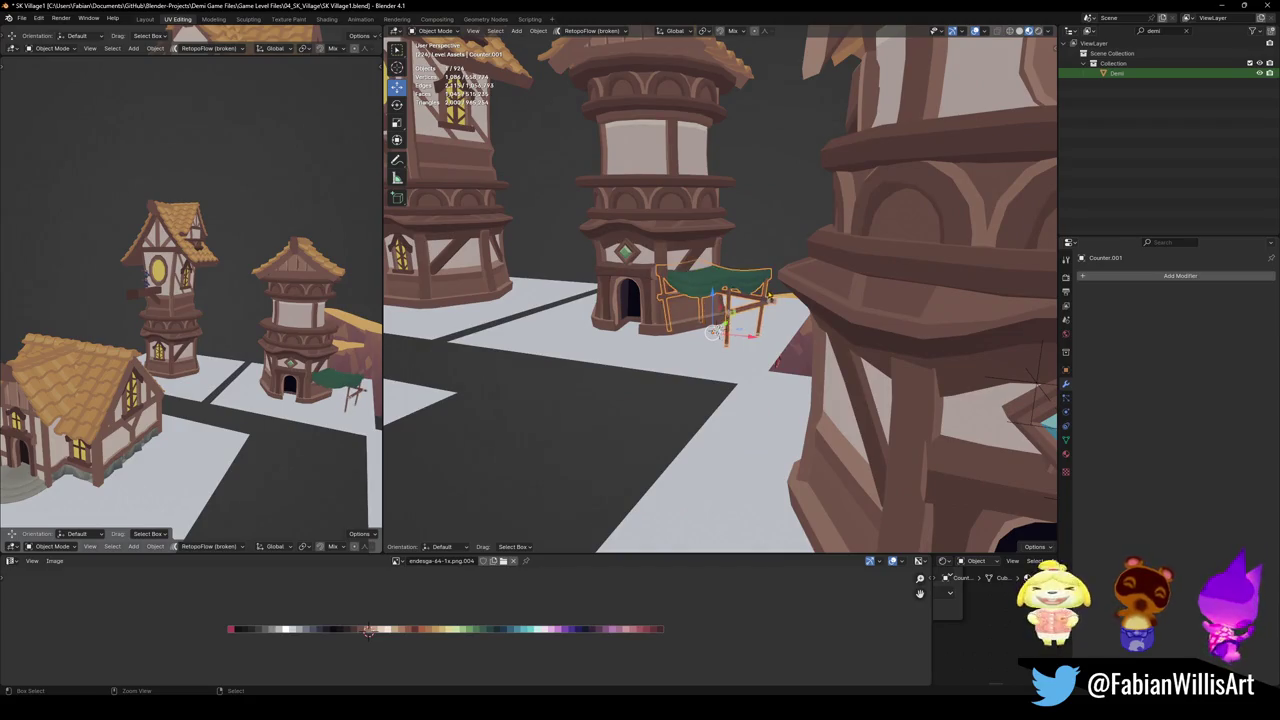
middle_drag(766, 300, 720, 310)
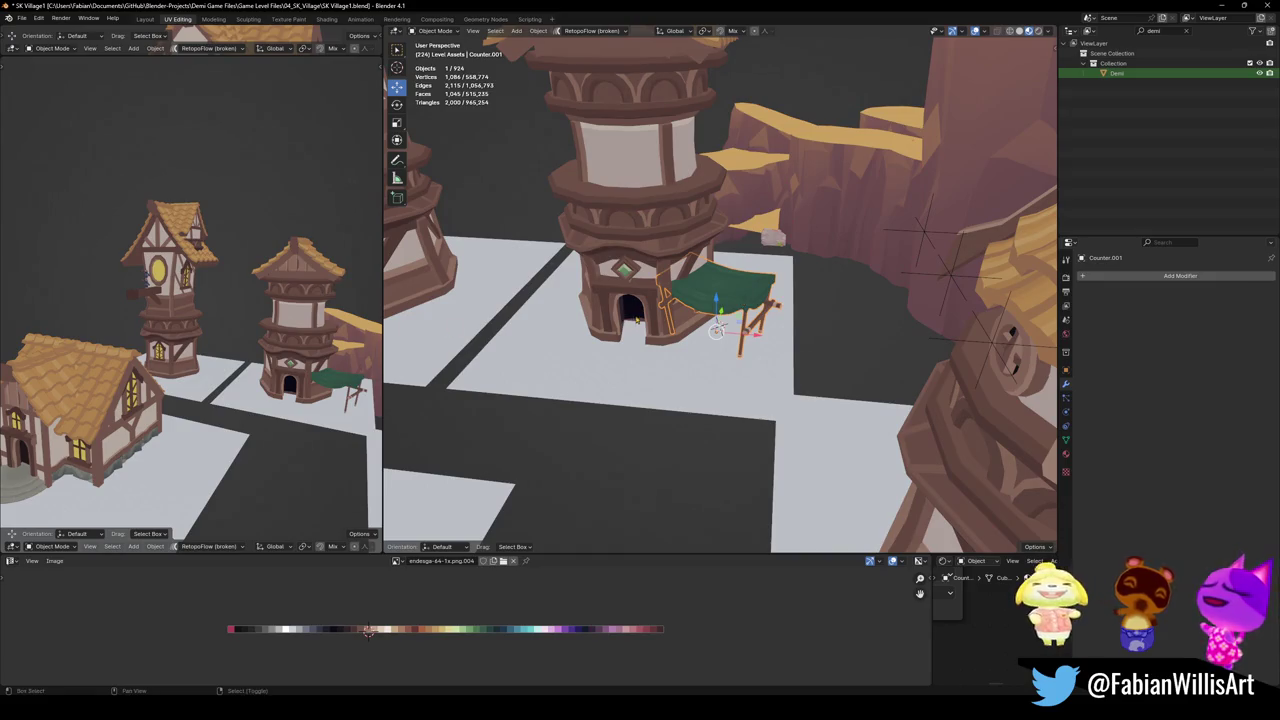
middle_drag(638, 319, 700, 330)
key(shift+d)
key(x)
click(731, 352)
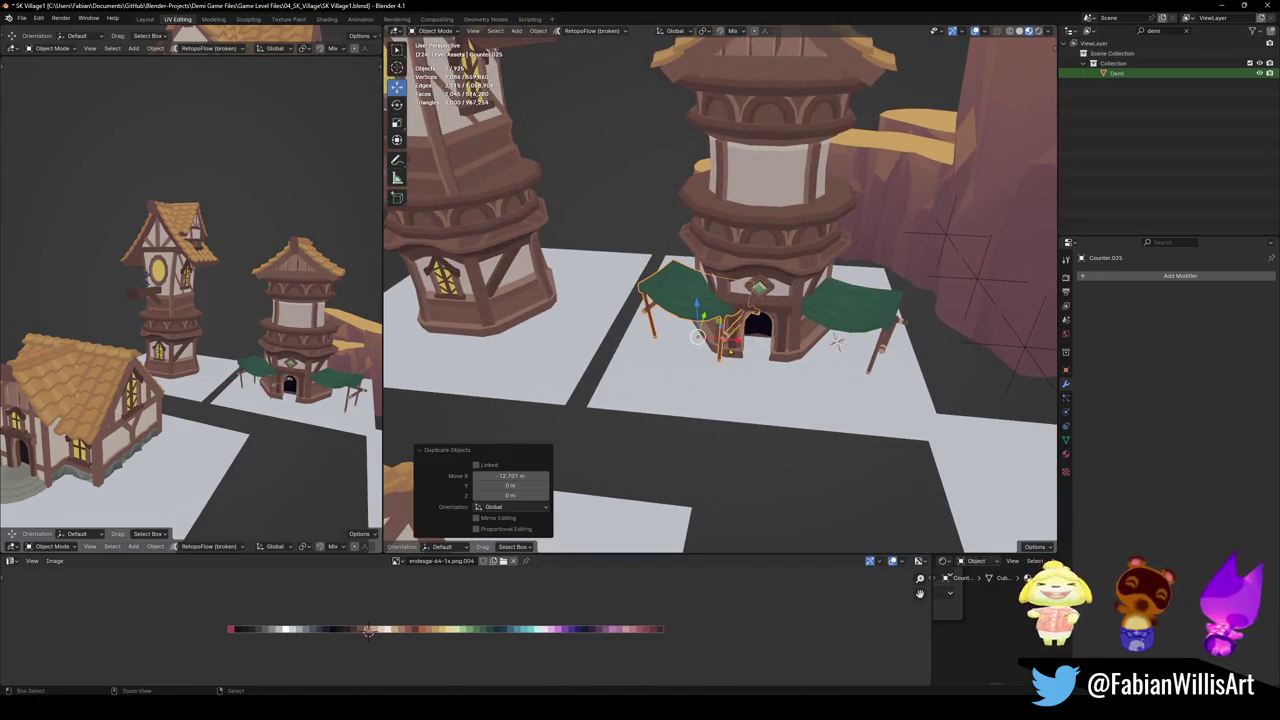
Mirror the stall copy along X and move it along X
key(ctrl+m)
key(x)
click(731, 350)
key(g)
key(x)
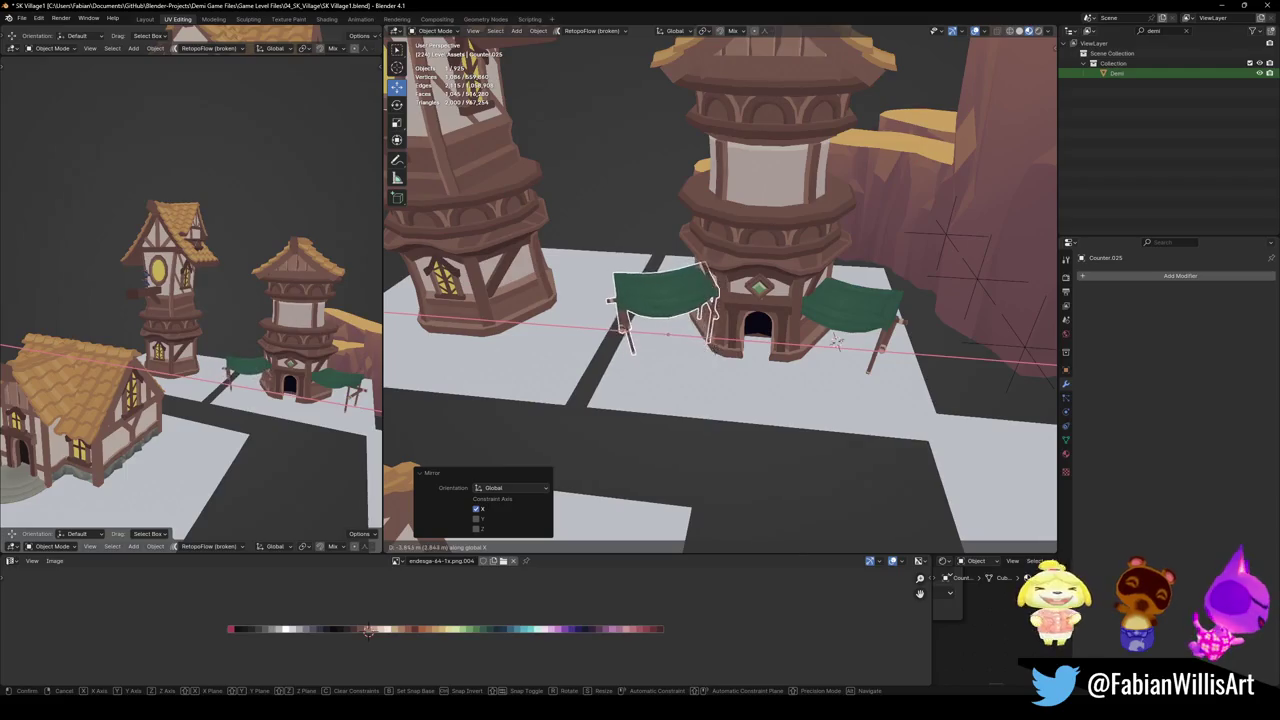
click(836, 340)
Delete the mirrored stall copy, leaving one stall by the doorway
mouse_move(200, 330)
middle_down()
mouse_move(240, 335)
mouse_move(222, 336)
middle_up()
scroll(230, 335, down, 3)
scroll(220, 335, up, 3)
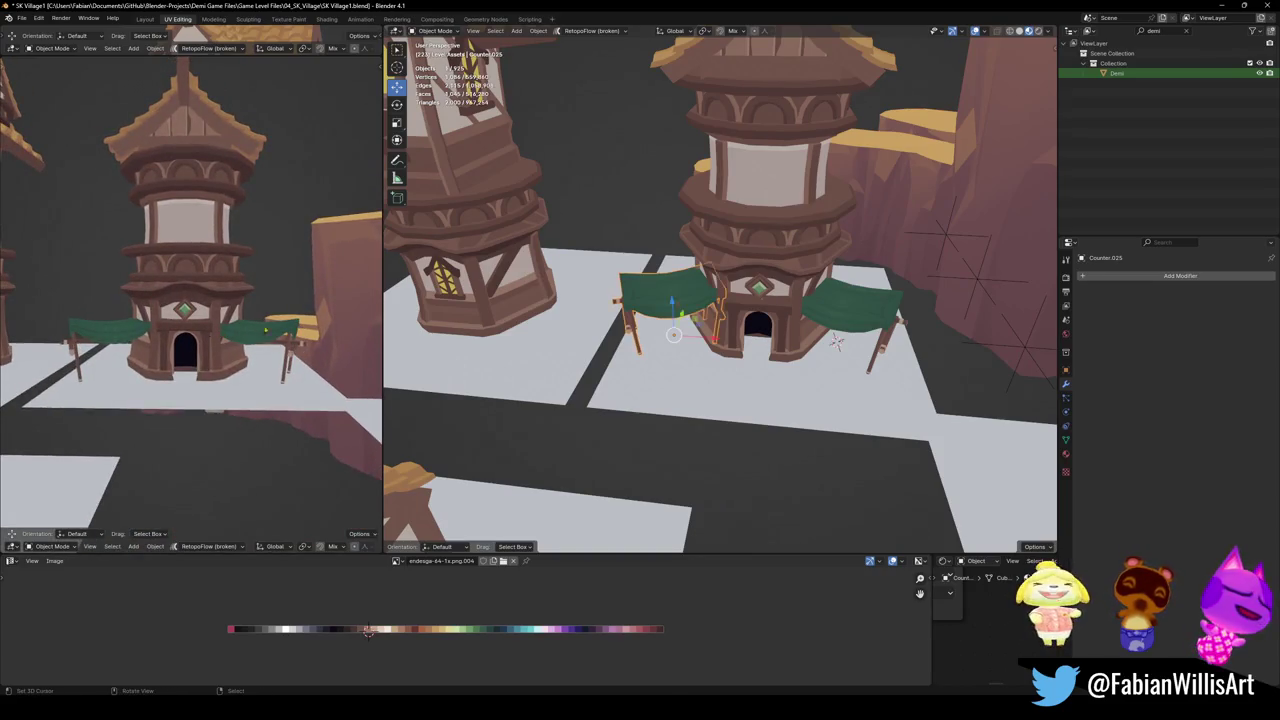
key(Delete)
scroll(836, 342, down, 3)
middle_drag(836, 342, 748, 333)
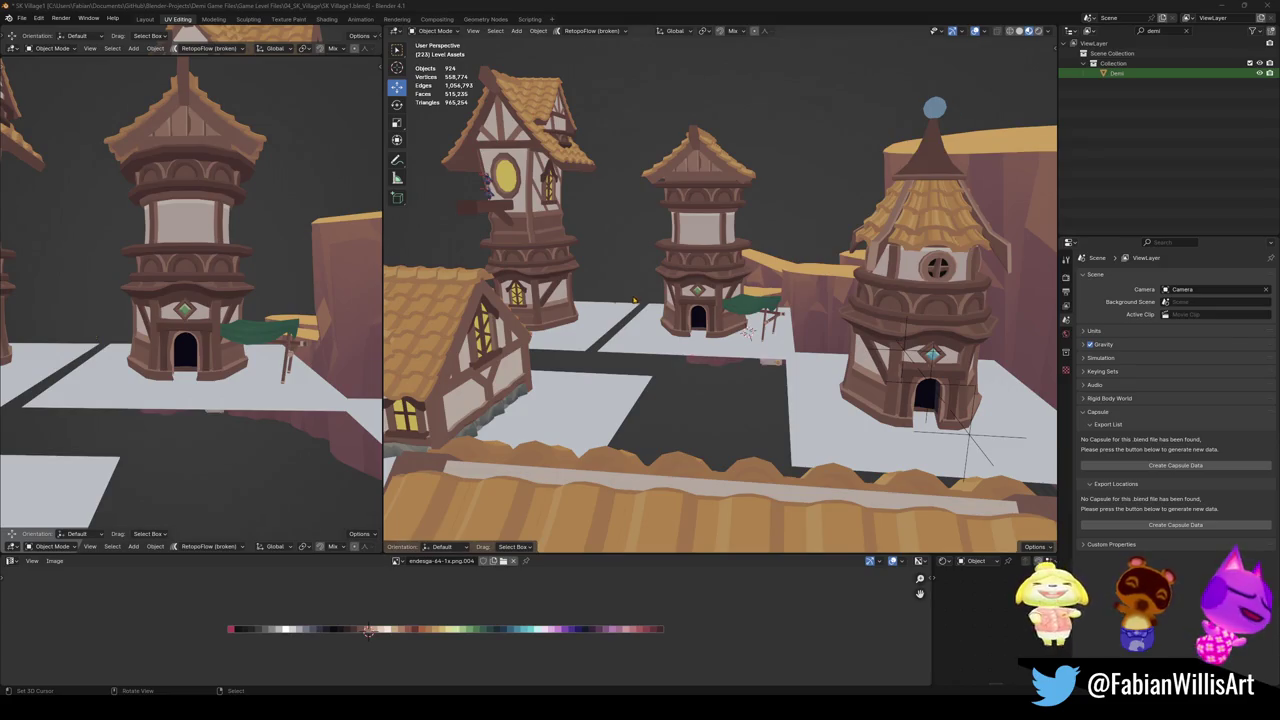
Delete the dark curved ridge beam above the timber house roof
mouse_move(795, 333)
middle_down()
mouse_move(901, 427)
mouse_move(806, 368)
mouse_move(731, 206)
middle_up()
scroll(806, 368, up, 5)
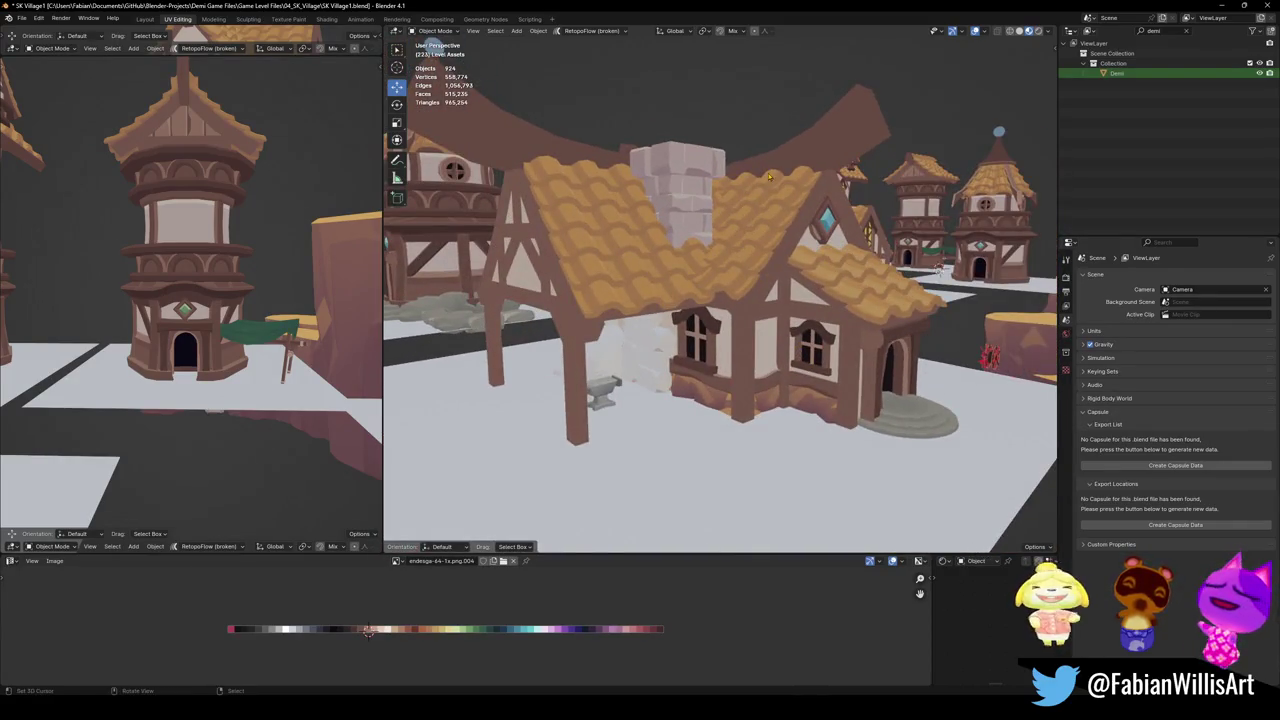
mouse_move(766, 361)
middle_down()
mouse_move(791, 386)
mouse_move(786, 406)
middle_up()
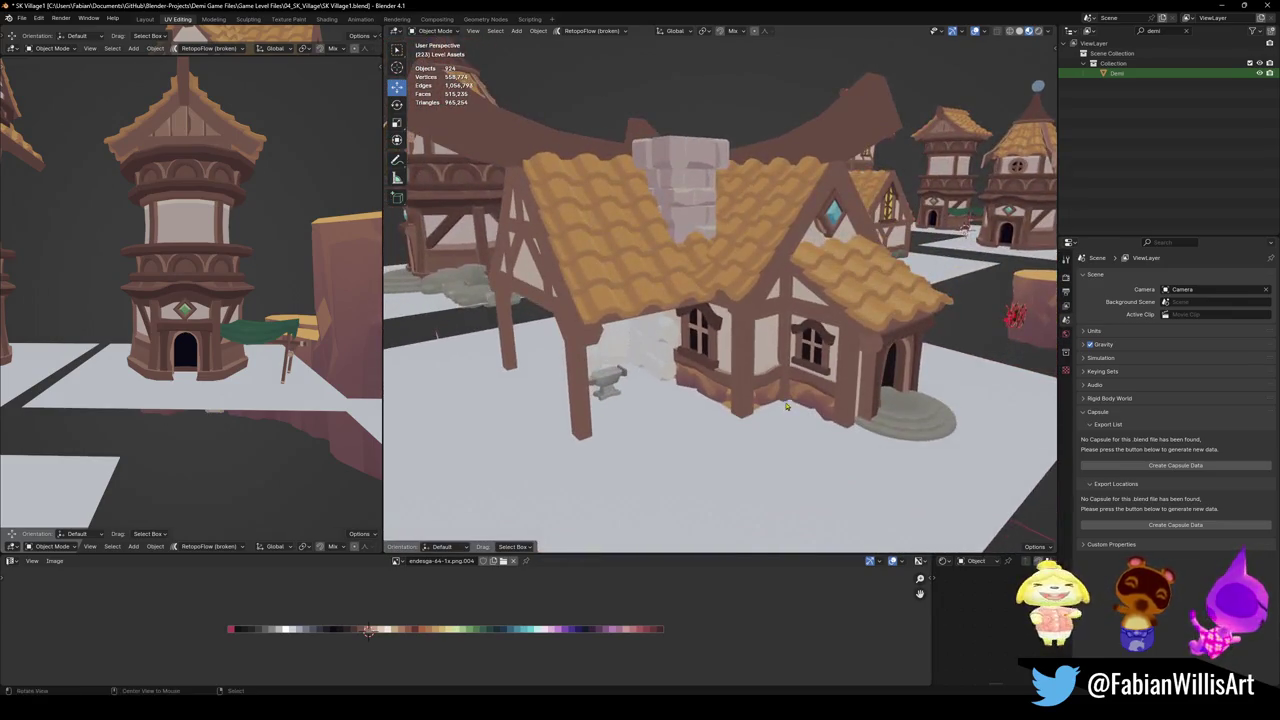
mouse_move(638, 327)
middle_down()
mouse_move(655, 322)
mouse_move(675, 347)
middle_up()
click(655, 322)
key(Delete)
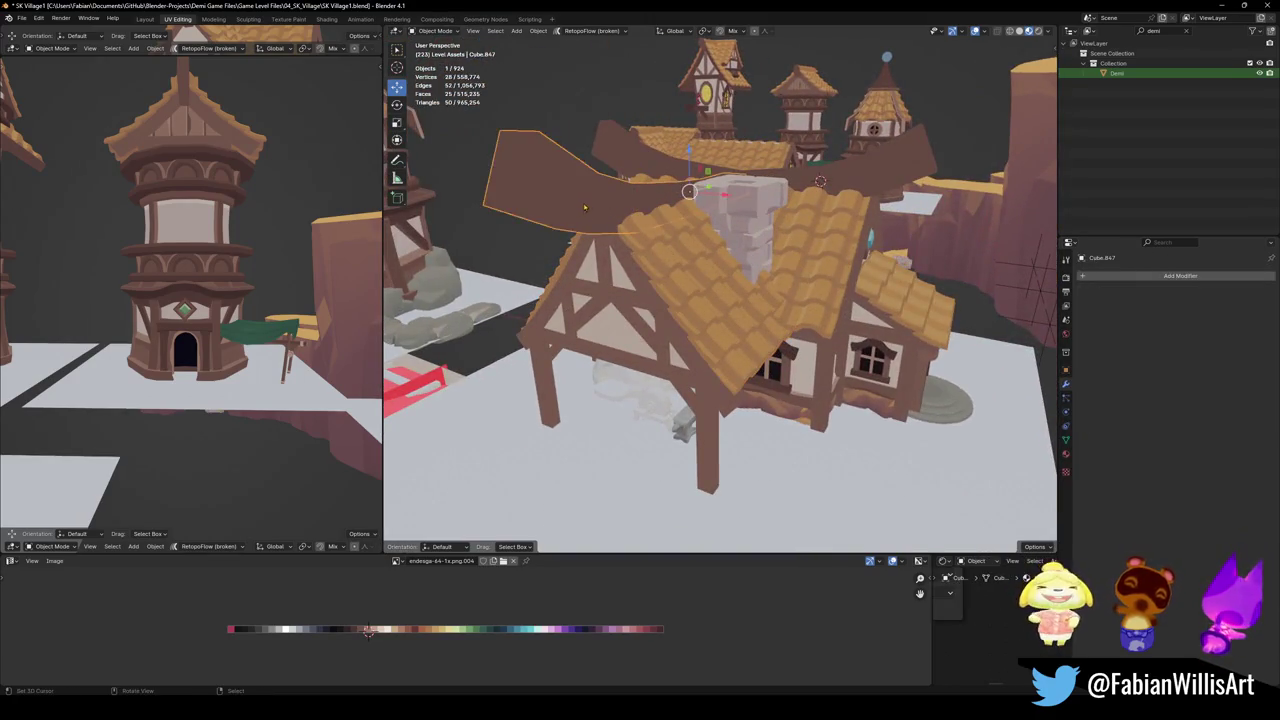
key(Delete)
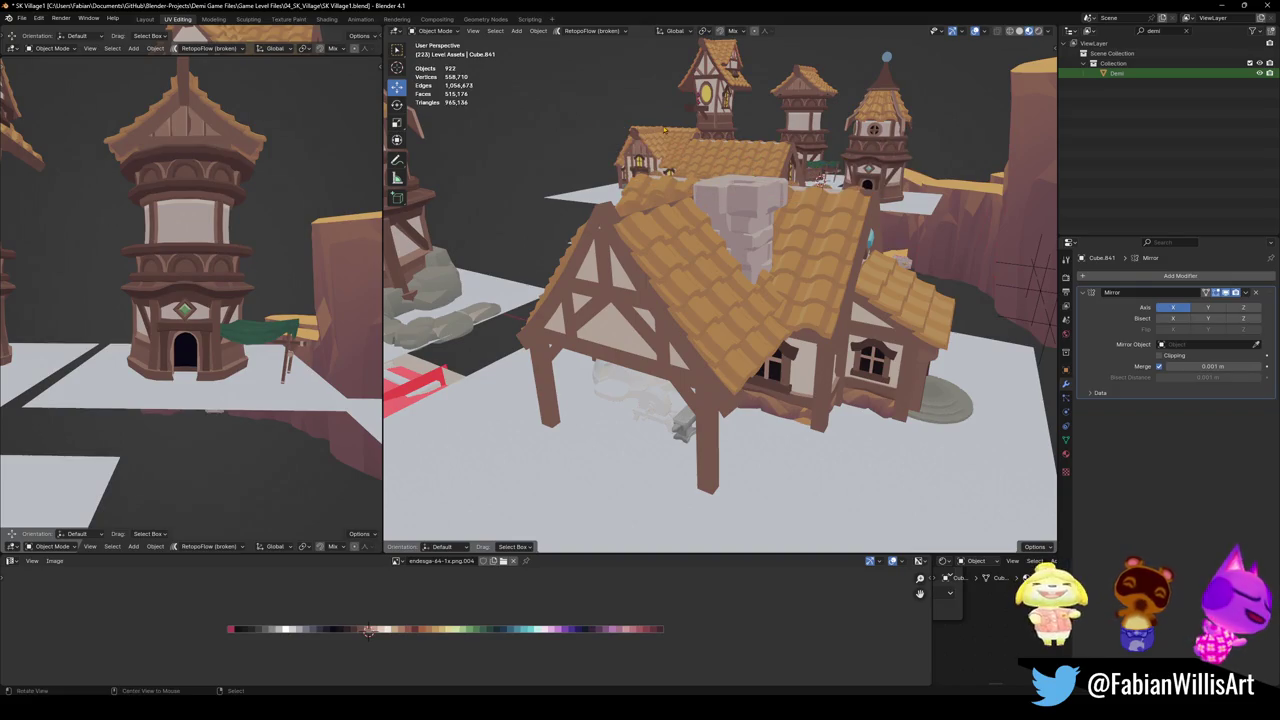
Duplicate the tiled roof ridge, keeping the copy in place
scroll(780, 345, up, 3)
middle_drag(780, 345, 787, 341)
click(784, 340)
key(shift+d)
right_click(787, 341)
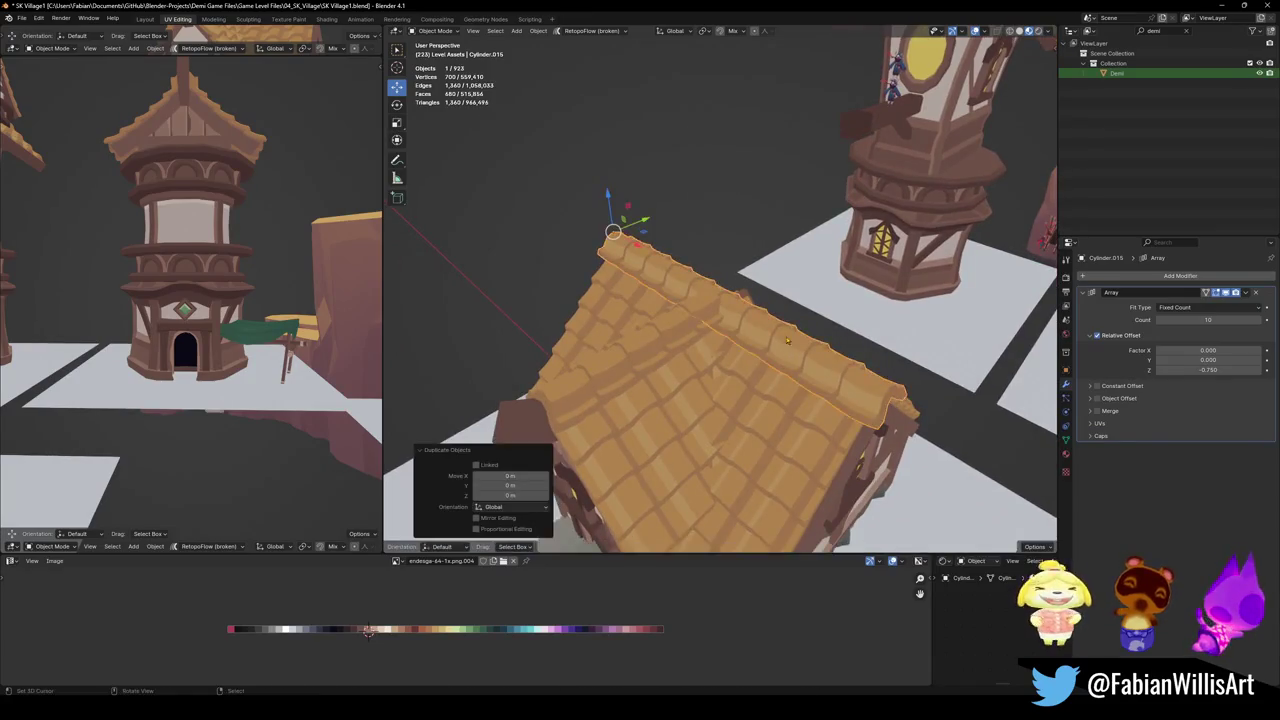
Snap the ridge cap to a 3D cursor placed on the chimney house's roof ridge
scroll(787, 340, down, 5)
scroll(772, 204, up, 3)
middle_drag(772, 204, 799, 246)
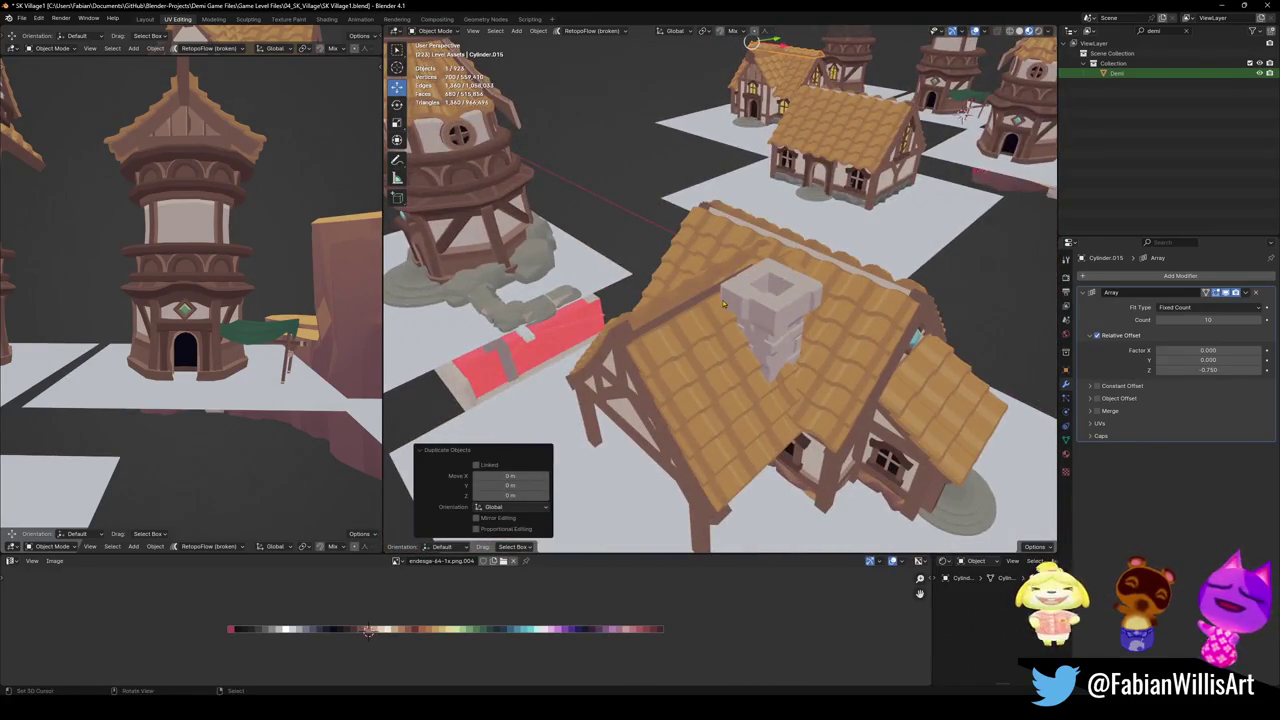
scroll(725, 302, down, 5)
scroll(725, 302, up, 5)
middle_drag(725, 302, 757, 264)
shift+right_click(746, 235)
key(shift+s)
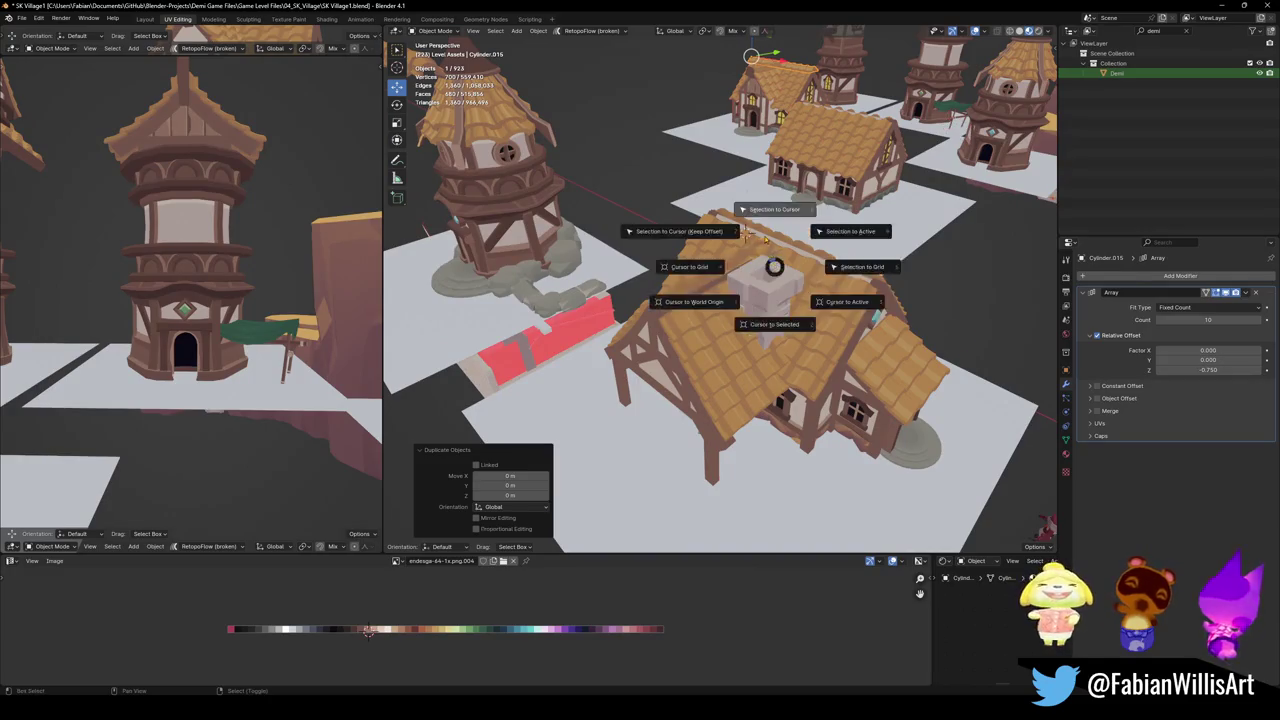
click(746, 205)
Adjust the ridge cap's height so it sits on the main roof ridge
scroll(690, 266, up, 5)
scroll(690, 266, up, 3)
middle_drag(820, 279, 700, 290)
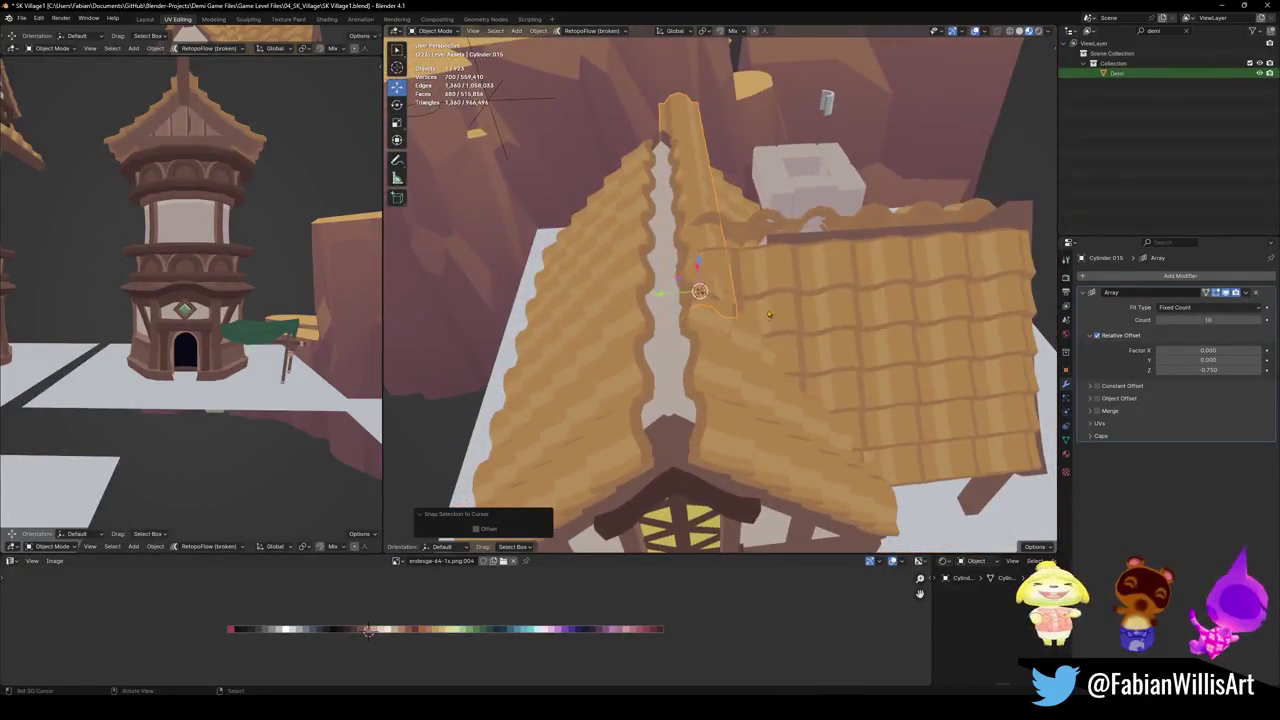
key(g)
key(y)
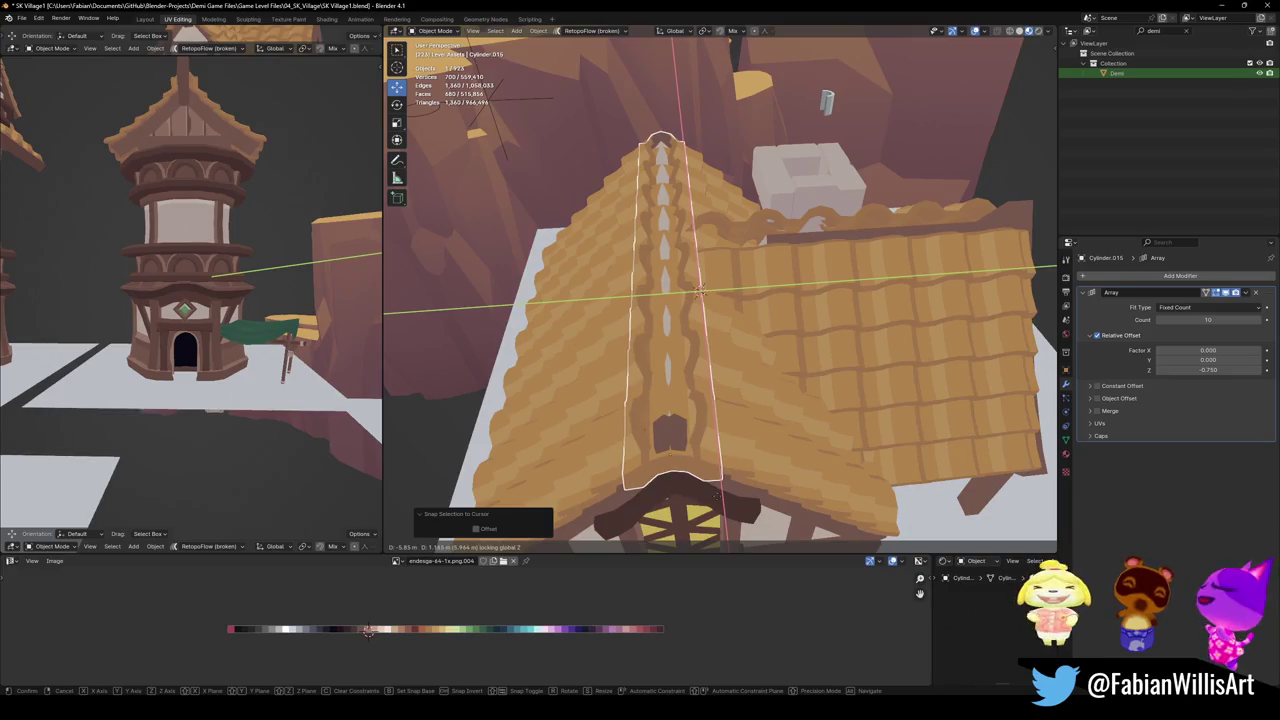
click(716, 496)
key(g)
key(z)
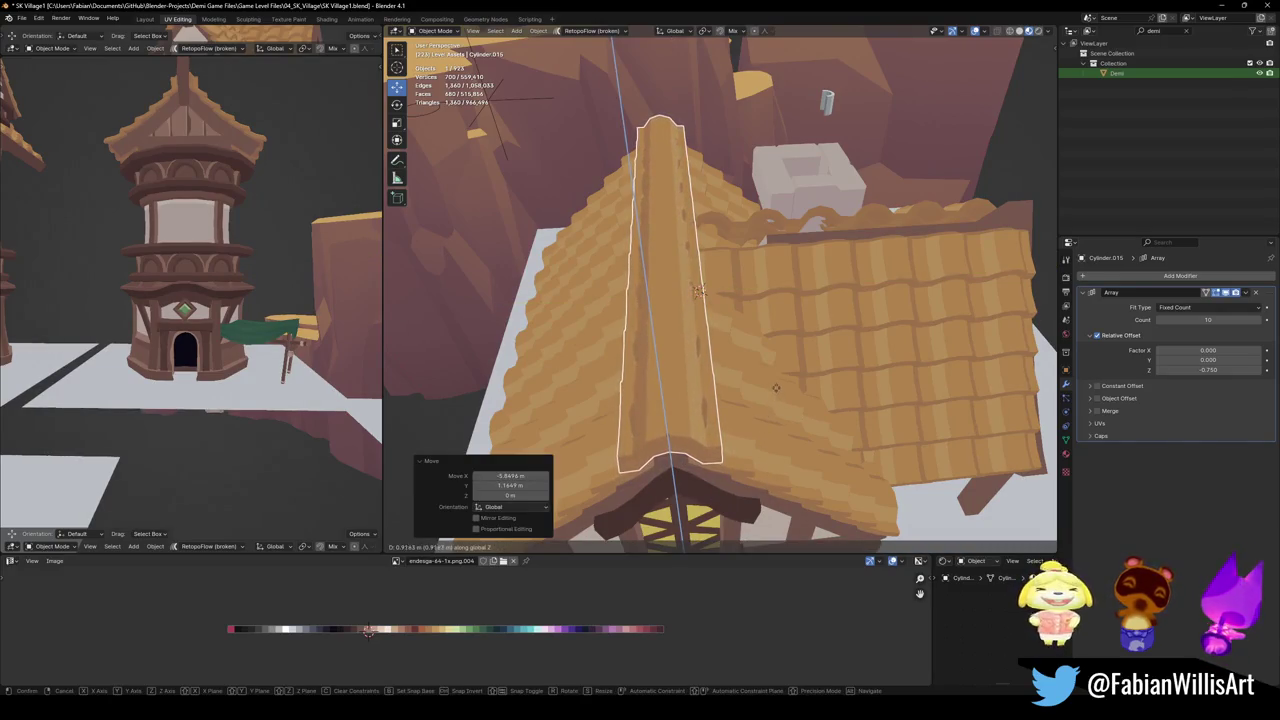
click(782, 353)
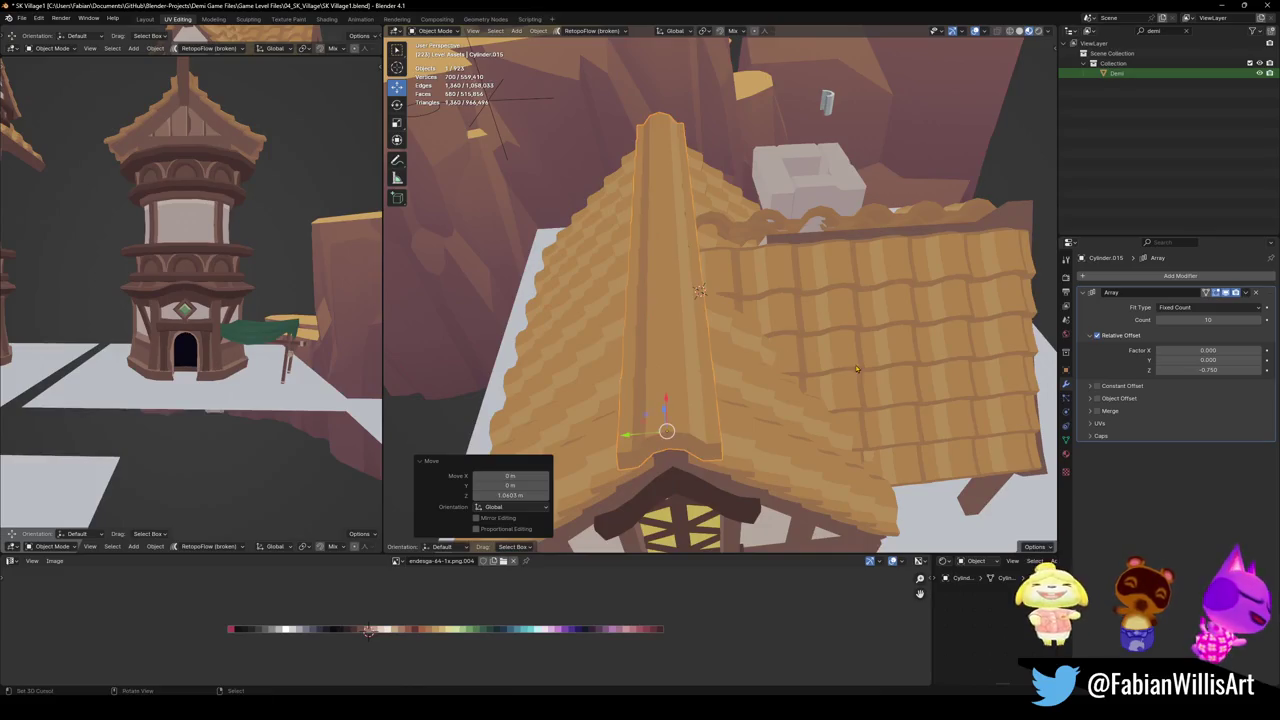
Shift the ridge cap along X to line it up with the ridge, and save
middle_drag(782, 353, 783, 320)
scroll(781, 348, down, 3)
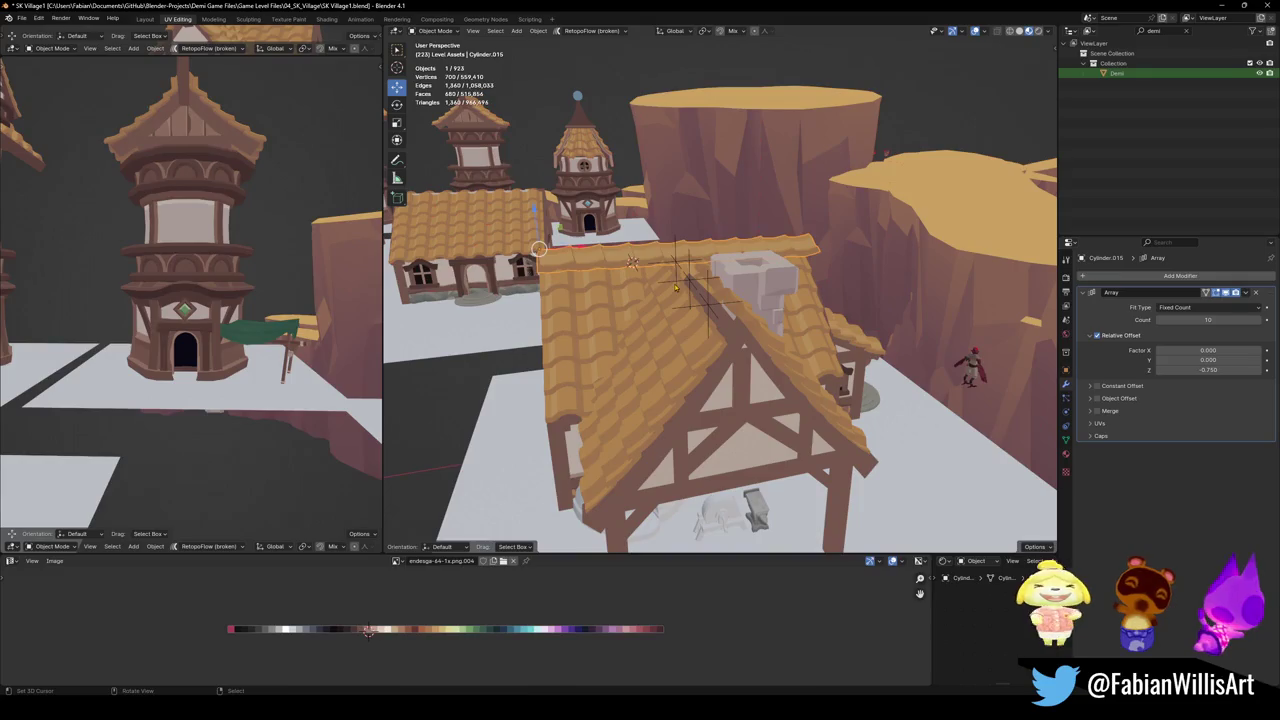
key(g)
key(x)
click(695, 285)
mouse_move(695, 285)
middle_down()
mouse_move(799, 354)
mouse_move(740, 540)
middle_up()
key(ctrl+s)
Duplicate the ridge cap and rotate the copy 90° around Z
middle_drag(738, 266, 800, 340)
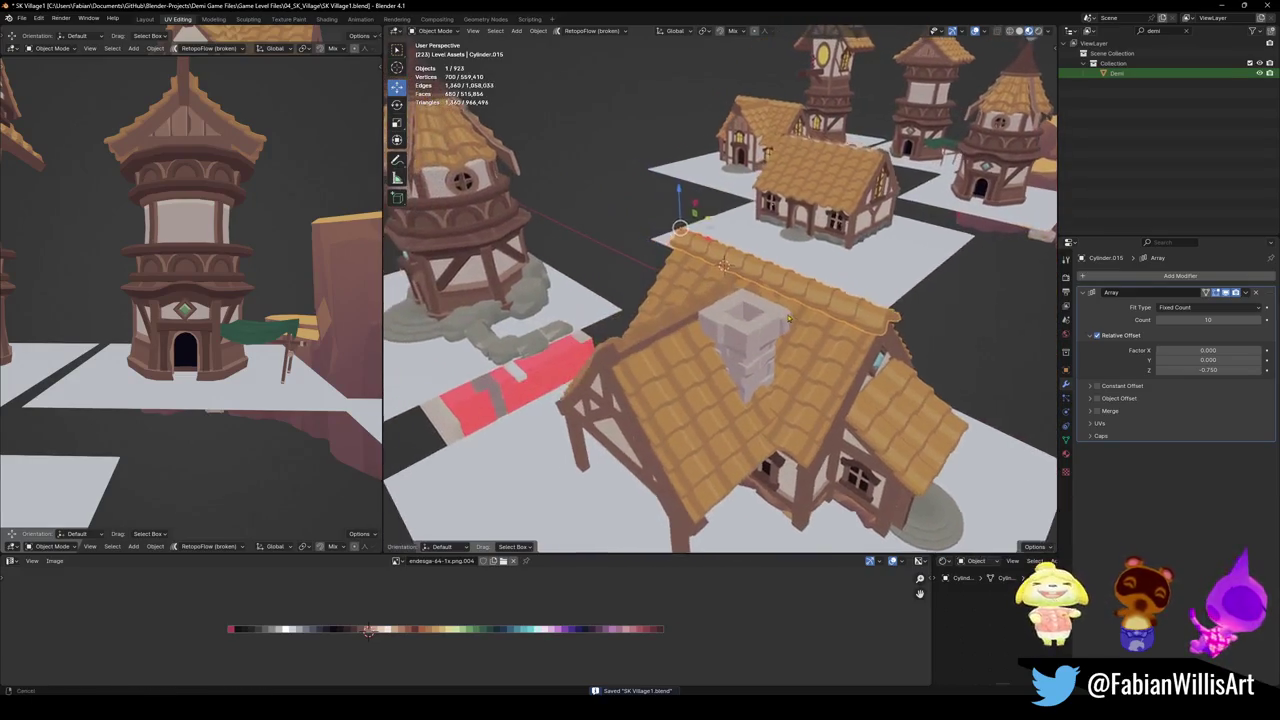
key(shift+d)
key(Escape)
key(r)
key(z)
key(0)
key(Return)
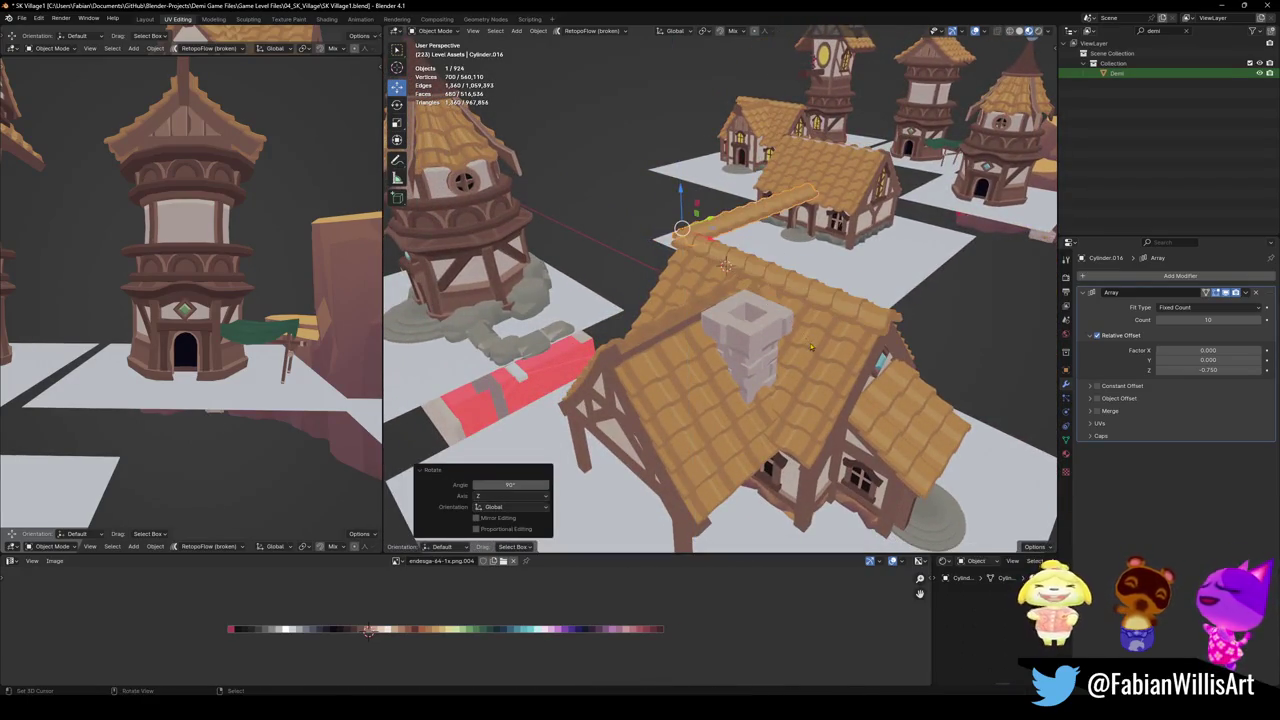
Place the rotated copy over the cross-gable ridge, nudging it −0.17585 m along X
key(g)
key(shift+z)
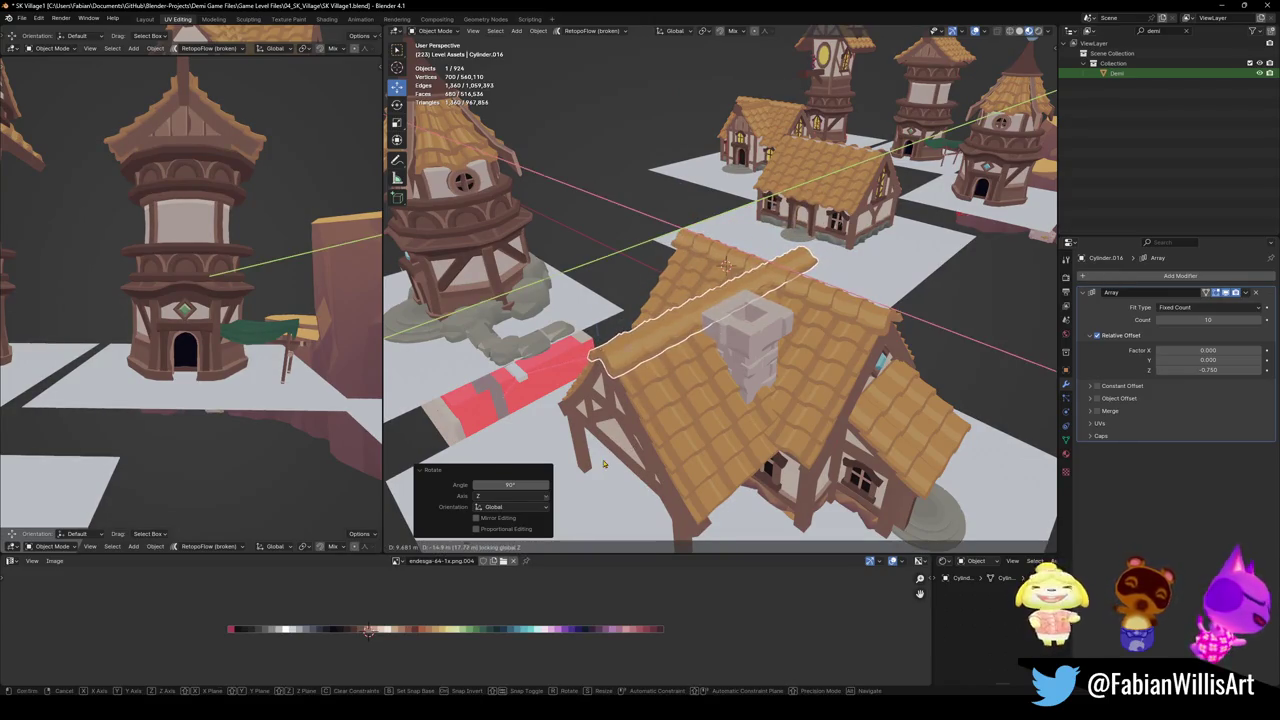
click(603, 463)
scroll(603, 463, up, 5)
middle_drag(603, 463, 751, 292)
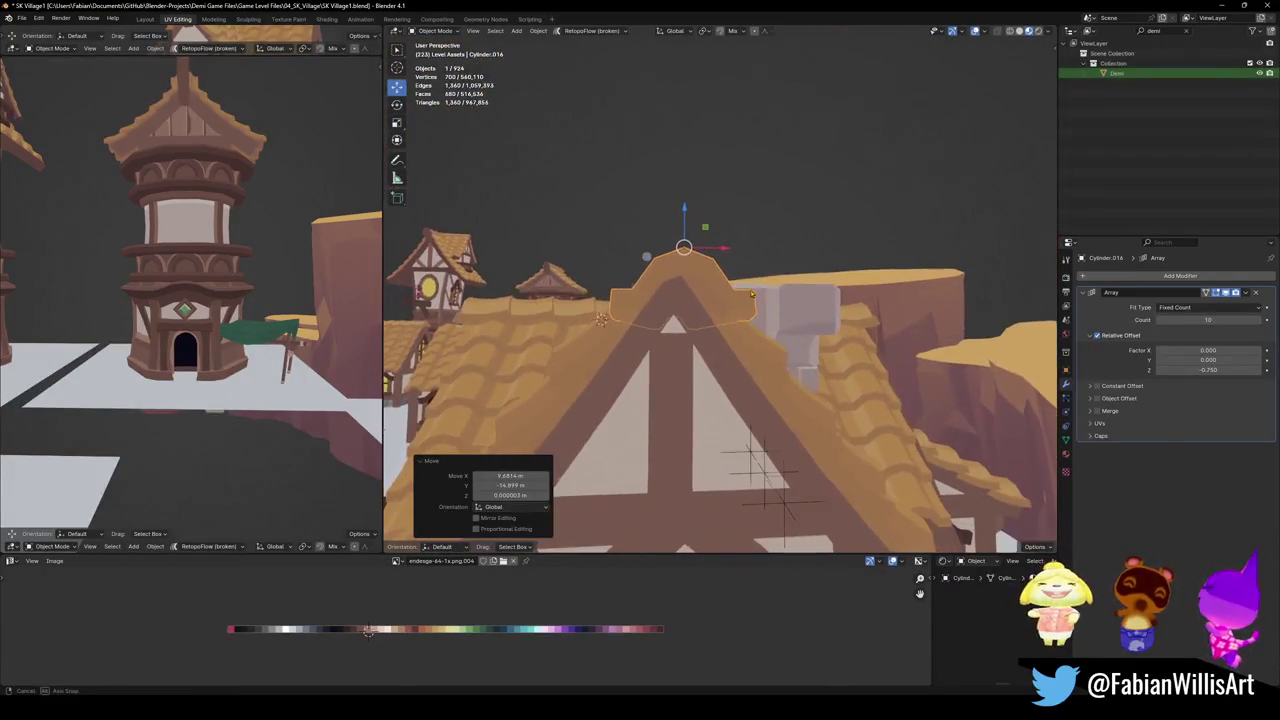
key(g)
key(x)
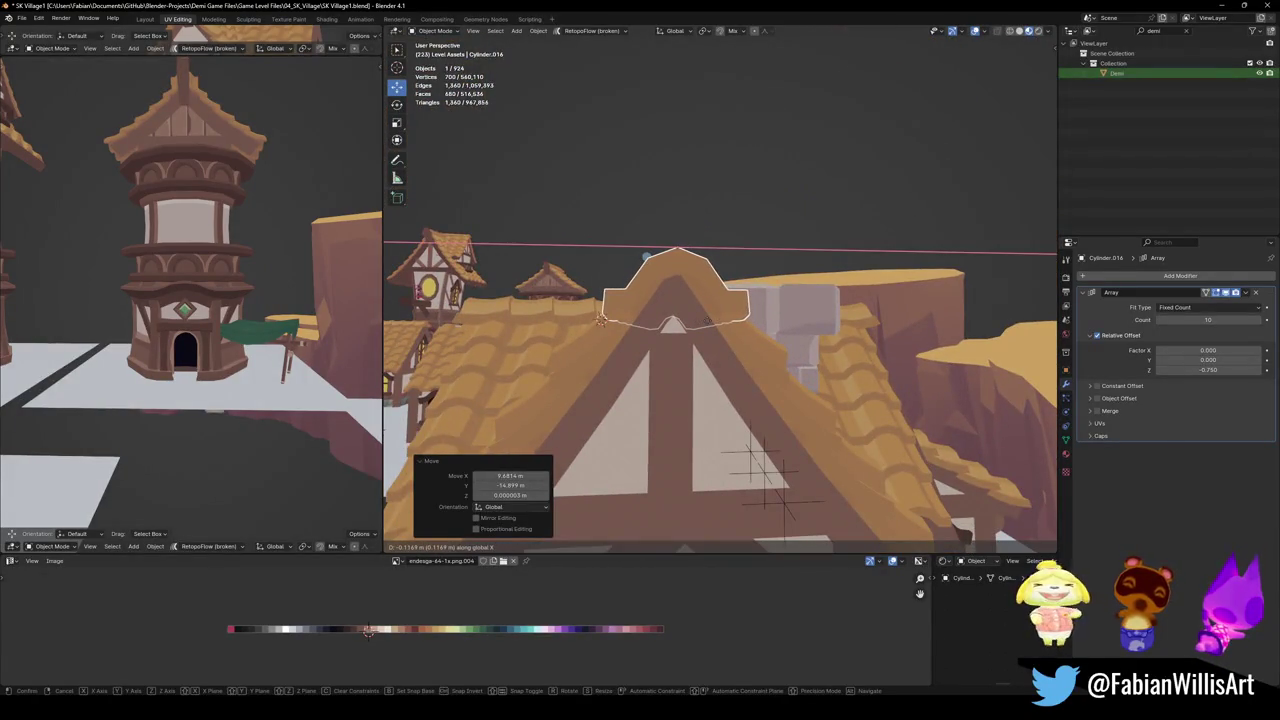
click(601, 319)
Scale the ridge copy shorter to fit the cross gable and save the file
mouse_move(601, 319)
middle_down()
mouse_move(400, 467)
mouse_move(835, 328)
mouse_move(845, 310)
middle_up()
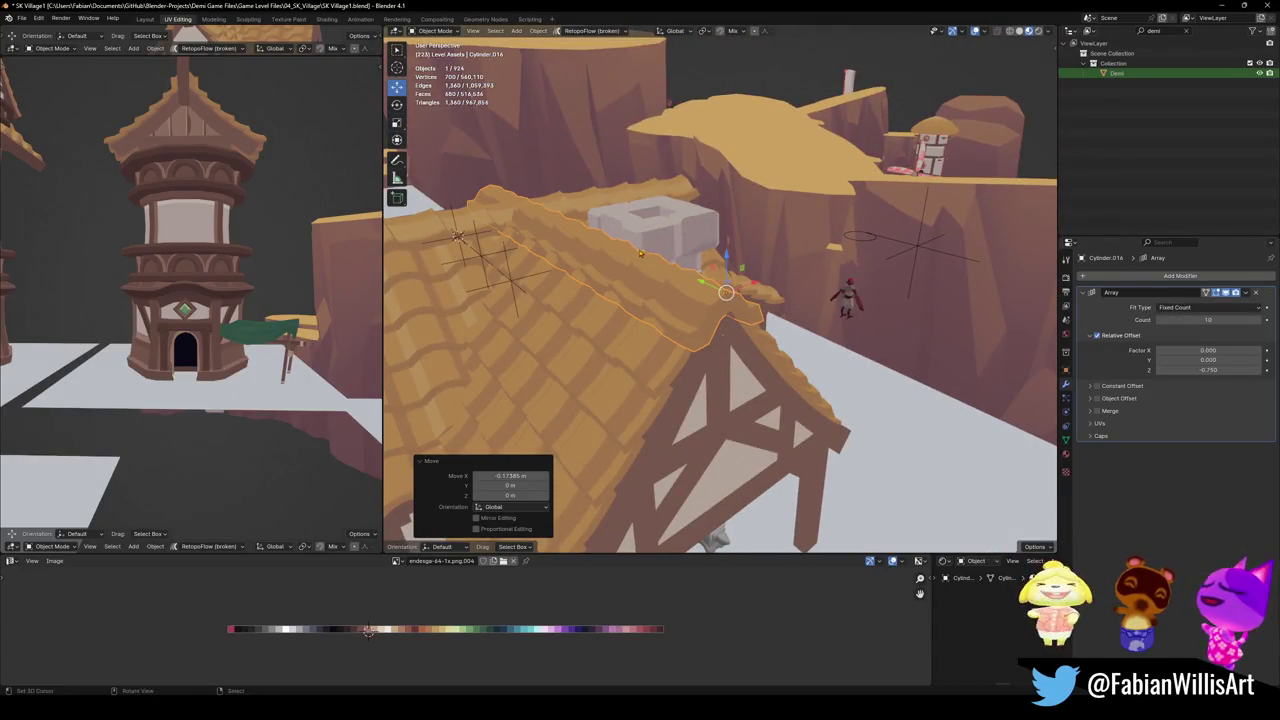
middle_drag(900, 330, 1040, 300)
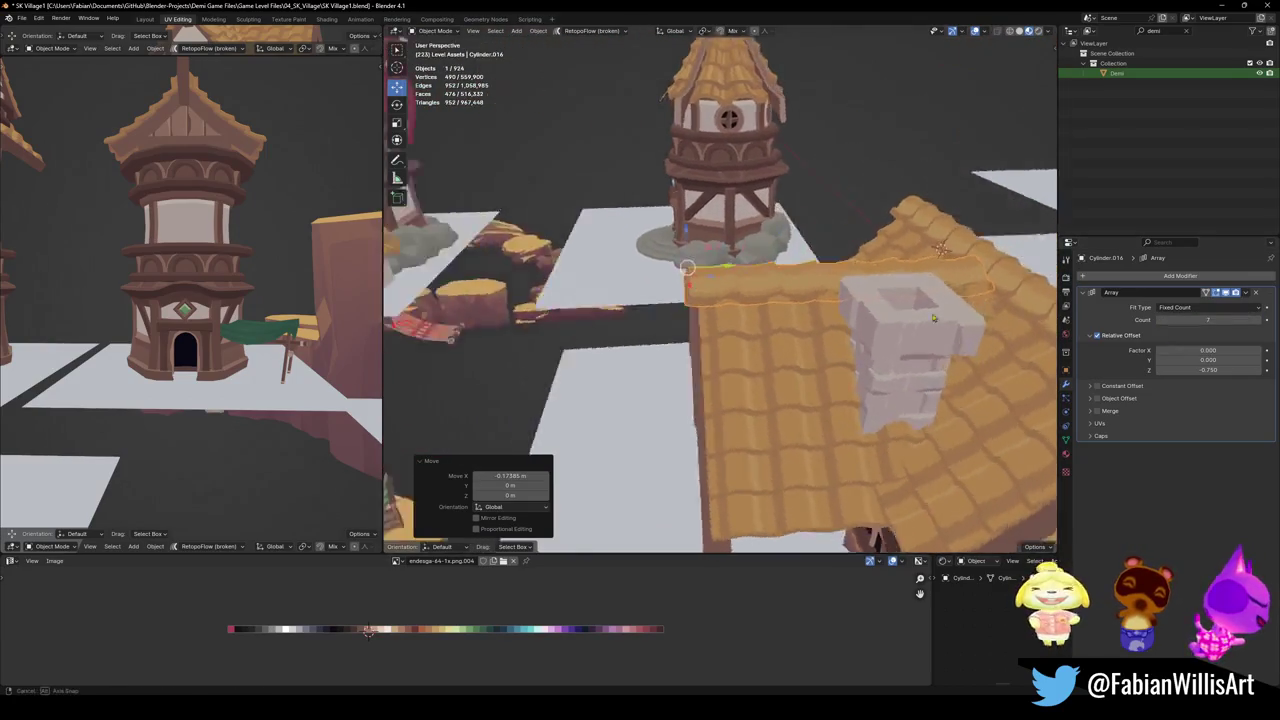
middle_drag(848, 218, 880, 326)
key(s)
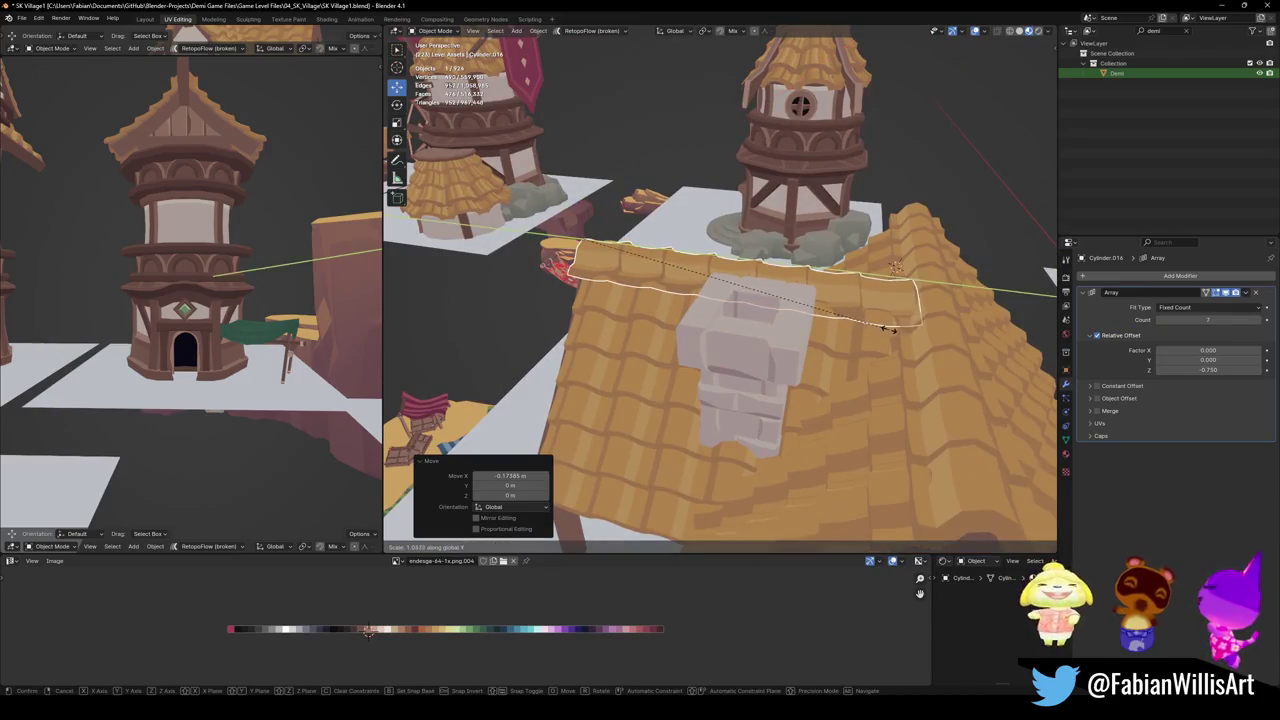
key(Escape)
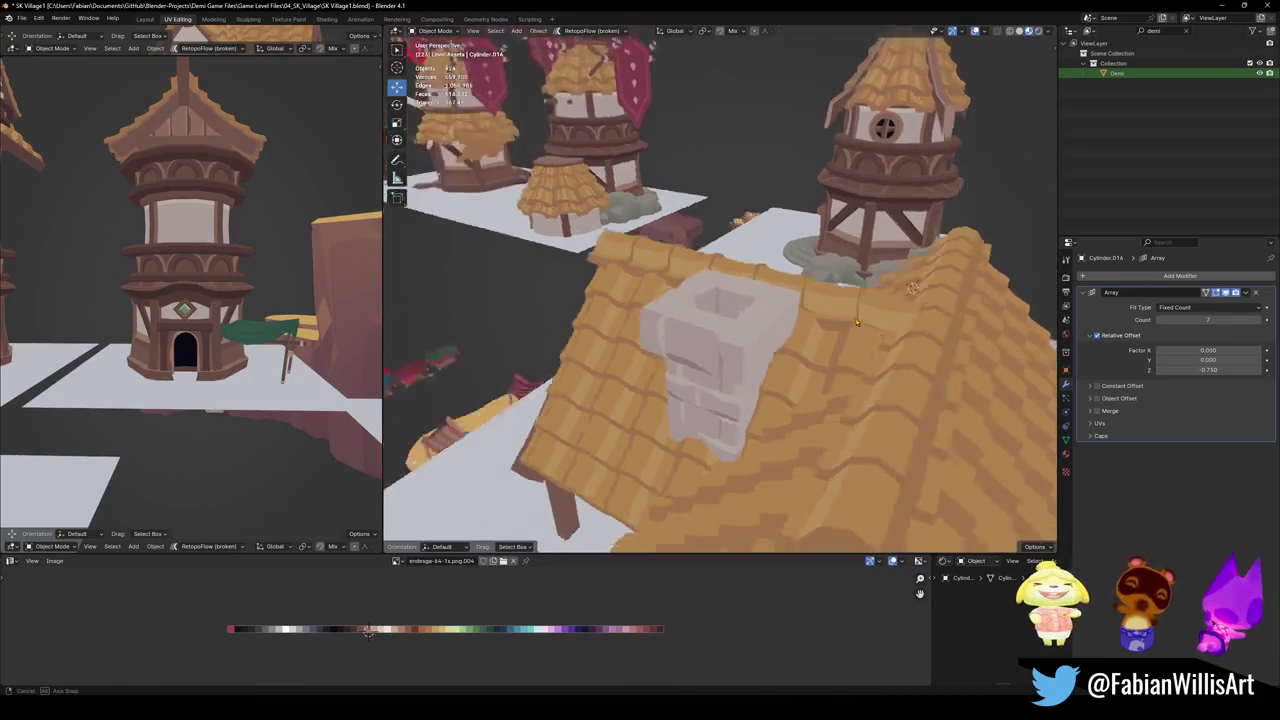
mouse_move(897, 331)
middle_down()
mouse_move(849, 287)
mouse_move(793, 265)
mouse_move(868, 302)
mouse_move(790, 289)
middle_up()
key(ctrl+s)
Orbit to an overview of the village and save the file
scroll(830, 295, up, 3)
middle_drag(718, 205, 818, 405)
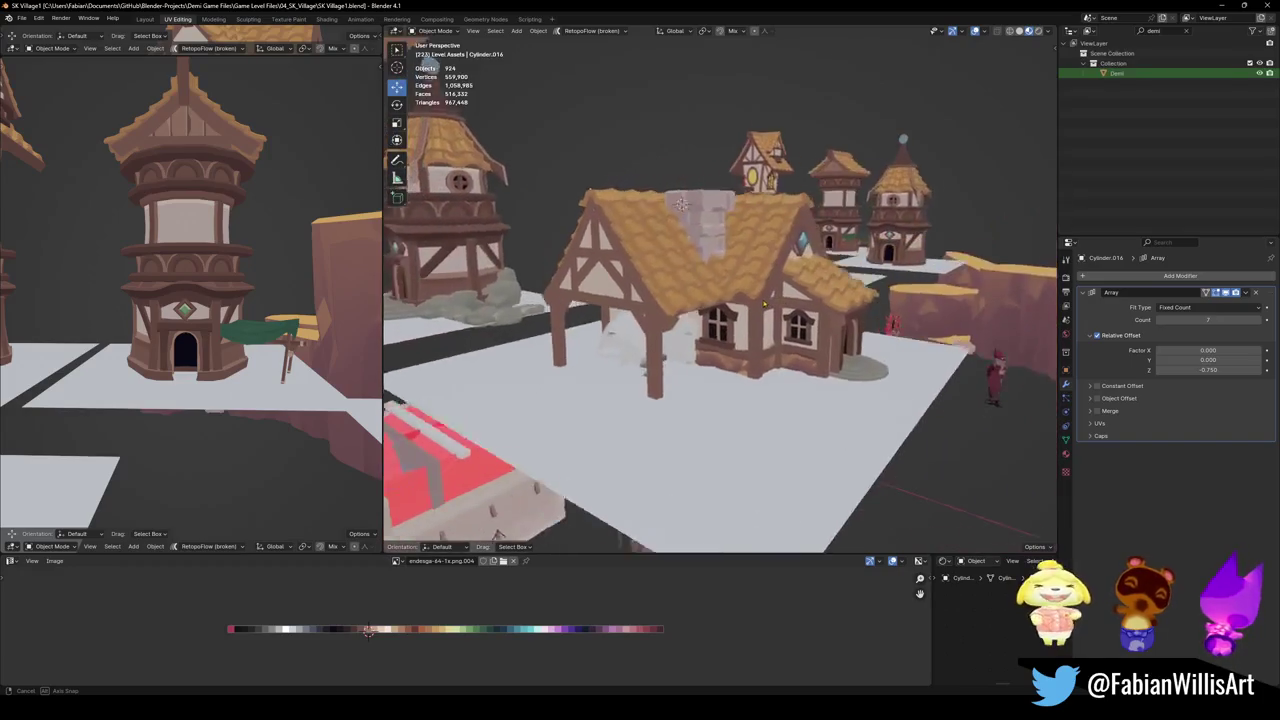
mouse_move(818, 405)
middle_down()
mouse_move(553, 441)
mouse_move(855, 470)
middle_up()
key(ctrl+s)
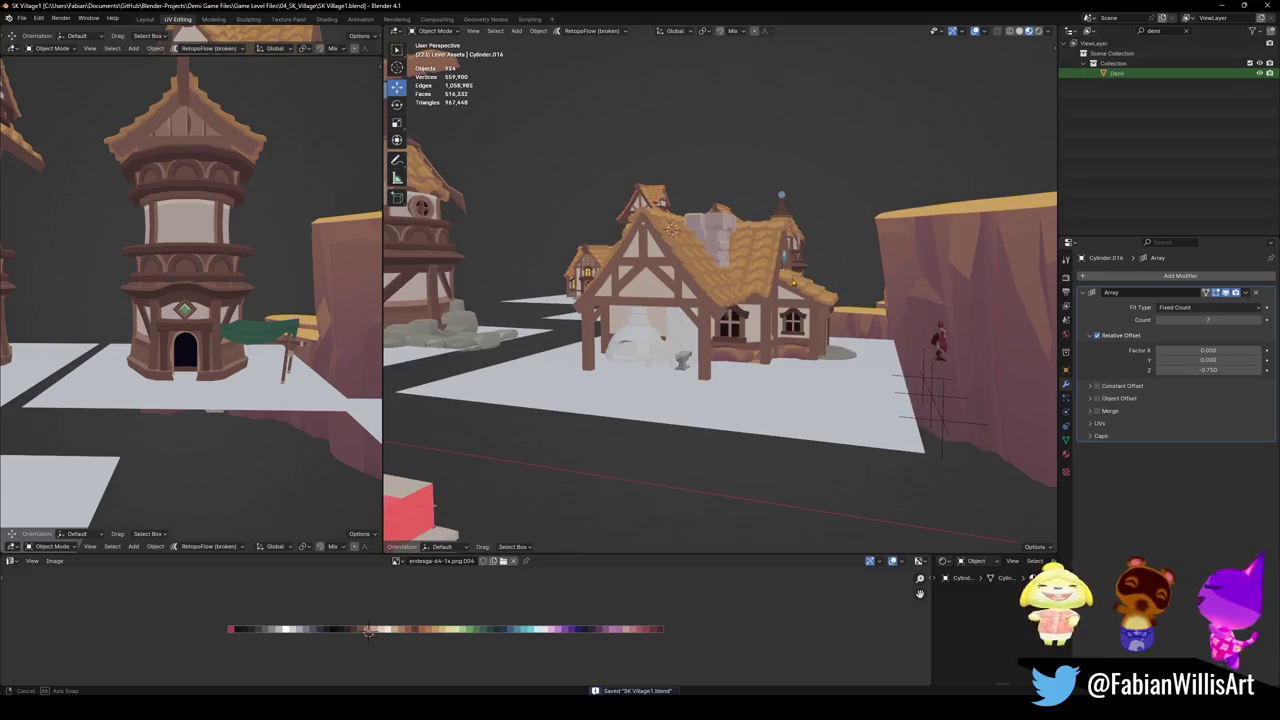
Find and delete the House.085 object
mouse_move(1022, 487)
middle_down()
mouse_move(575, 295)
mouse_move(907, 543)
mouse_move(930, 465)
middle_up()
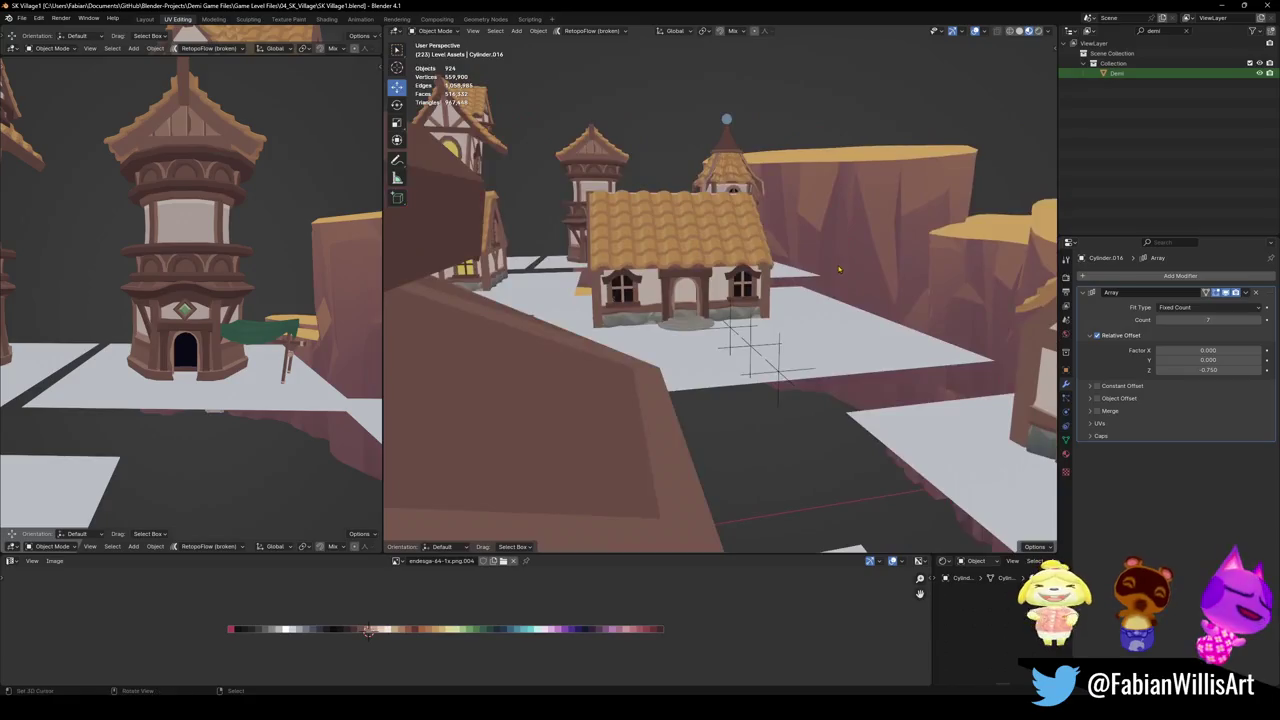
middle_drag(837, 263, 720, 275)
scroll(789, 260, up, 5)
scroll(789, 260, down, 5)
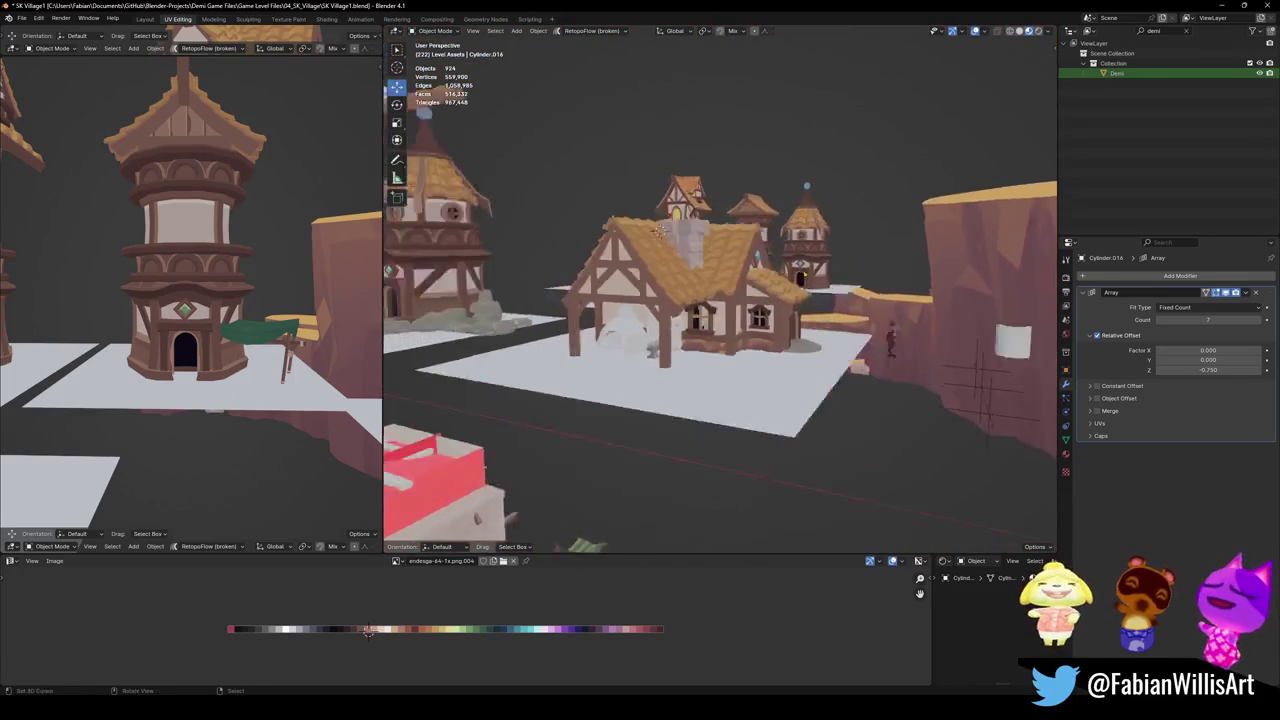
middle_drag(707, 205, 681, 205)
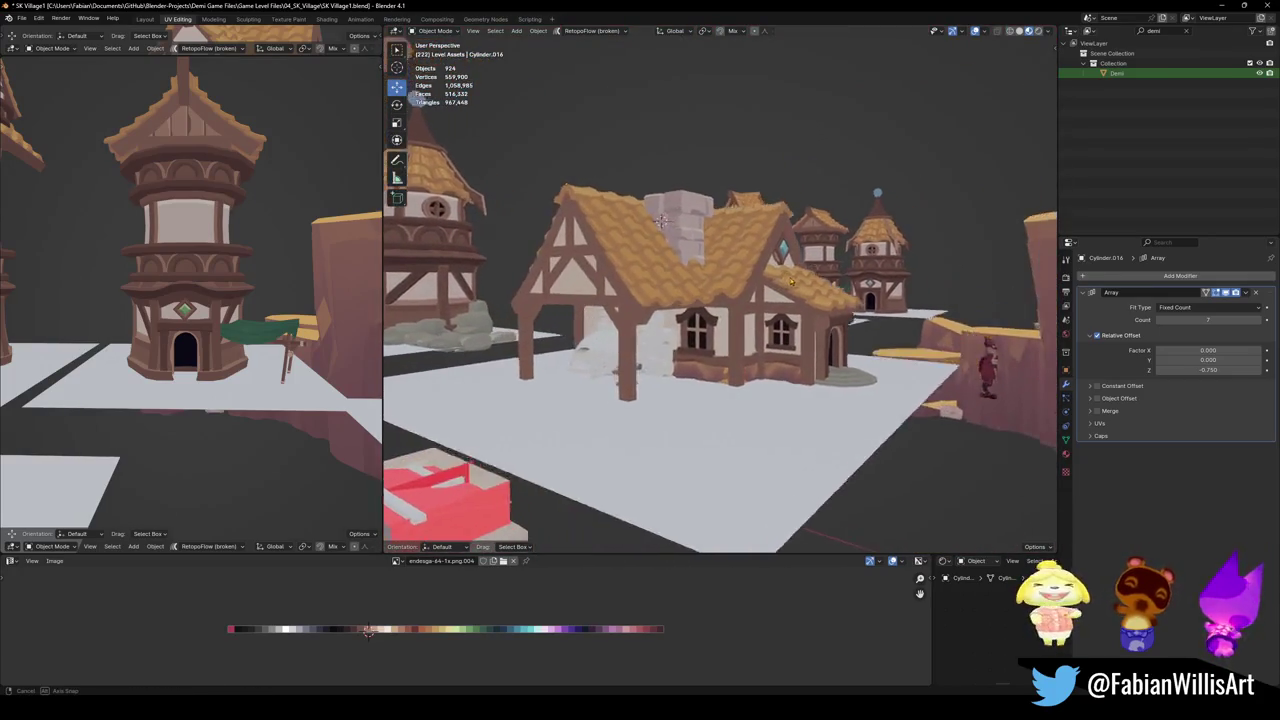
middle_drag(681, 205, 766, 211)
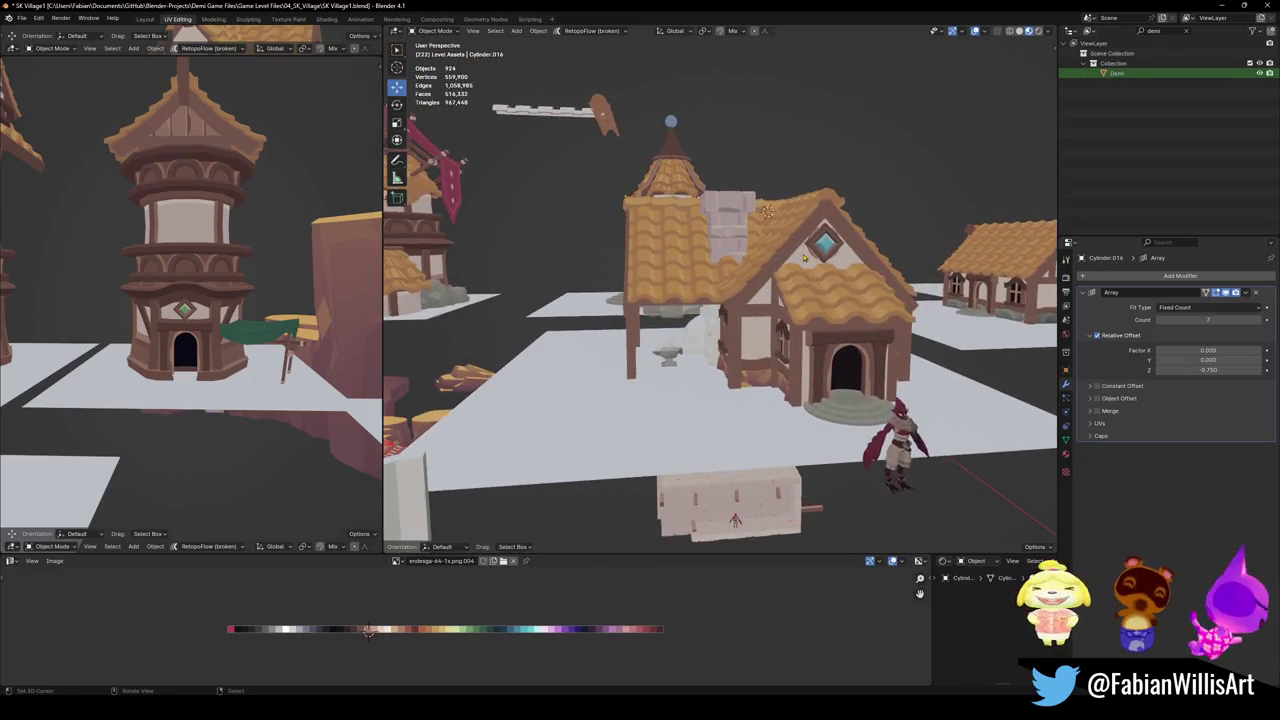
click(766, 211)
key(Delete)
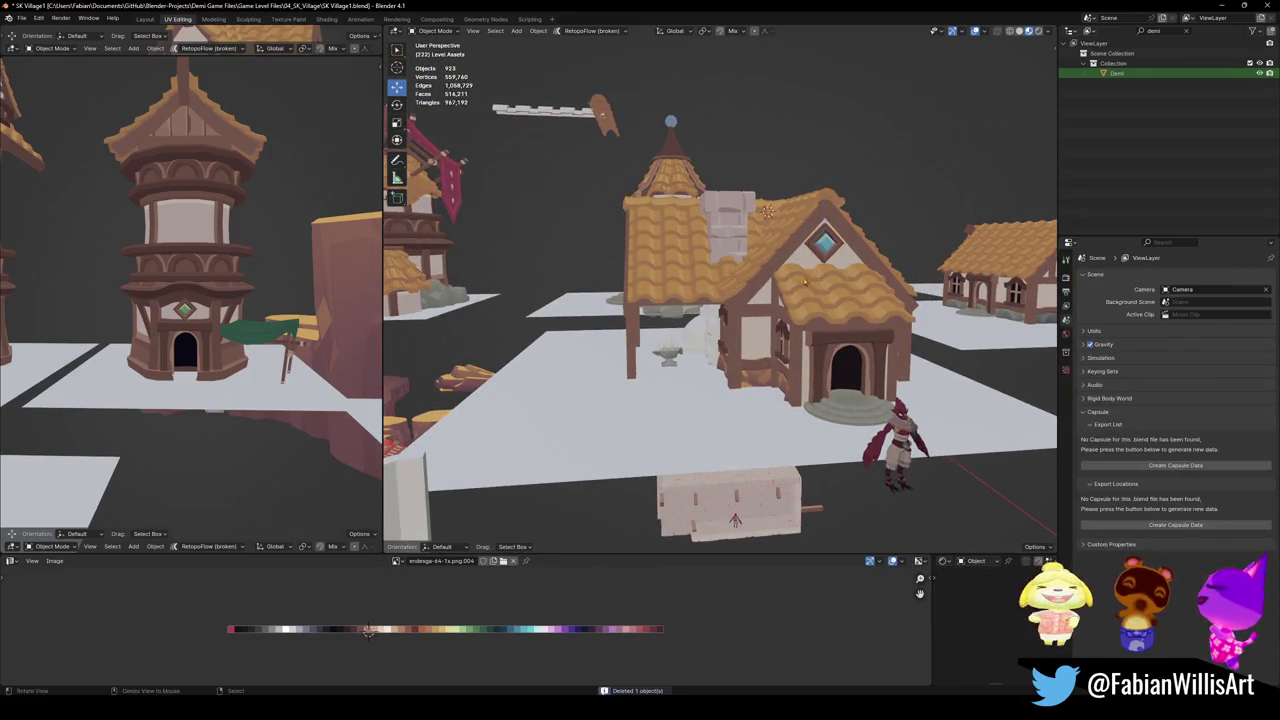
Save after the deletion and select an object in the blacksmith corner
mouse_move(814, 258)
middle_down()
mouse_move(700, 260)
mouse_move(689, 232)
mouse_move(661, 261)
middle_up()
key(ctrl+s)
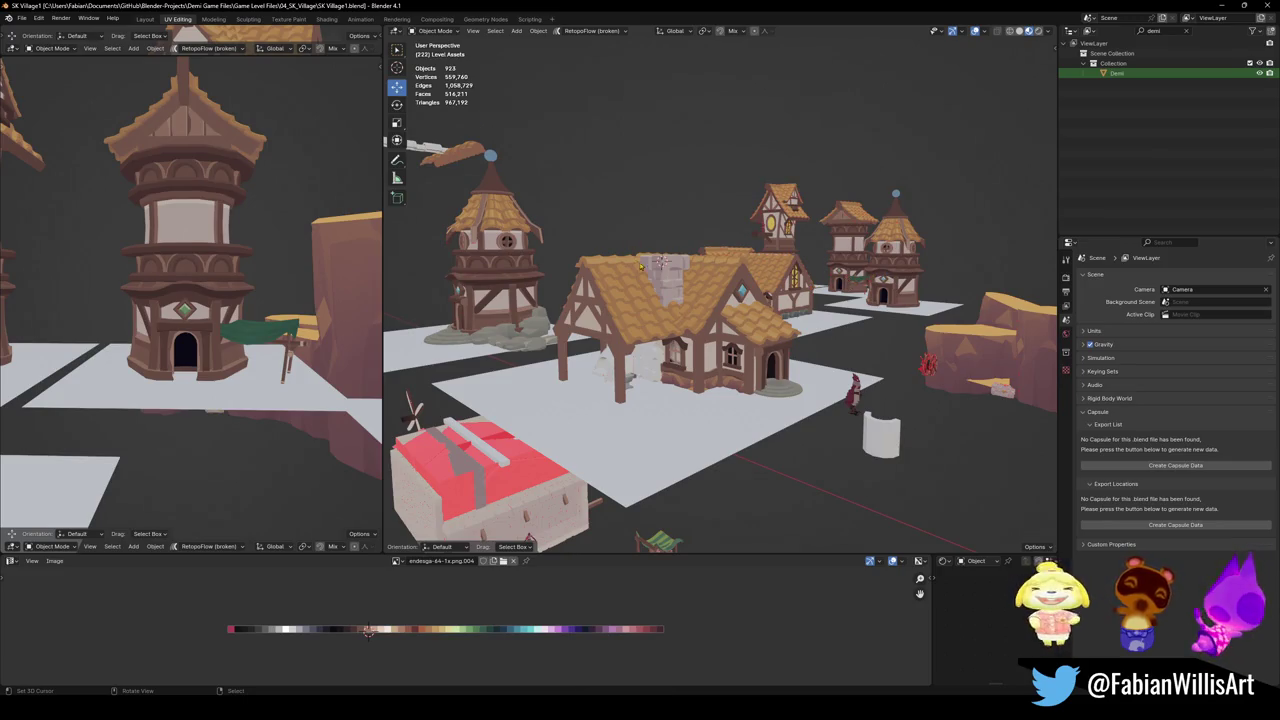
middle_drag(641, 266, 711, 283)
key(ctrl+s)
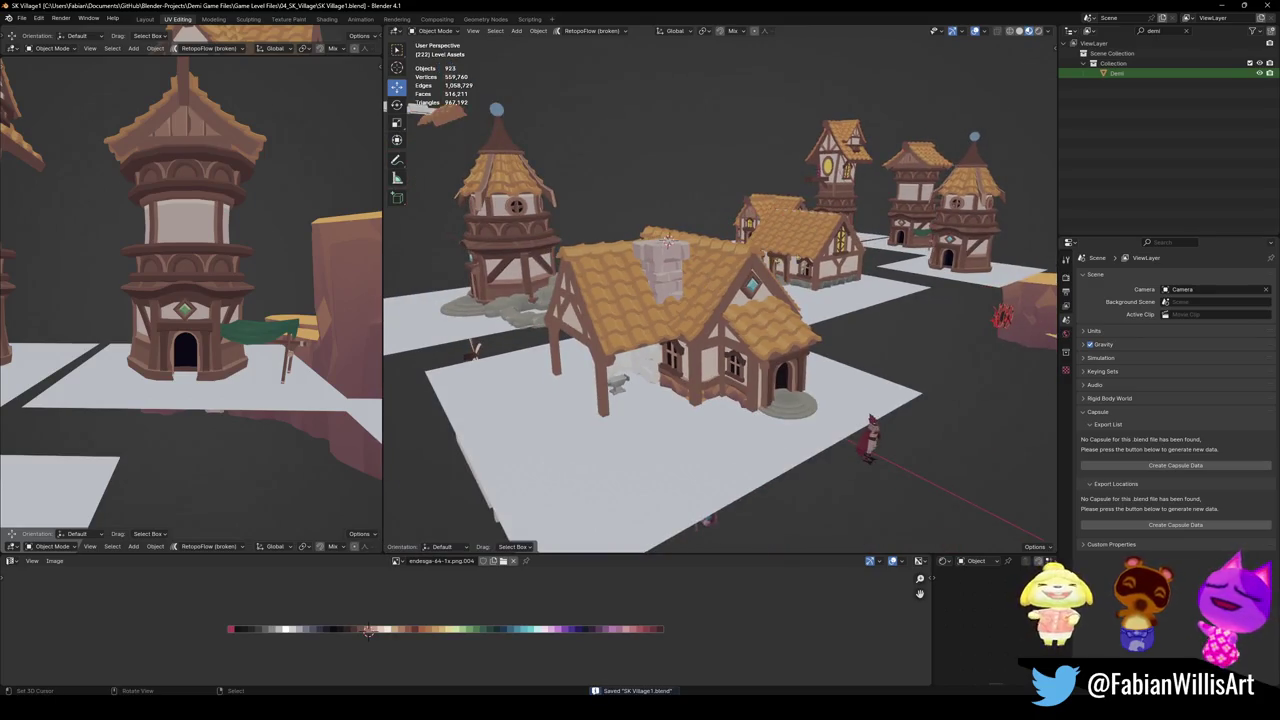
middle_drag(668, 237, 606, 383)
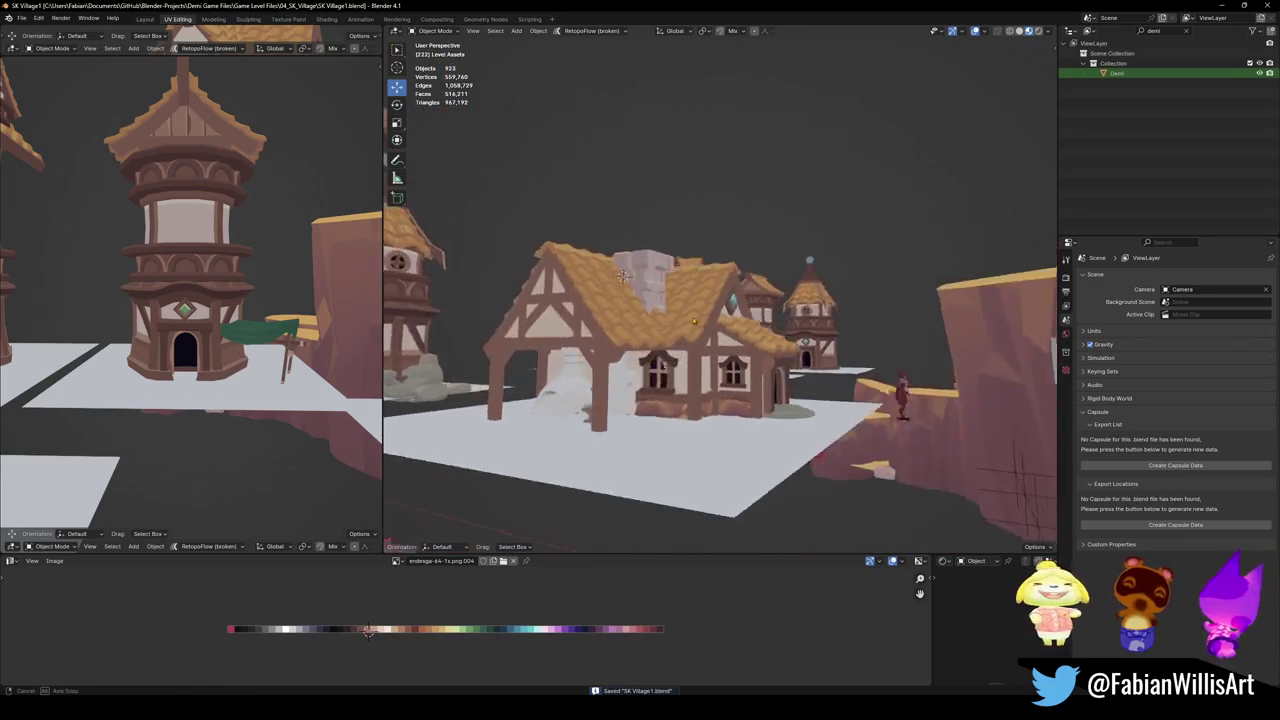
click(606, 383)
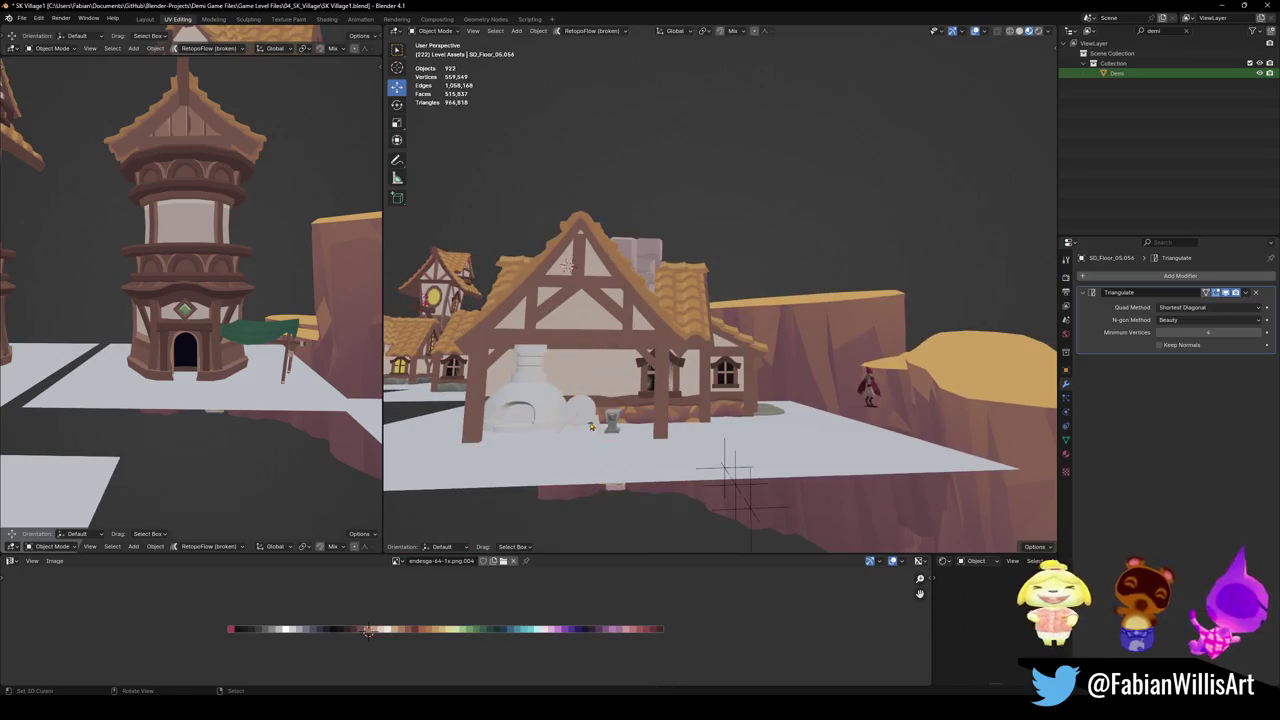
Copy the anvil's UV layout onto the grindstone via the Quick Favorites menu
scroll(700, 340, up, 6)
middle_drag(732, 321, 395, 454)
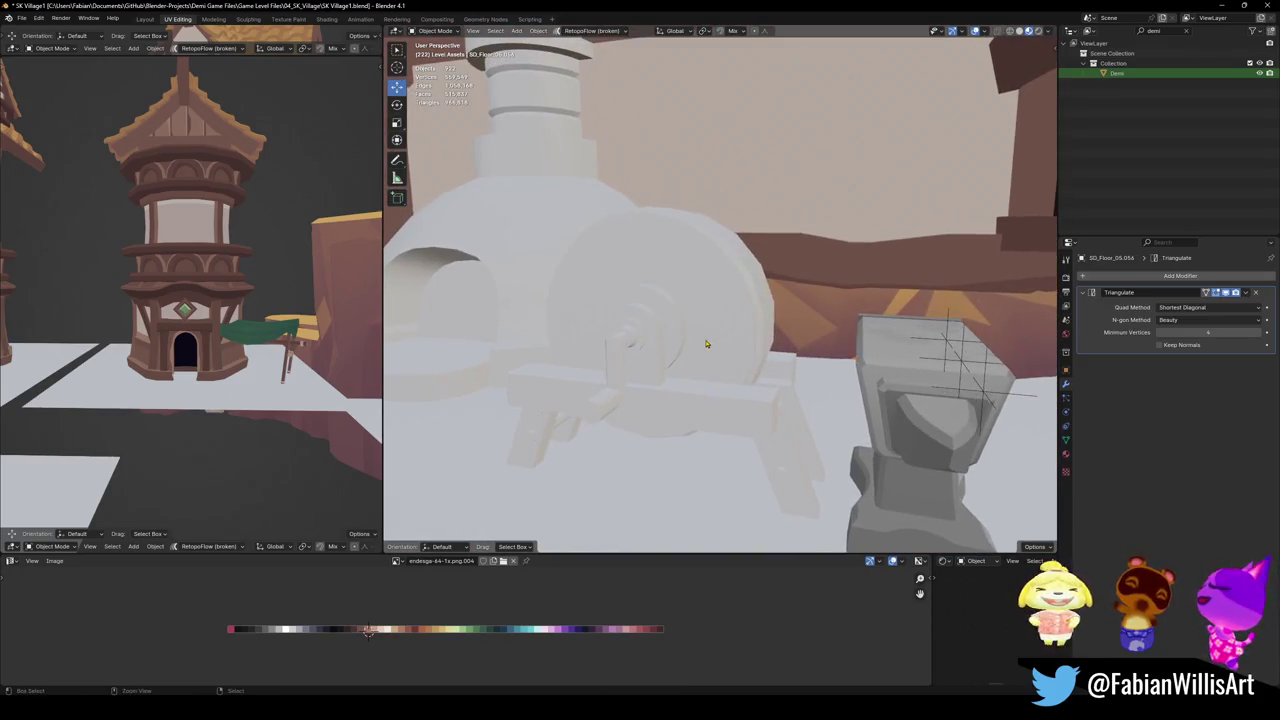
key(ctrl+s)
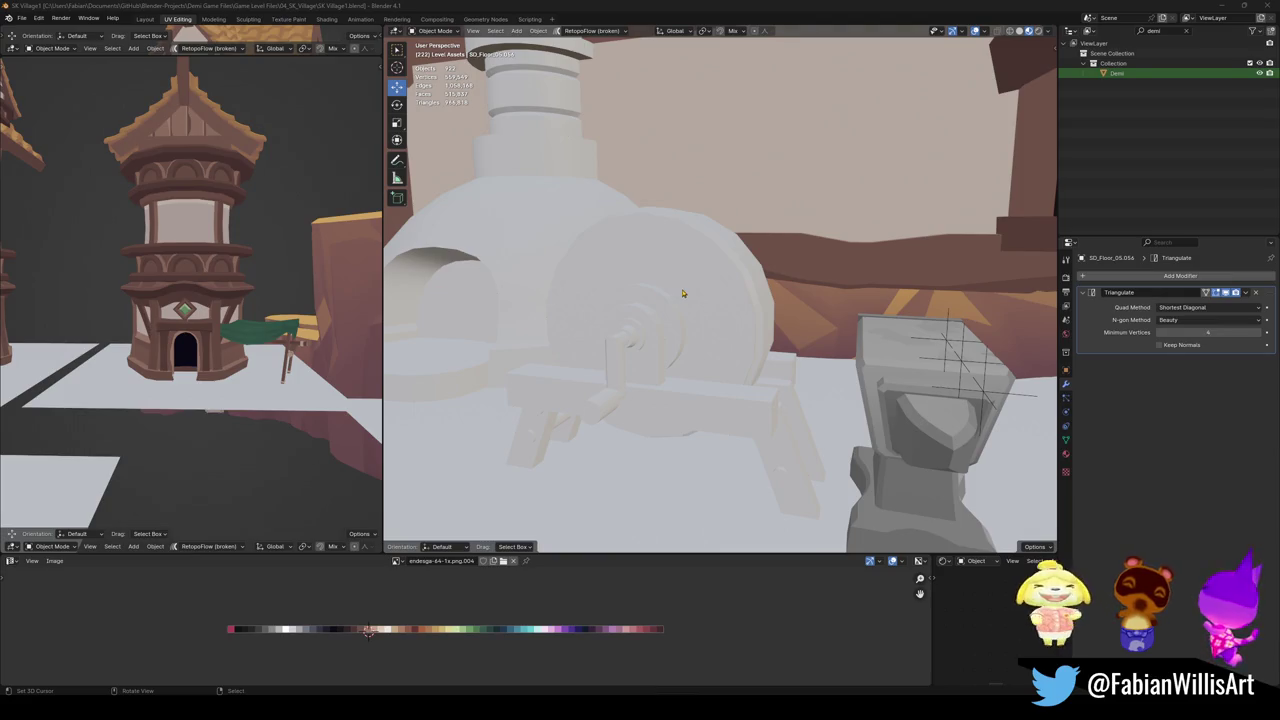
click(760, 400)
key(q)
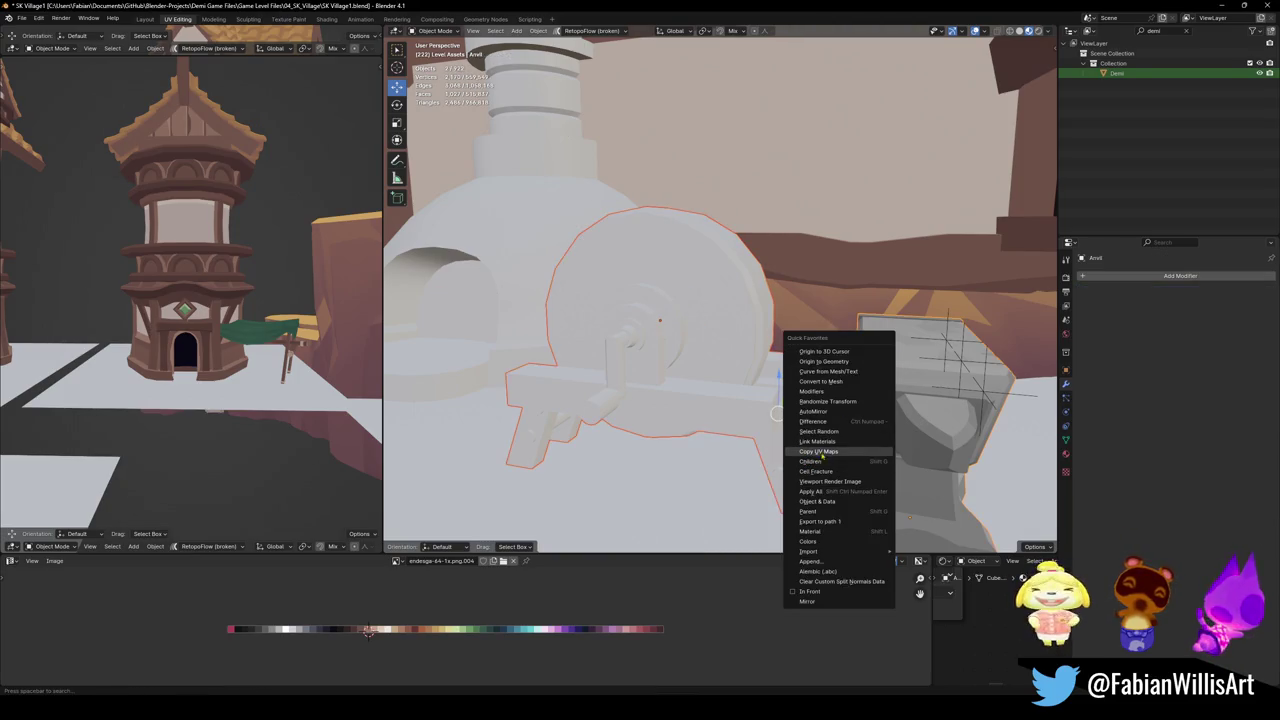
click(818, 453)
Collapse all the grindstone's UVs onto one palette spot and slide it along X
key(ctrl+s)
click(640, 376)
key(Tab)
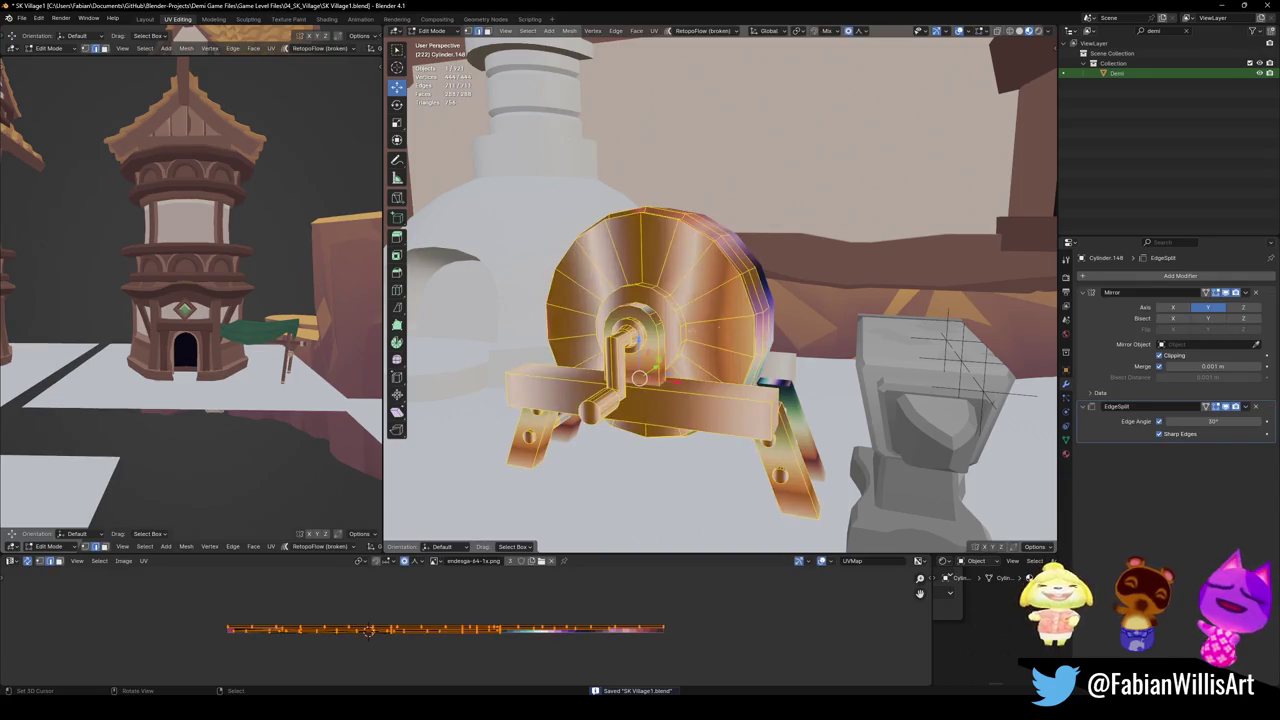
key(shift+s)
click(447, 614)
key(g)
key(x)
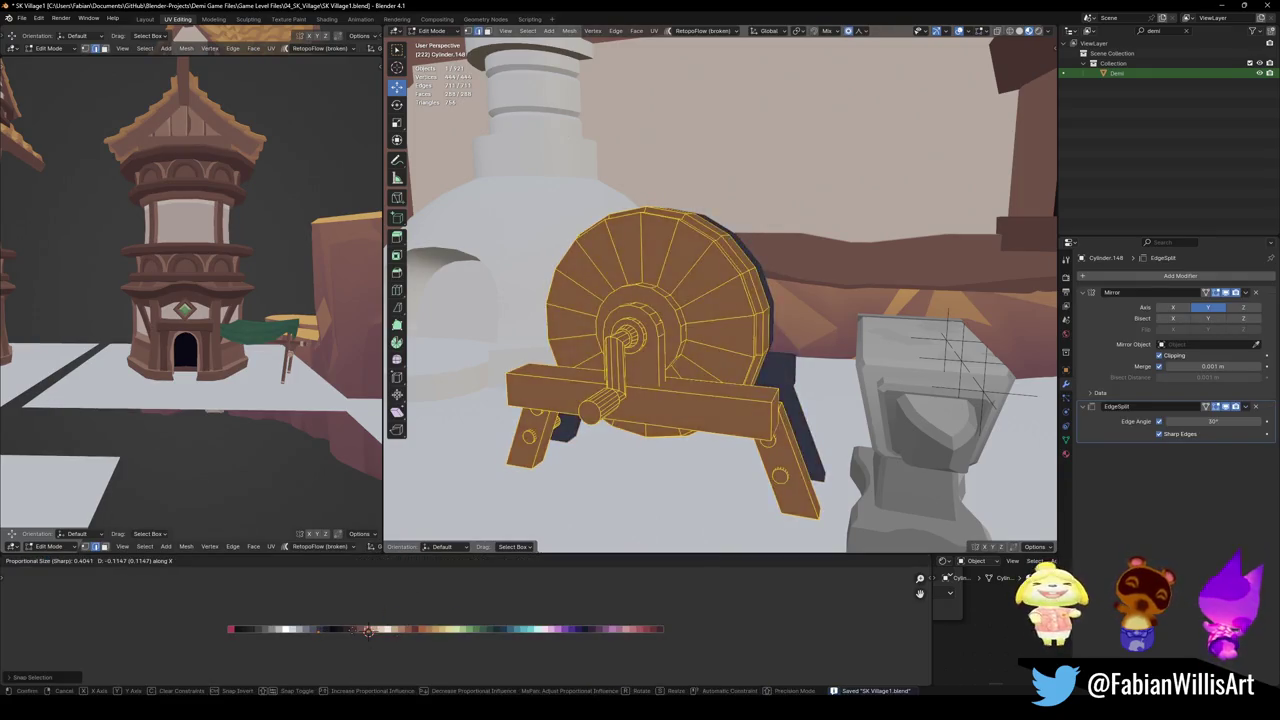
click(286, 619)
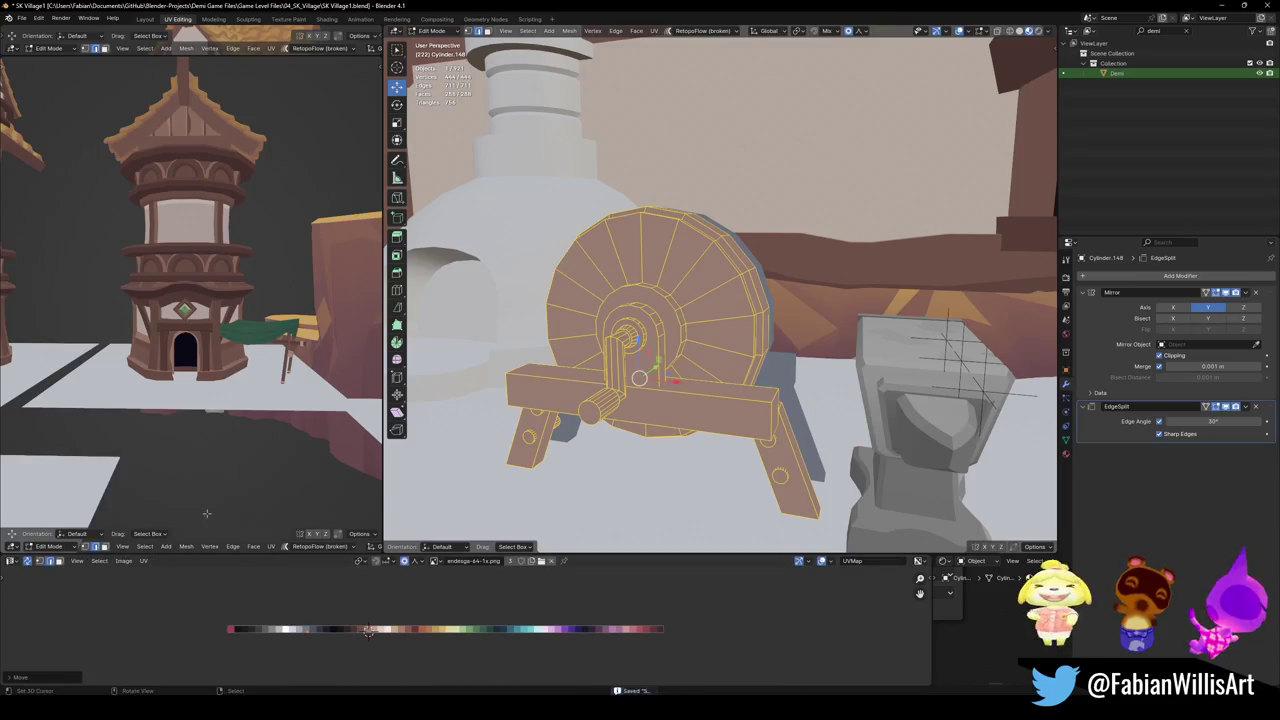
Slide the grindstone's UVs further along X onto a darker grey swatch
key(KP_Decimal)
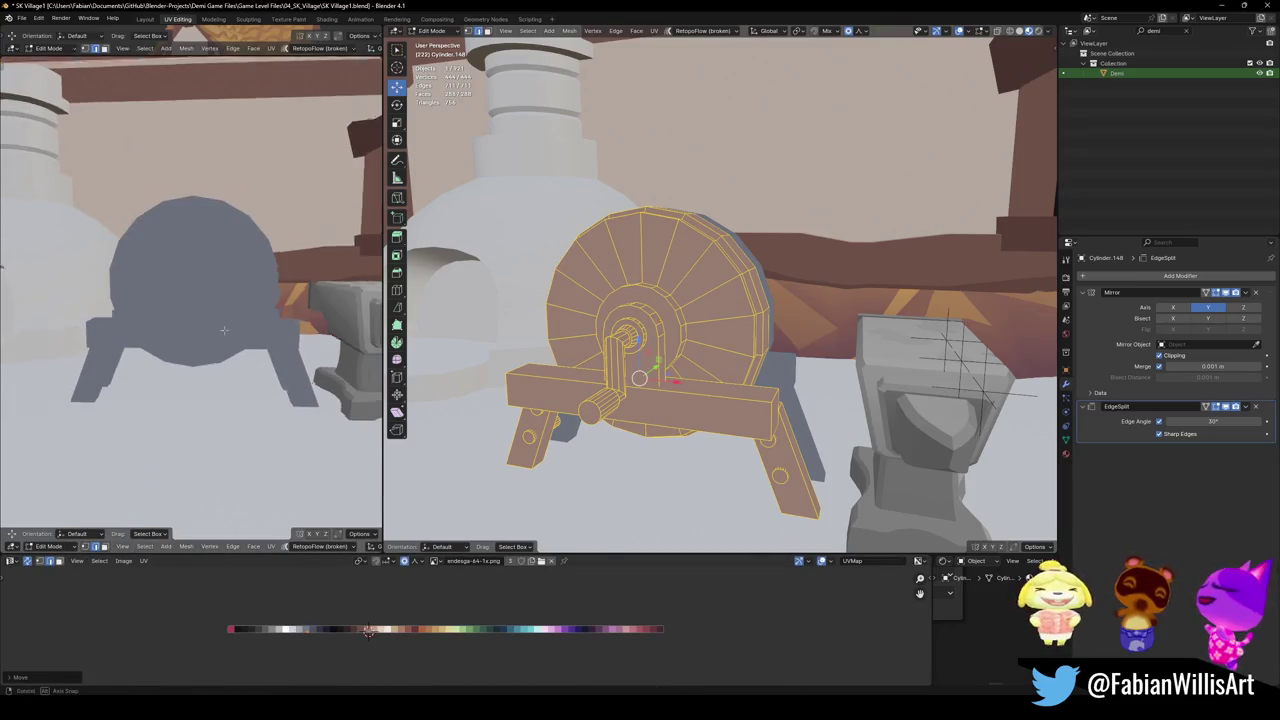
key(g)
key(x)
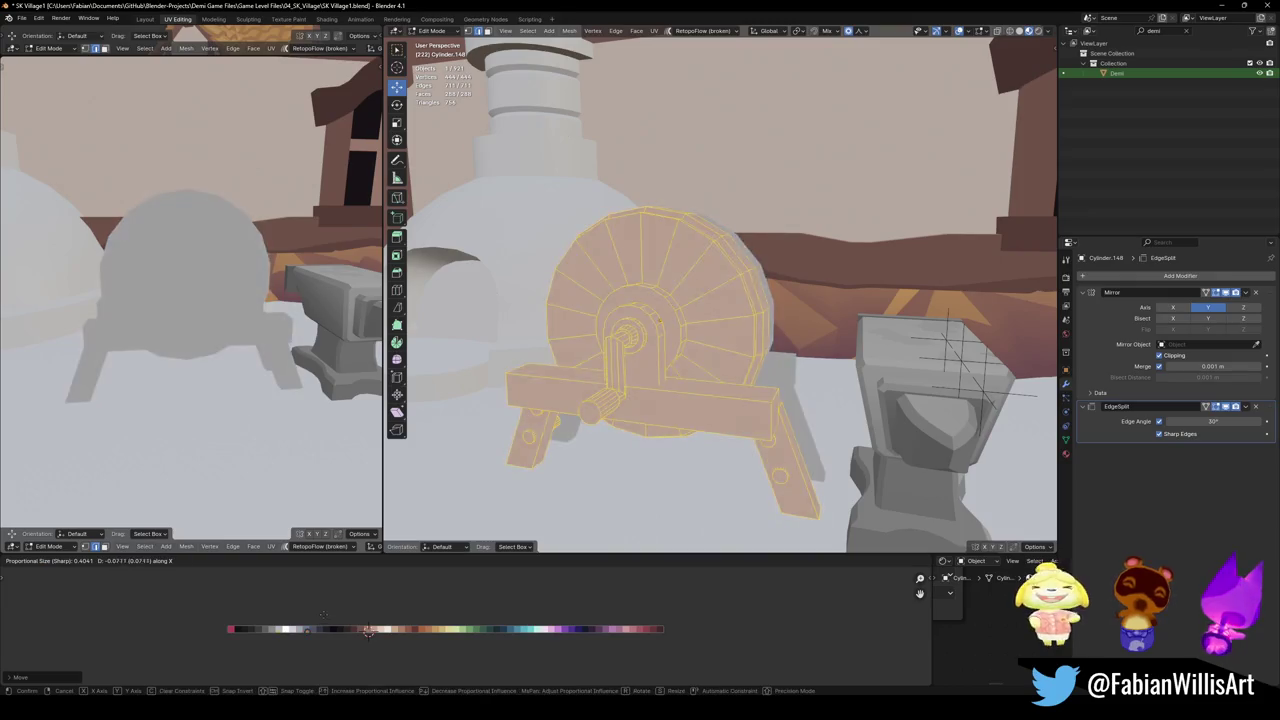
click(284, 607)
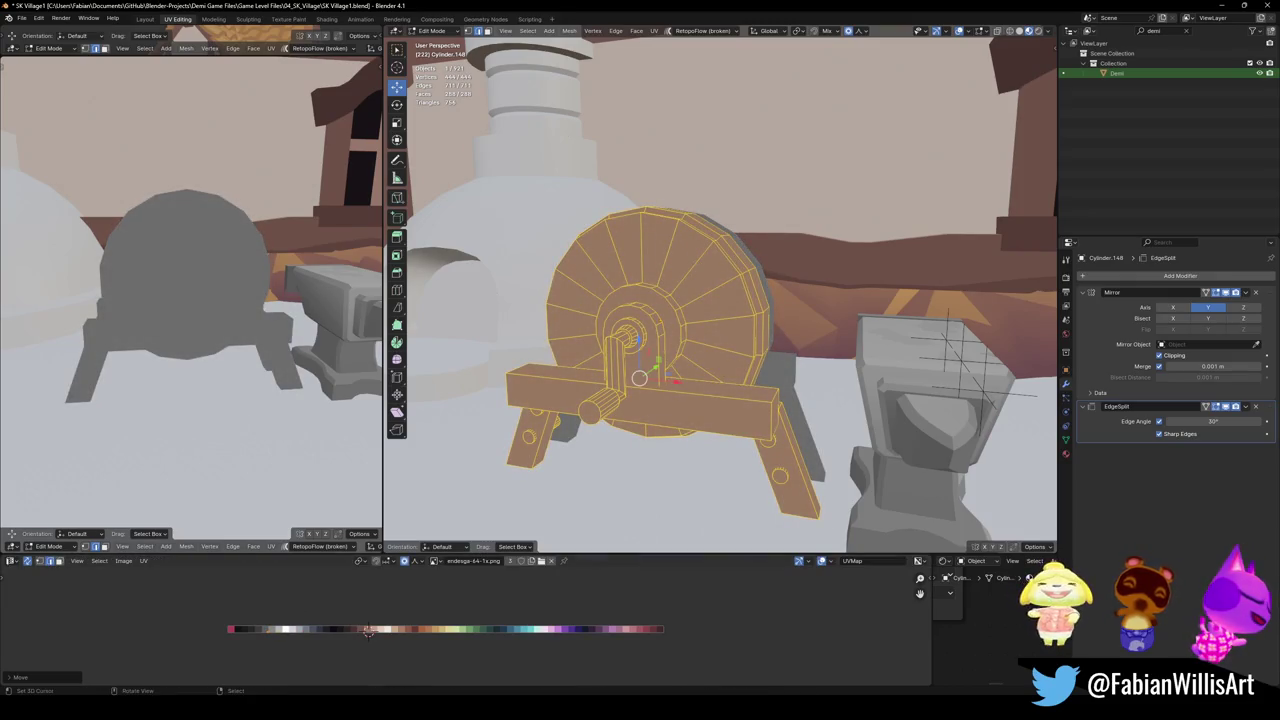
scroll(720, 300, up, 3)
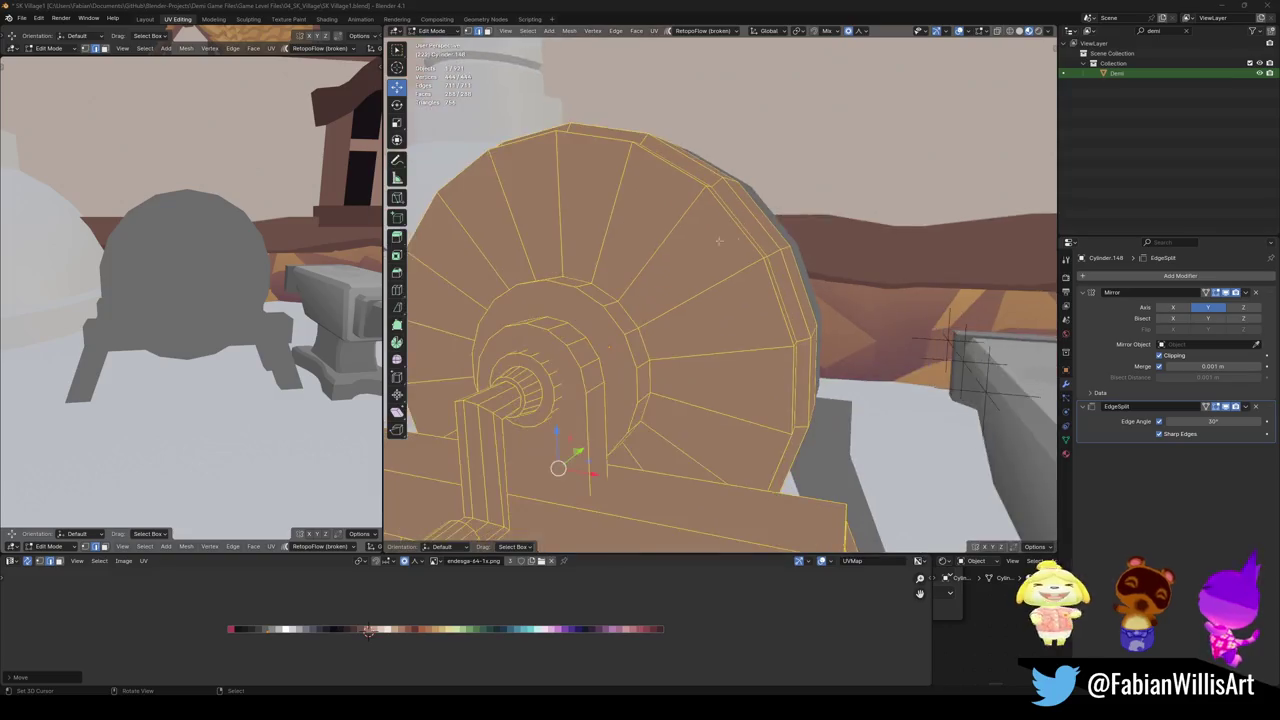
middle_drag(720, 300, 756, 264)
key(alt+a)
Move the wheel rim's face loop UVs onto a tan palette swatch
alt+click(756, 264)
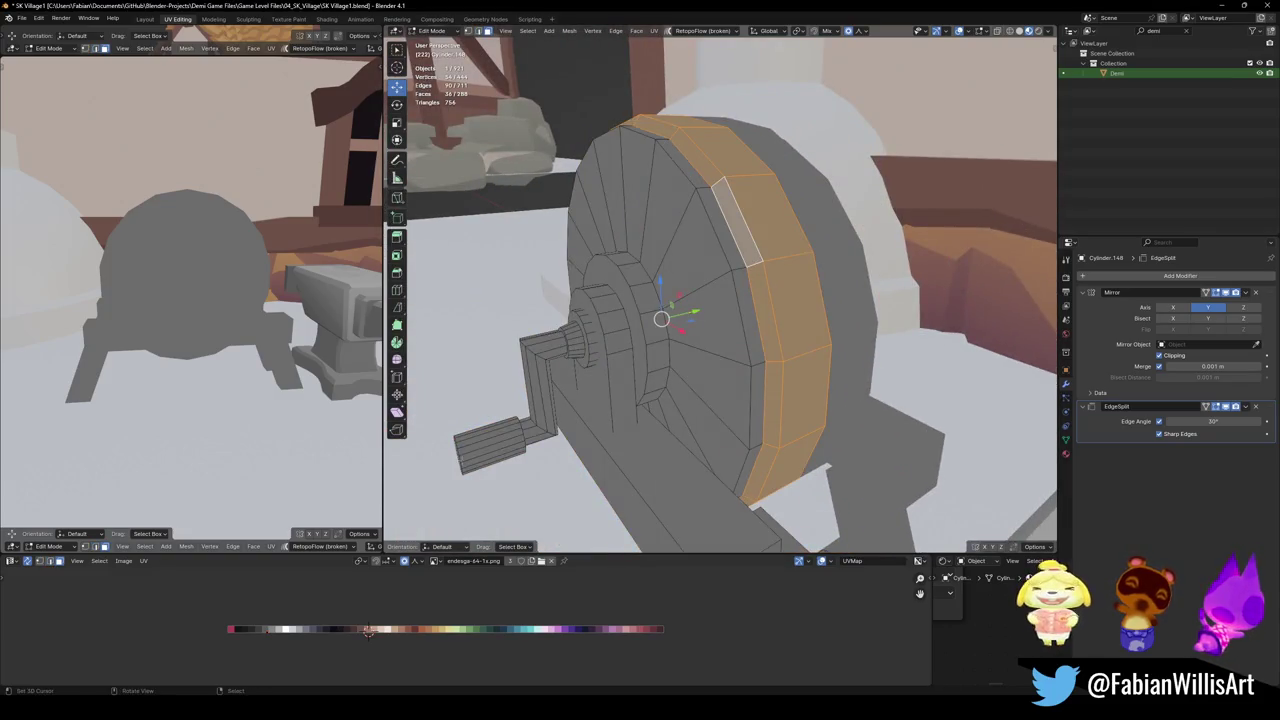
key(e)
key(x)
click(690, 312)
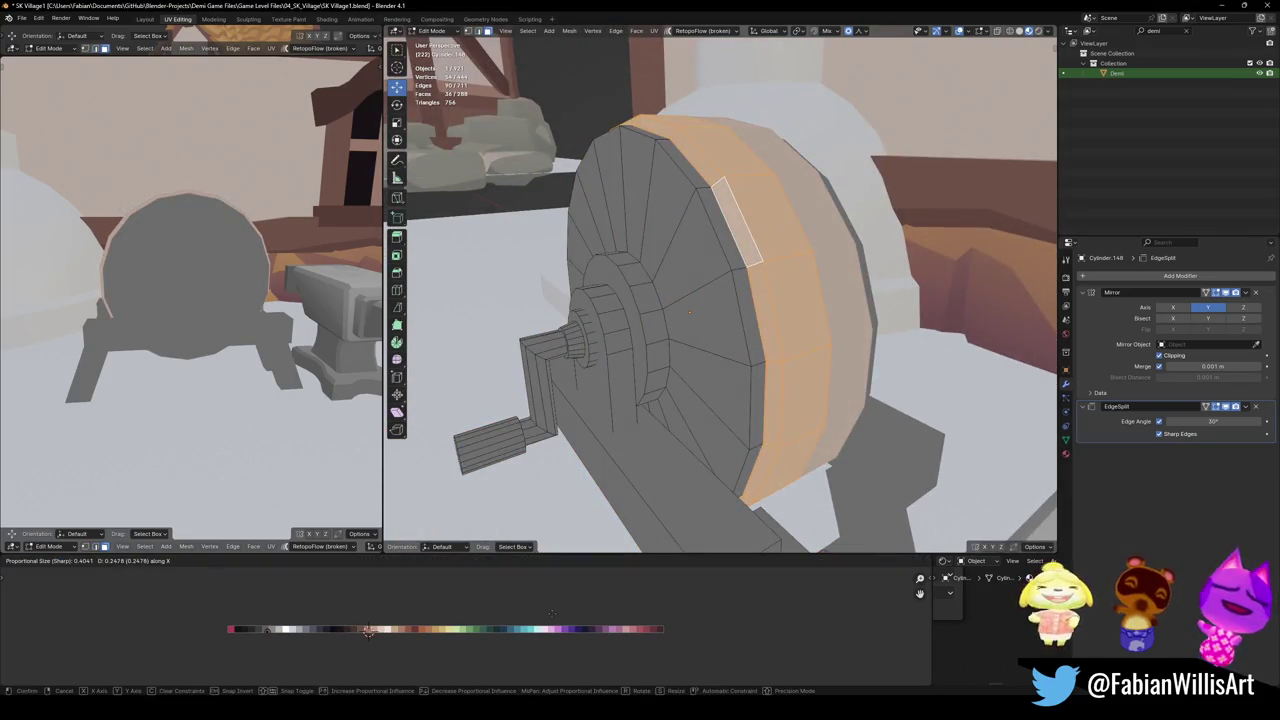
middle_drag(190, 300, 250, 280)
Recolour two thin edge loops on the rim with new palette shades
key(alt+a)
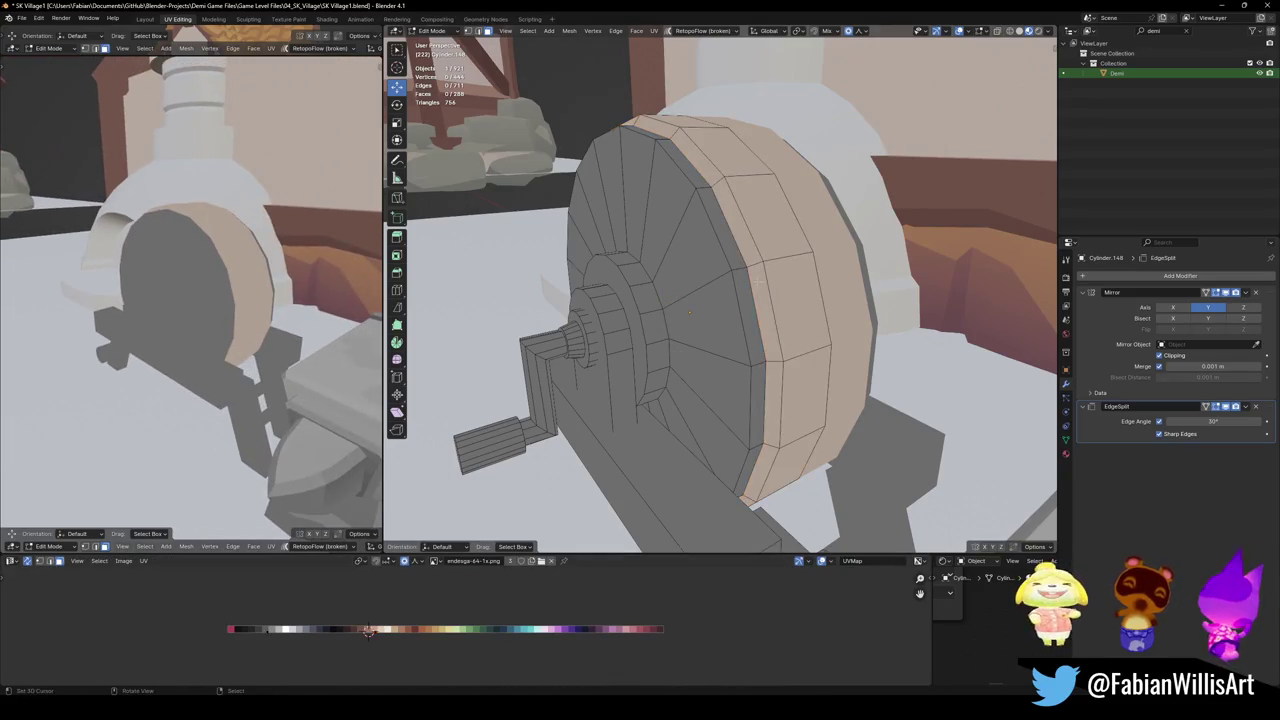
alt+click(738, 283)
key(g)
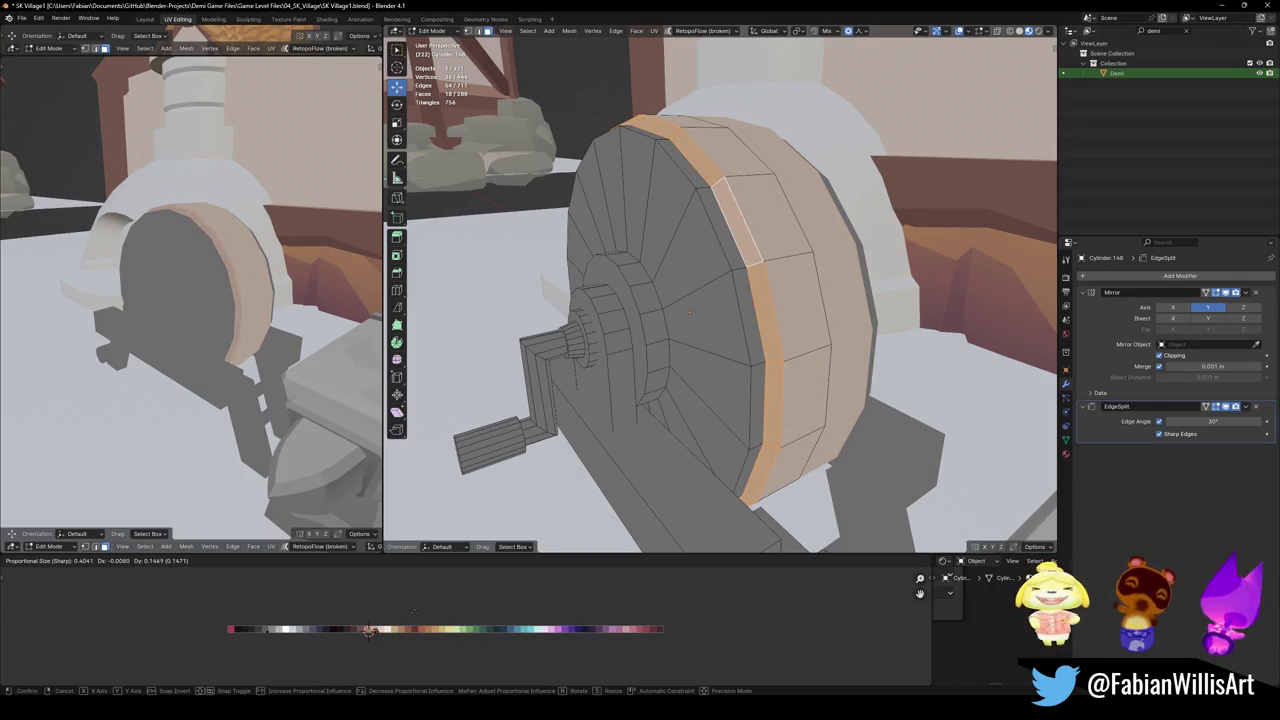
click(424, 611)
key(alt+a)
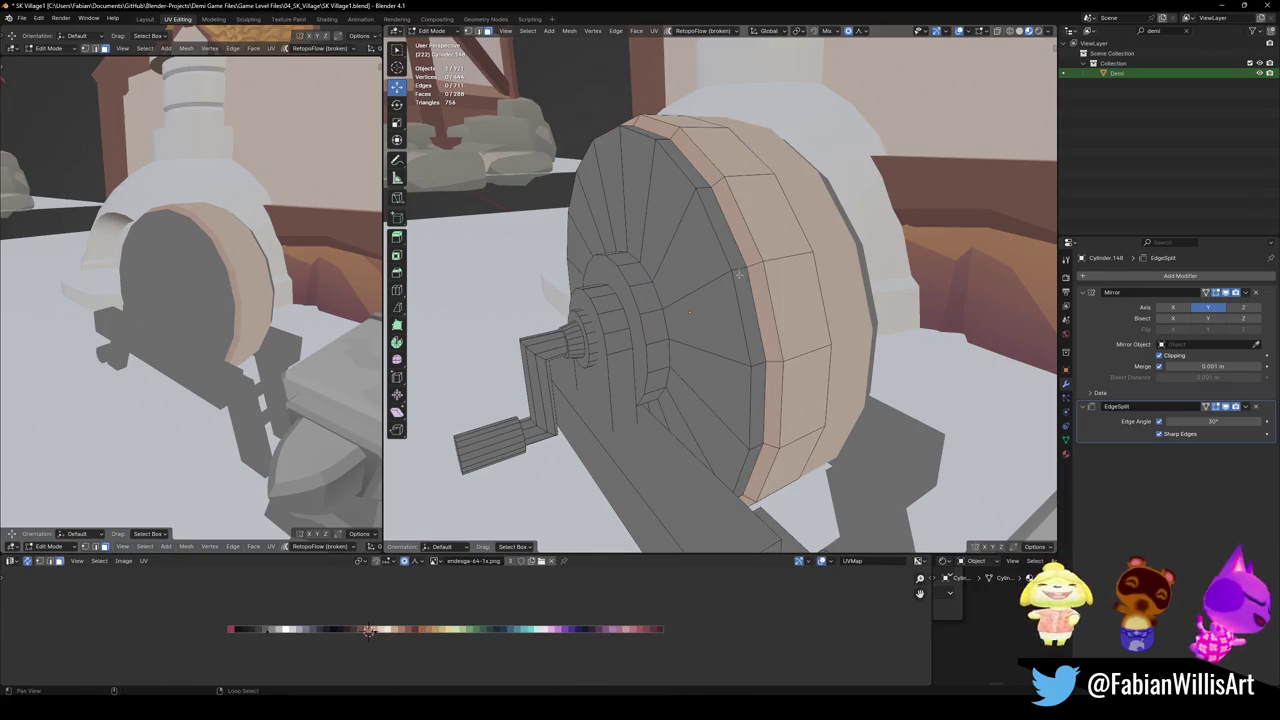
alt+click(738, 272)
key(g)
key(x)
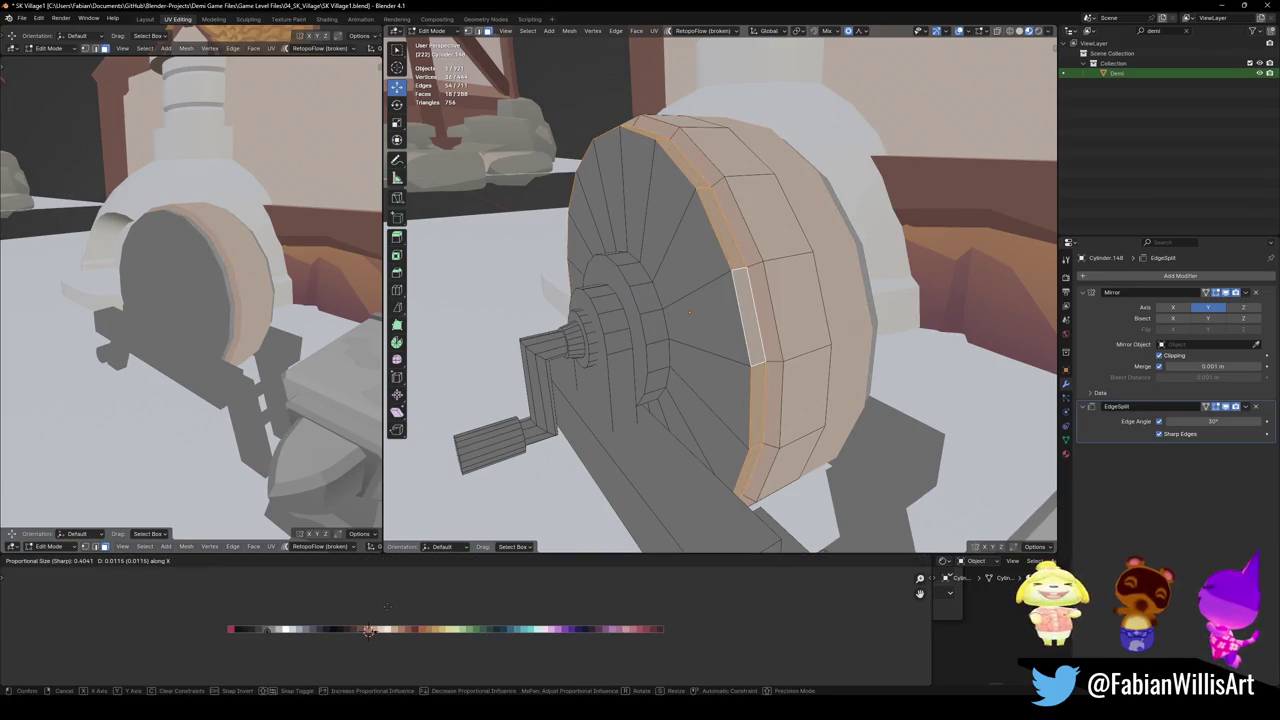
click(387, 605)
key(alt+a)
Try shifting the inner ring edge loop's colour along X, then cancel
alt+click(698, 295)
key(alt+a)
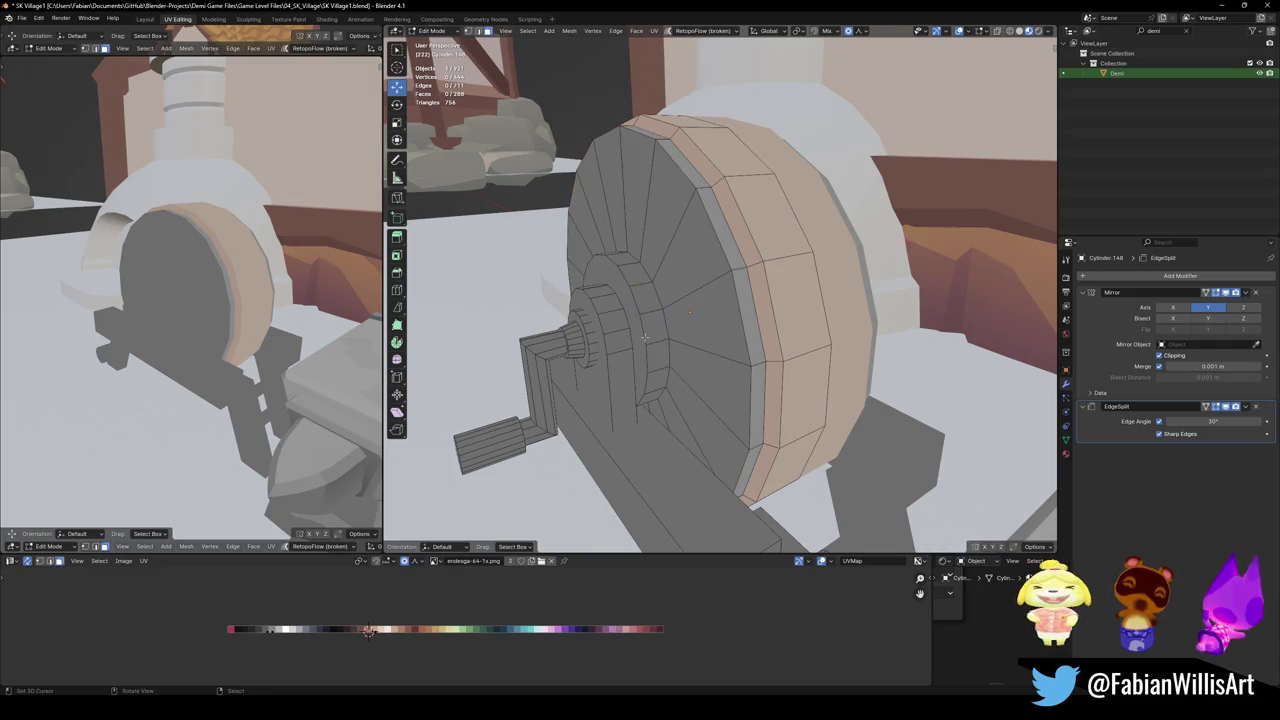
alt+click(634, 338)
key(g)
key(x)
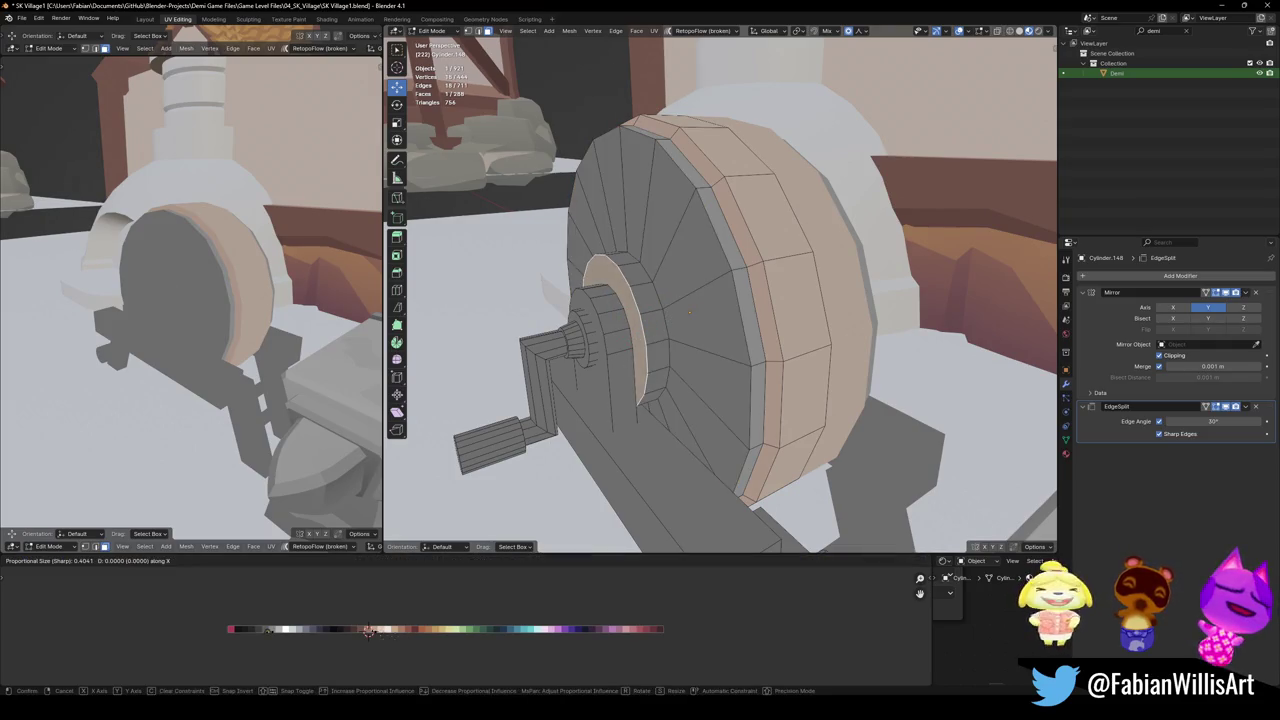
key(Escape)
key(alt+a)
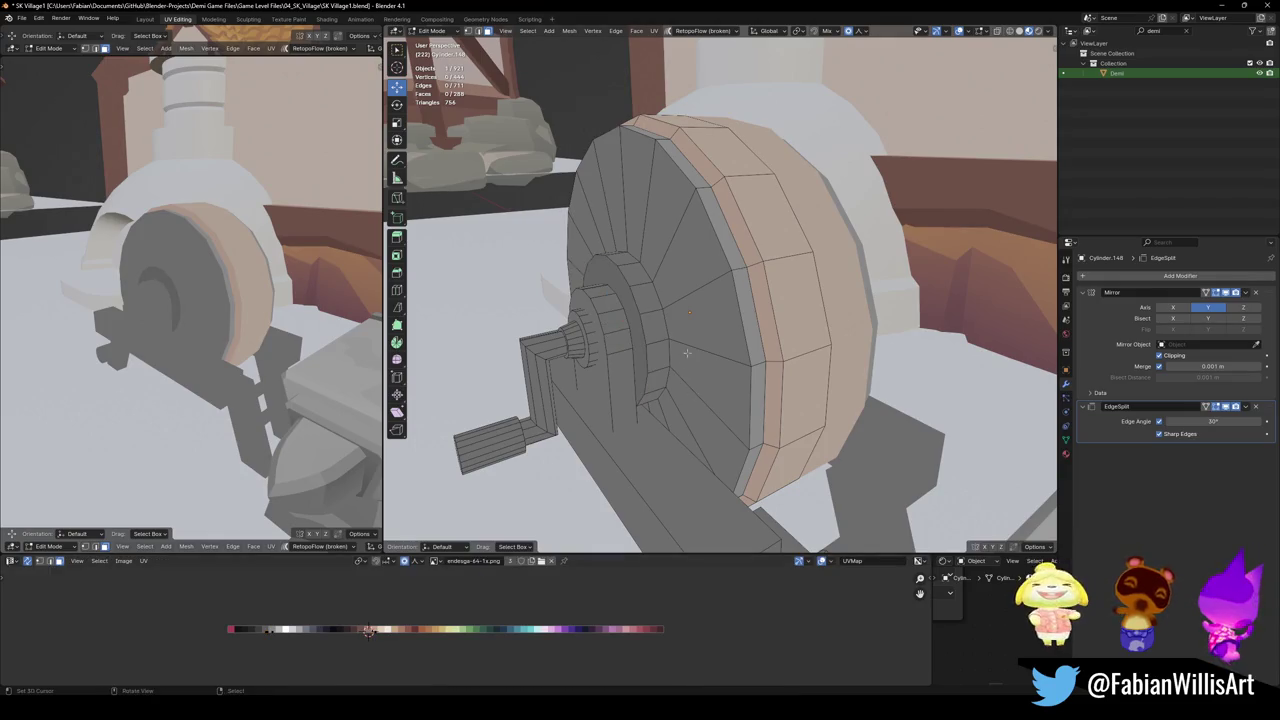
Try shifting the inner hub face loop's colour, cancel it, and save the file
alt+click(650, 304)
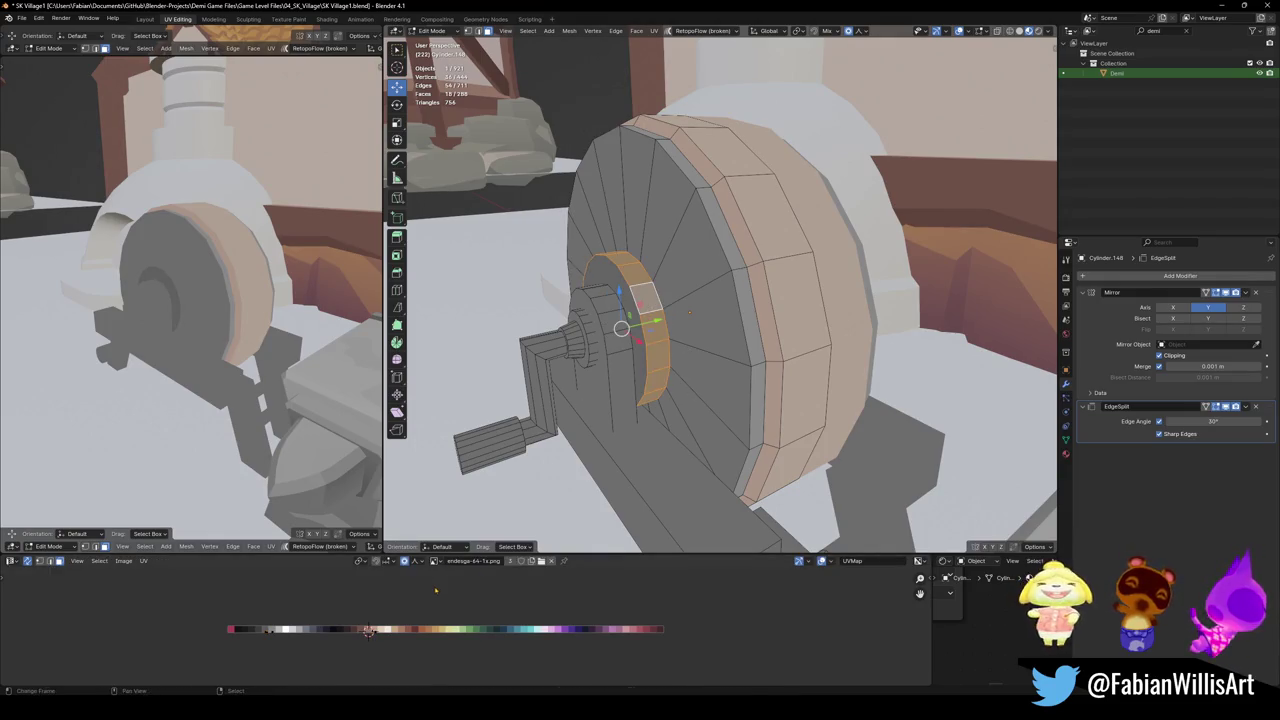
key(g)
key(x)
key(Escape)
key(alt+a)
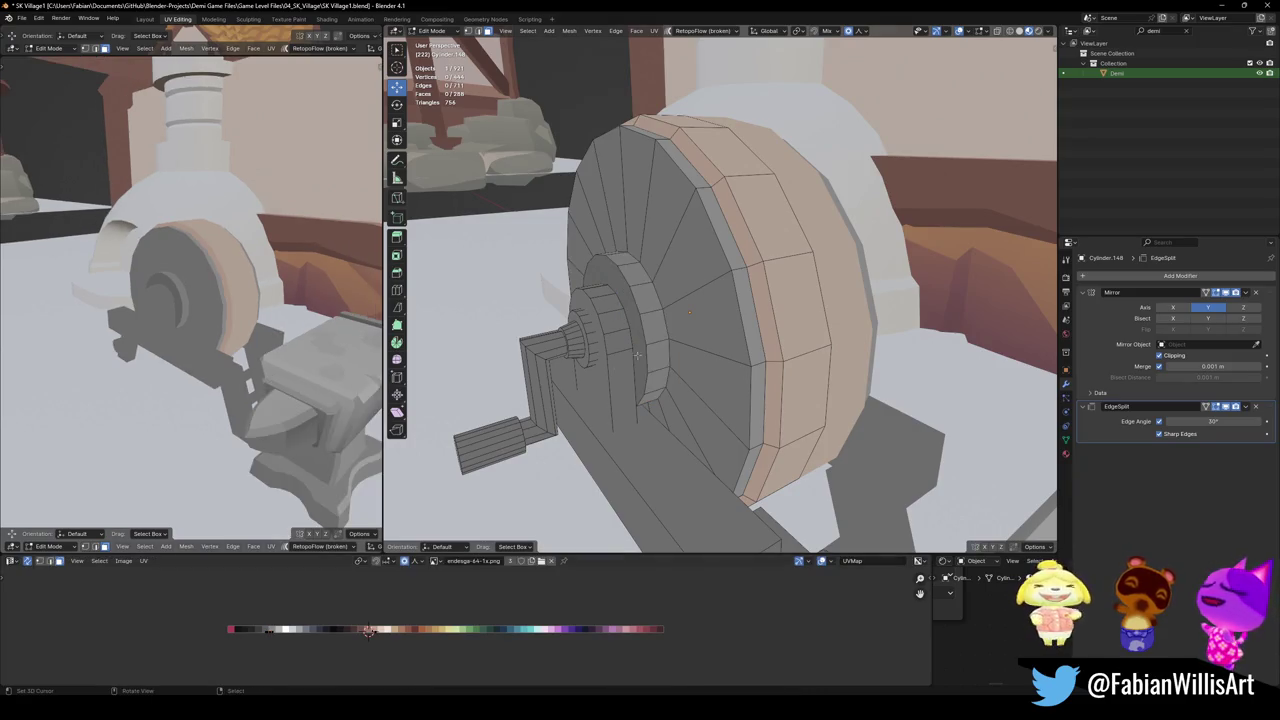
middle_drag(600, 360, 656, 354)
key(ctrl+s)
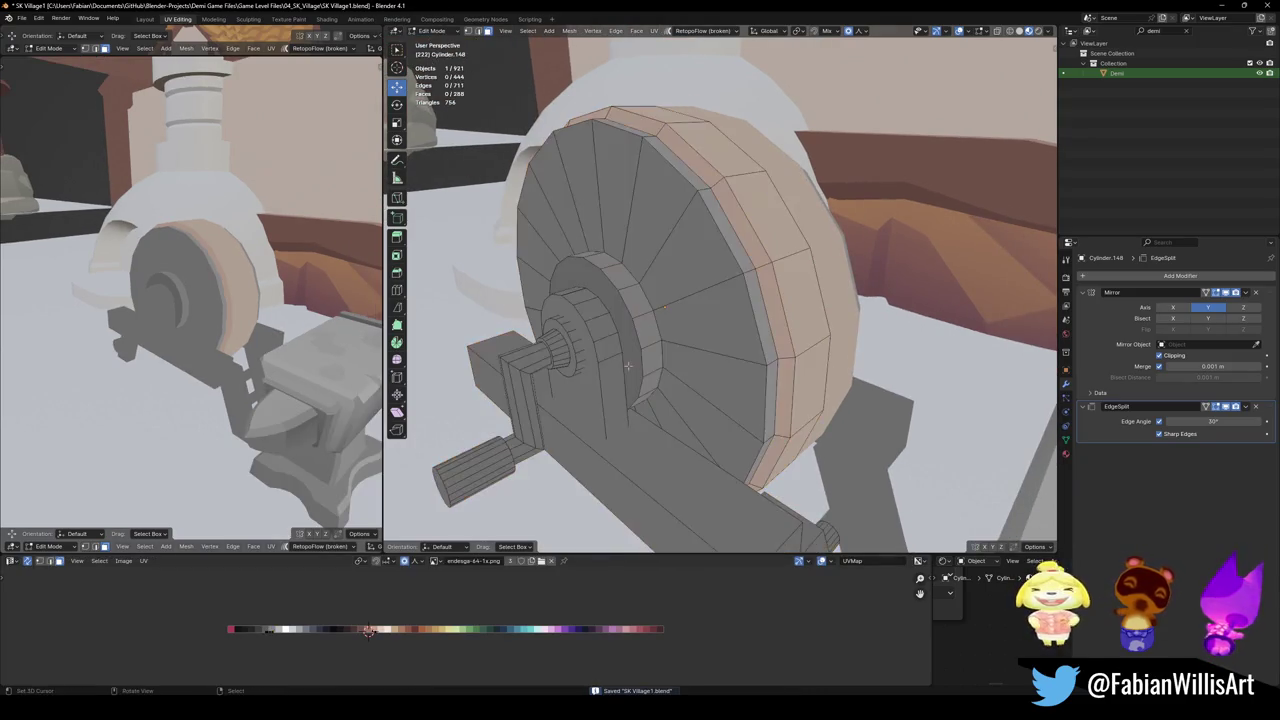
Test colour shifts on two more hub face loops, cancel them, and save
alt+click(610, 348)
key(g)
key(x)
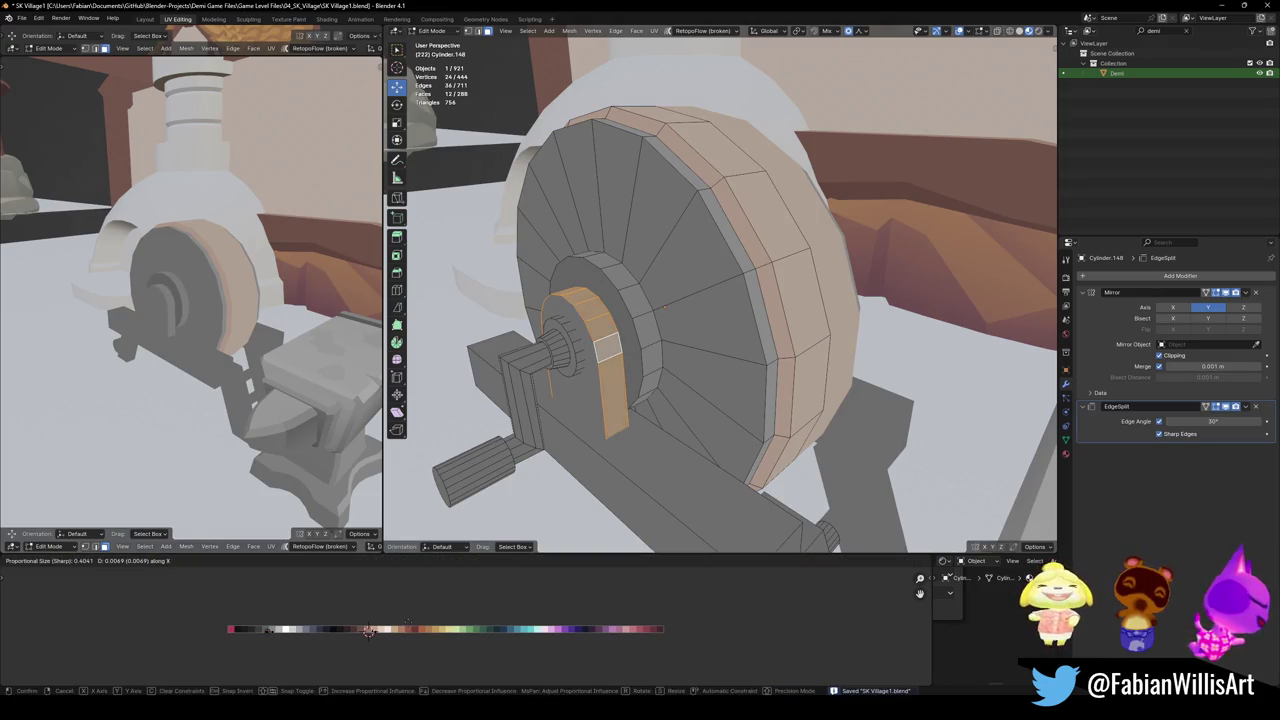
key(Escape)
click(589, 377)
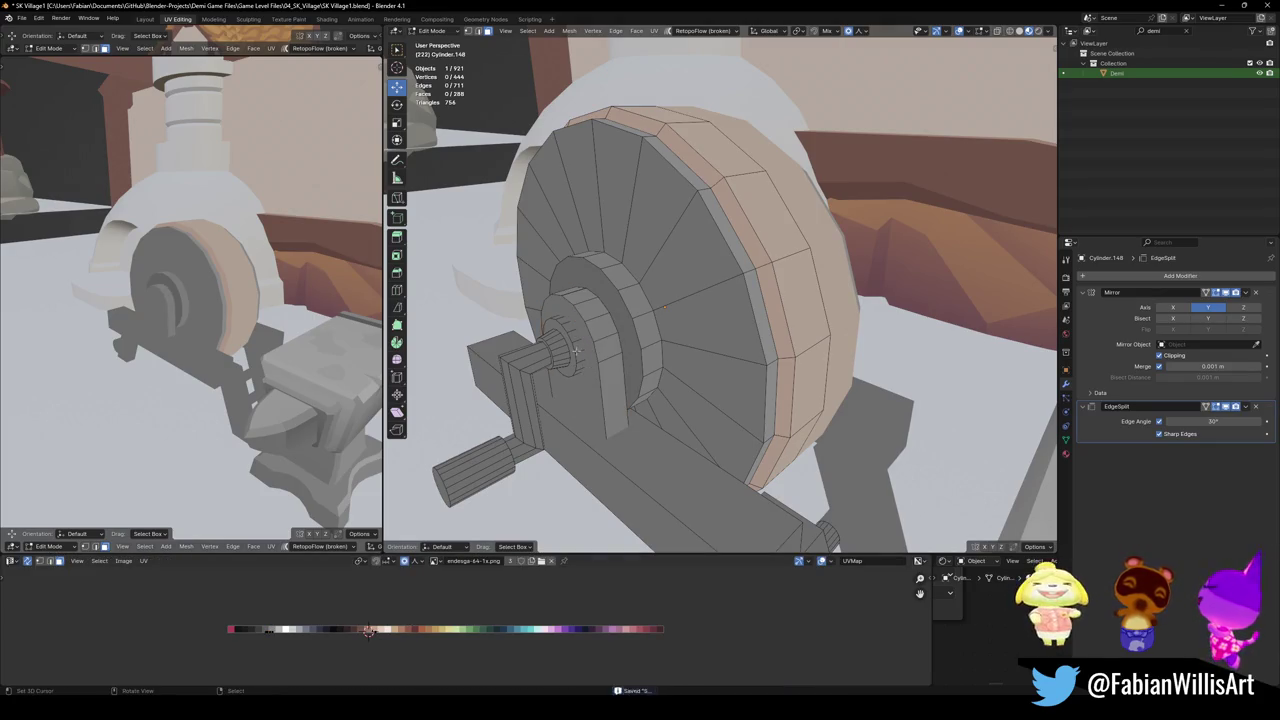
alt+click(576, 334)
key(g)
key(x)
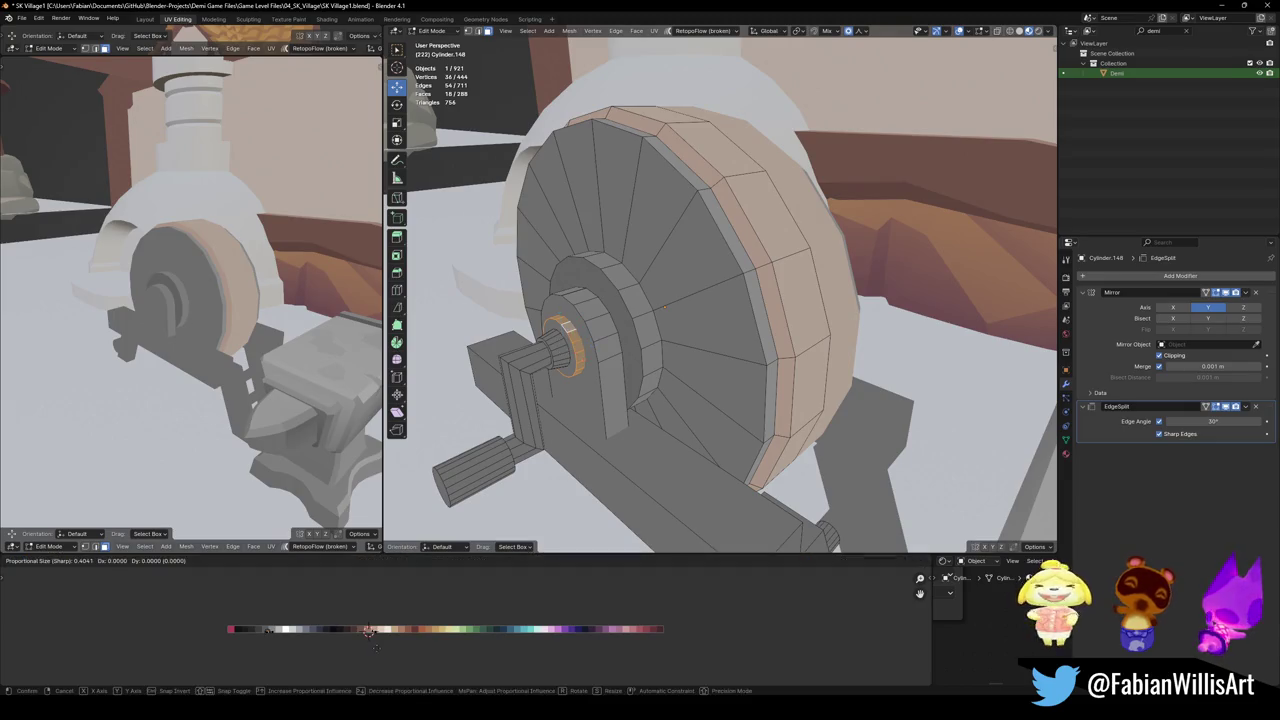
key(Escape)
key(alt+a)
key(ctrl+s)
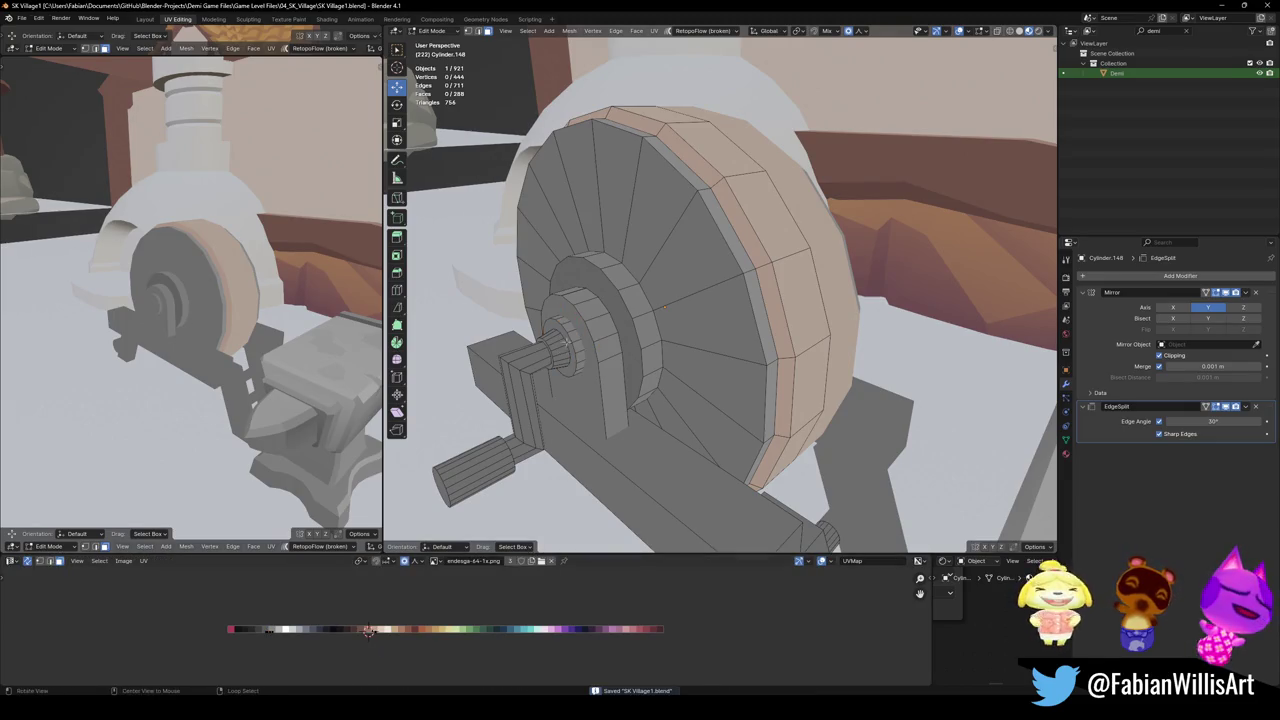
Move the inner hub ring's UVs along X onto a darker palette swatch
middle_drag(640, 330, 693, 310)
scroll(693, 310, up, 2)
alt+click(693, 310)
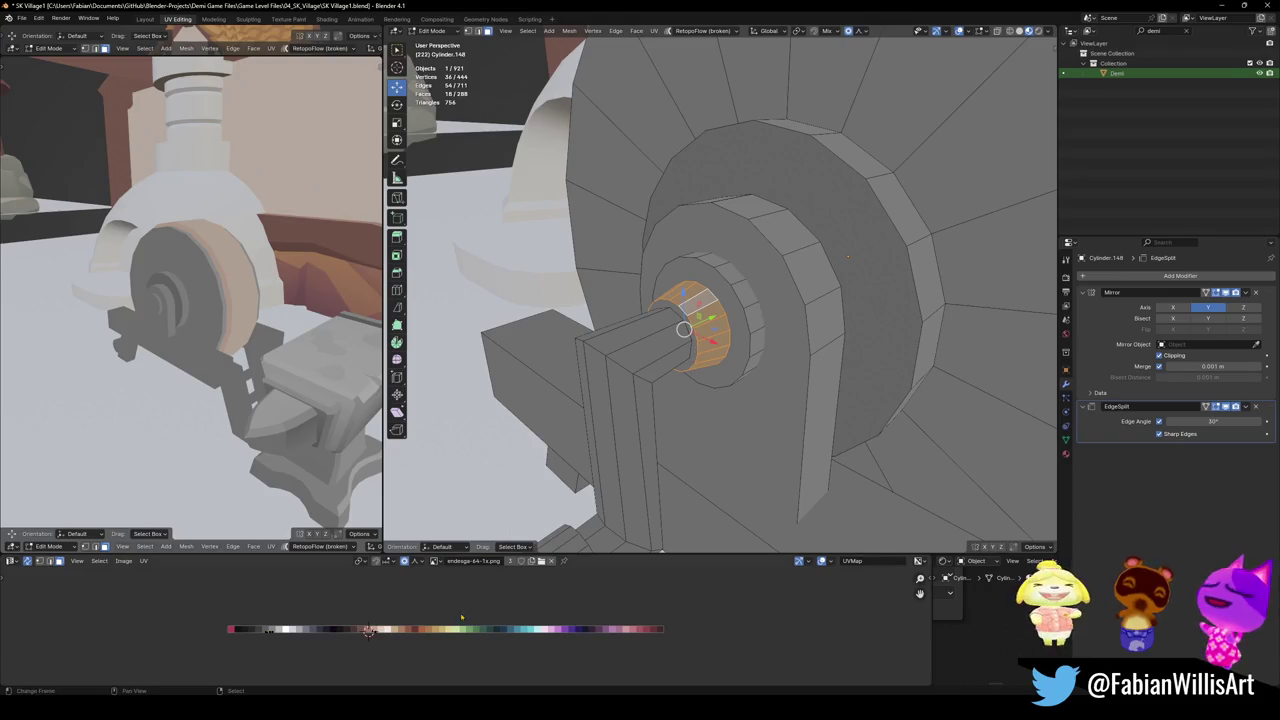
key(g)
key(x)
click(368, 630)
key(alt+a)
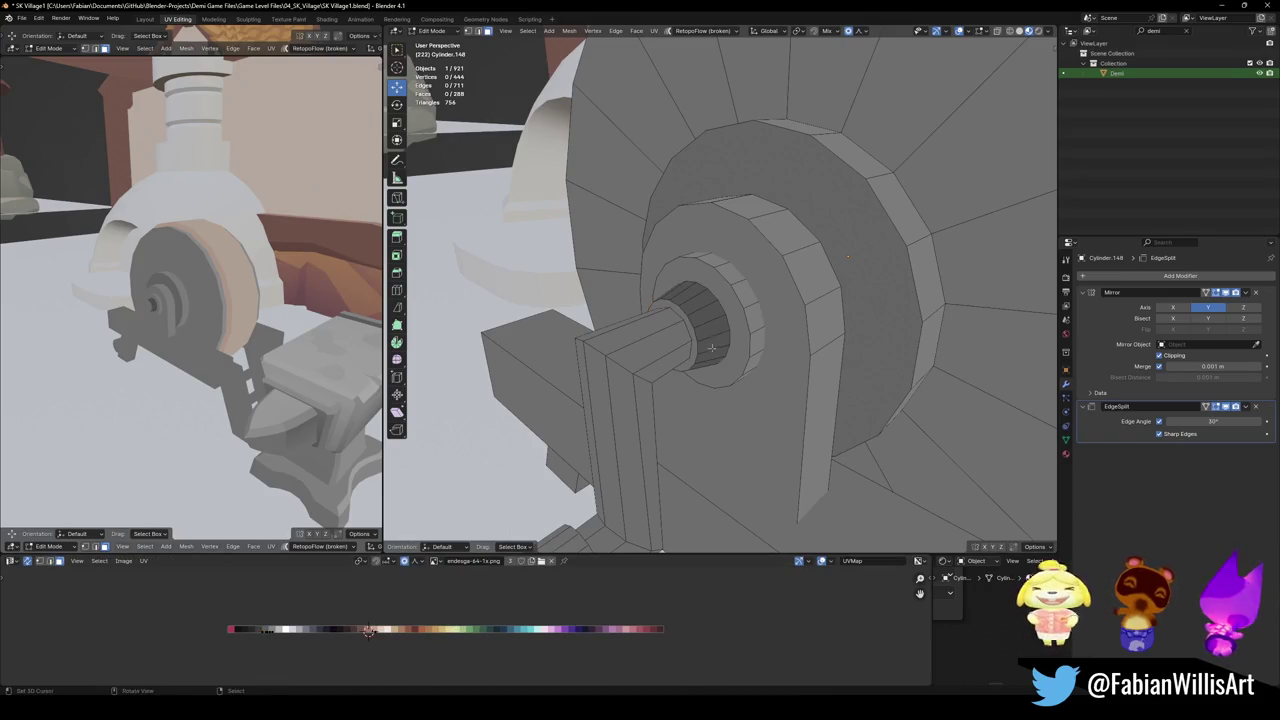
Save, then recolour the crank arm by sliding its UVs along X on the palette
key(ctrl+s)
key(l)
mouse_move(653, 347)
middle_down()
mouse_move(674, 371)
mouse_move(645, 410)
middle_up()
key(g)
key(x)
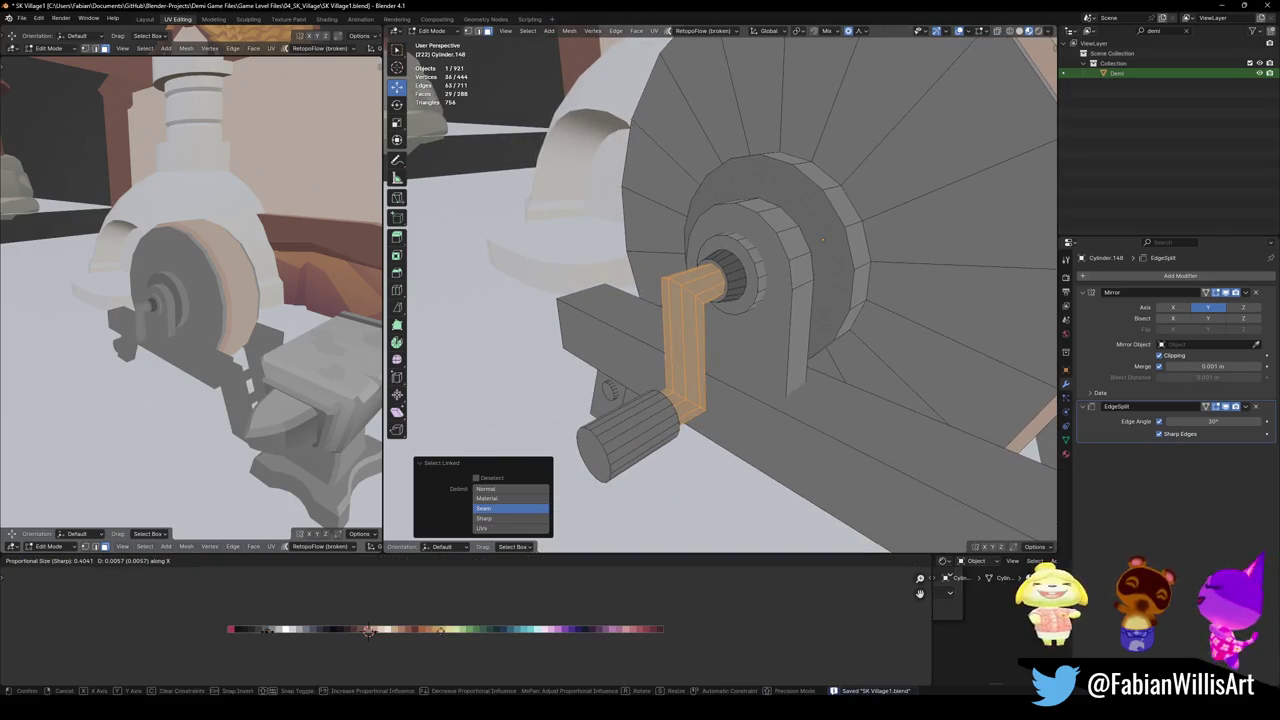
click(368, 630)
key(alt+a)
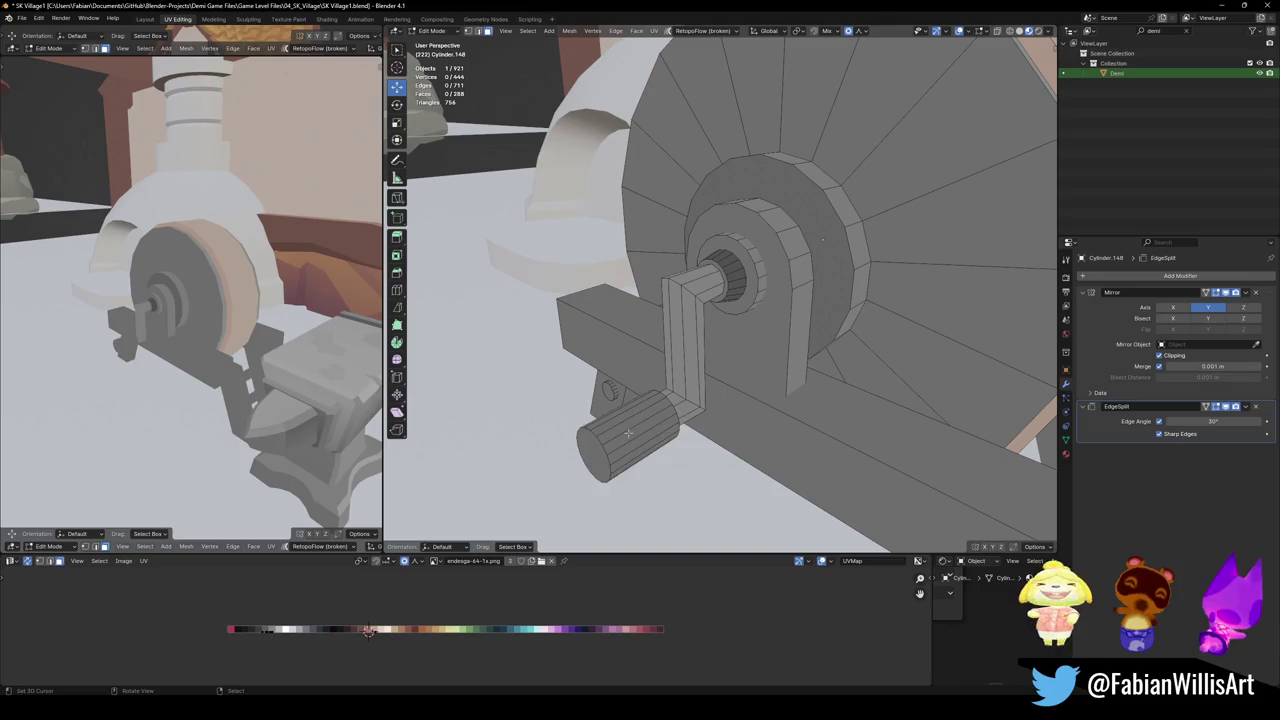
Recolour the crank handle grip the same way and save the file
key(l)
key(g)
key(x)
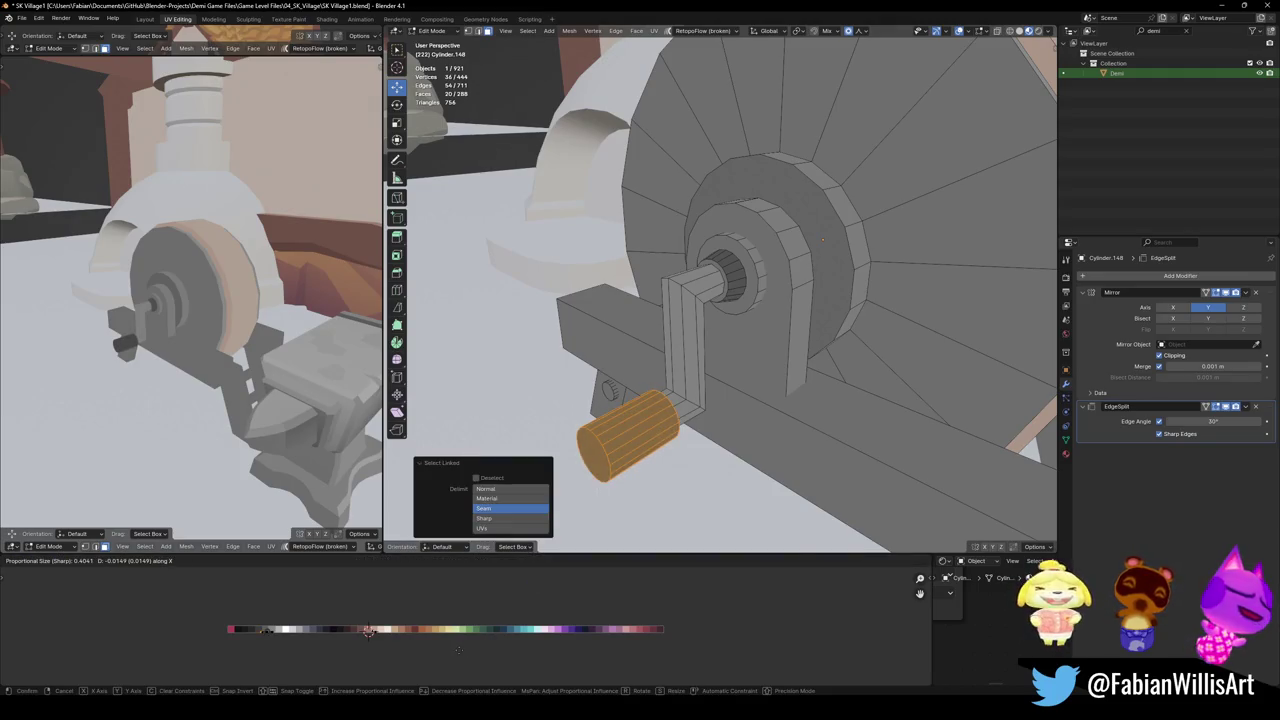
click(368, 630)
key(alt+a)
key(ctrl+s)
Give the grindstone's wooden plank a dark brown wood colour from the palette
middle_drag(700, 300, 760, 300)
key(l)
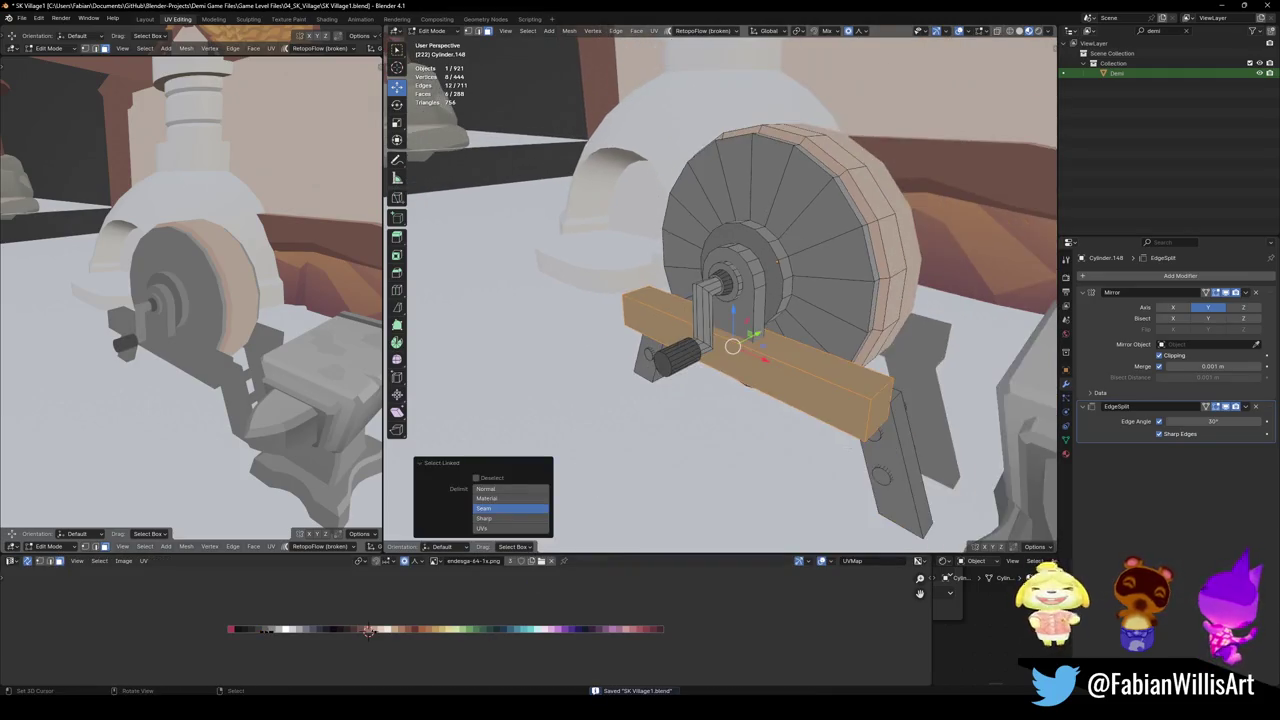
middle_drag(893, 468, 850, 380)
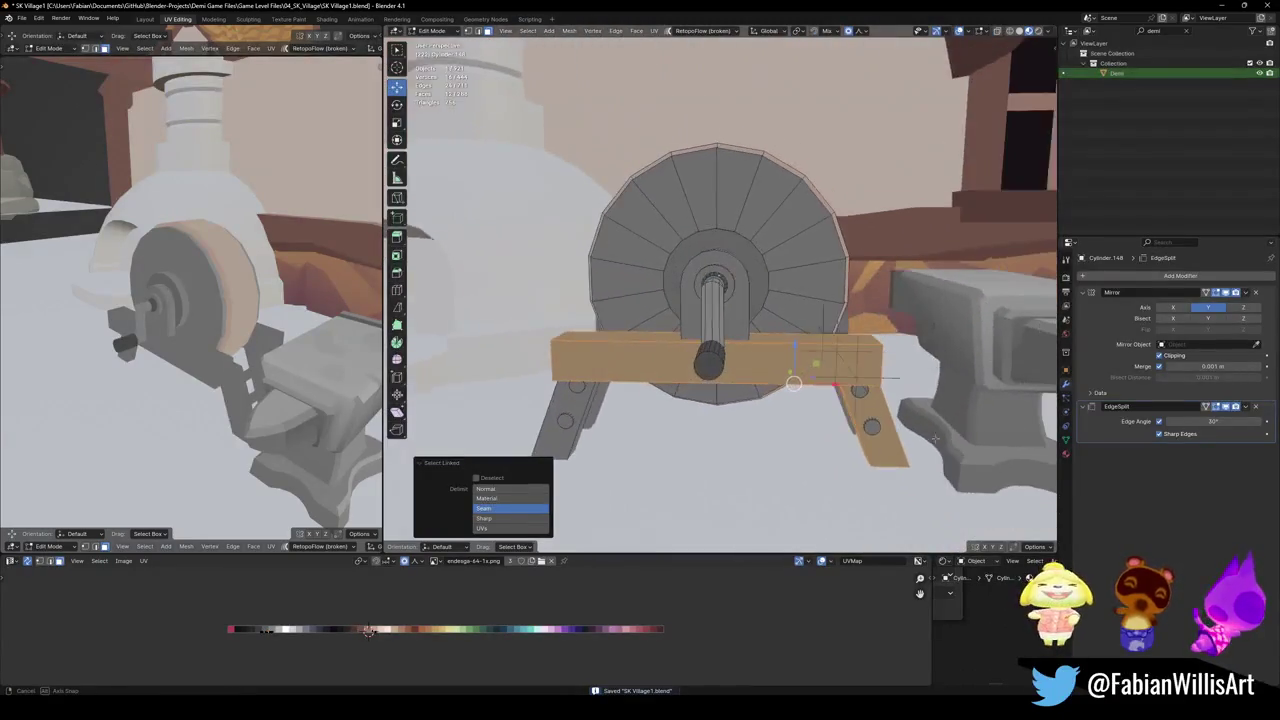
key(g)
key(x)
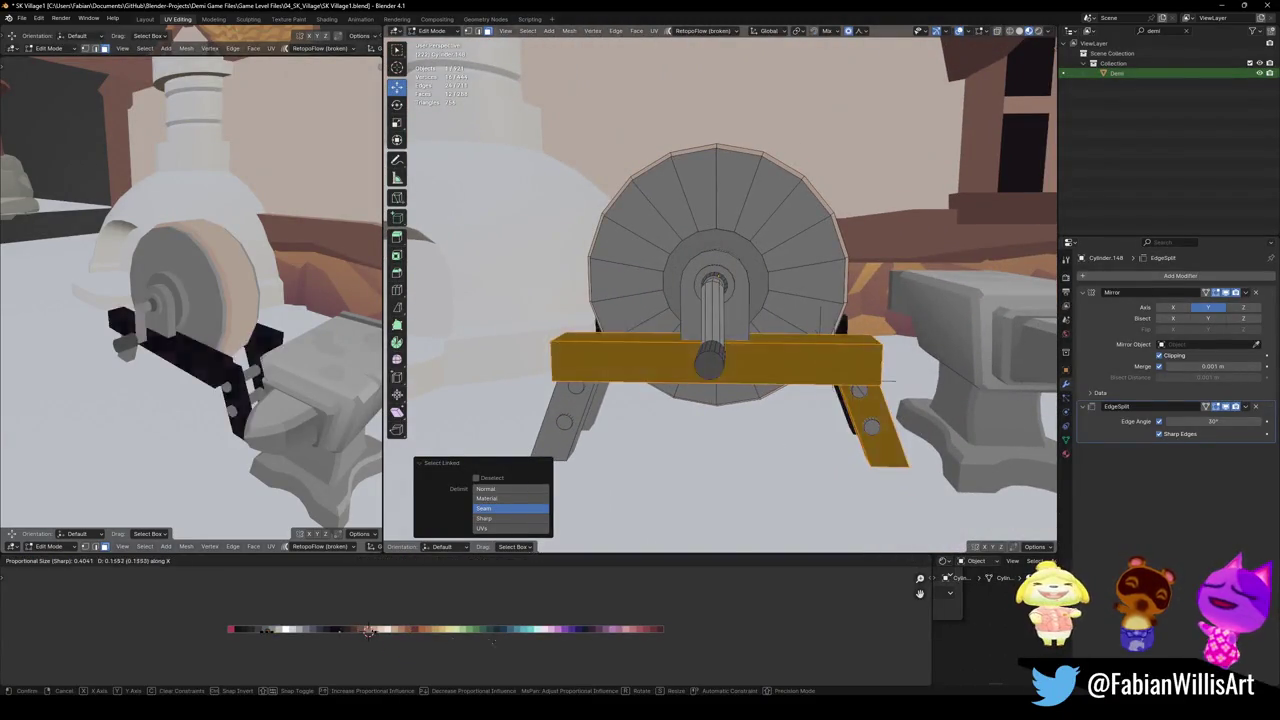
click(368, 630)
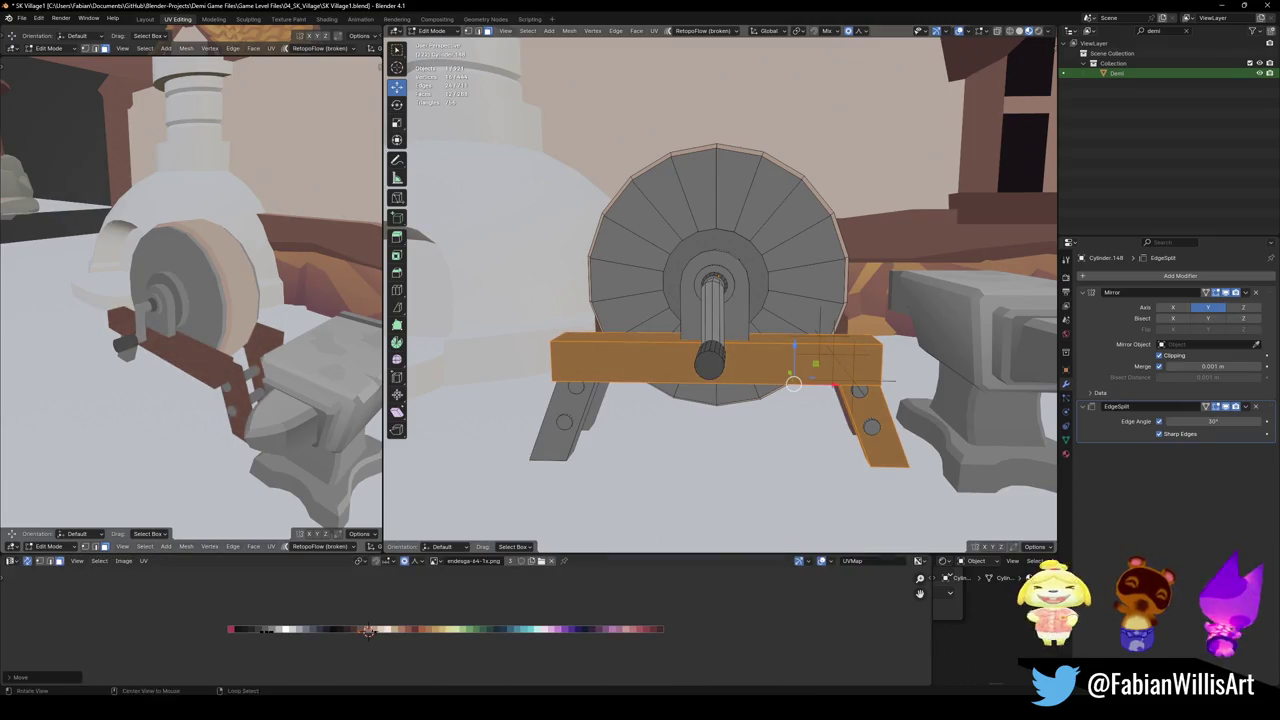
Shift the connected leg pieces' UVs onto the brown wood swatch
middle_drag(190, 300, 240, 290)
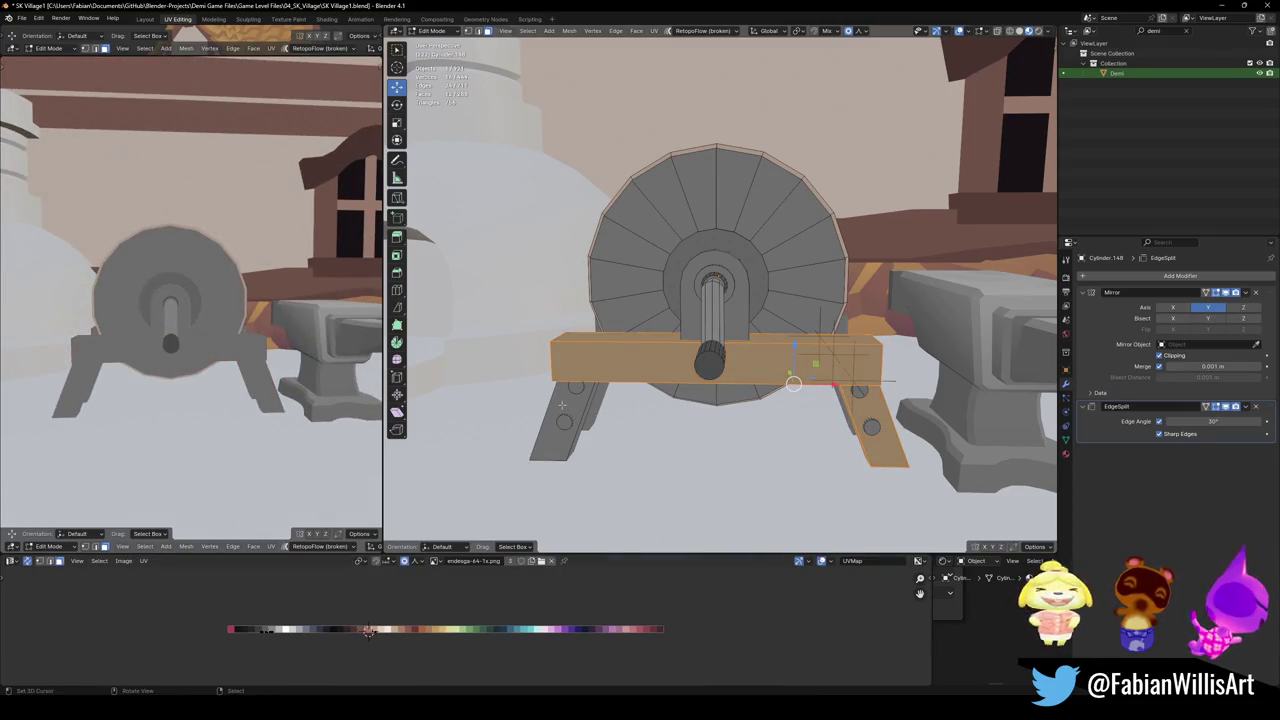
key(ctrl+l)
key(g)
key(x)
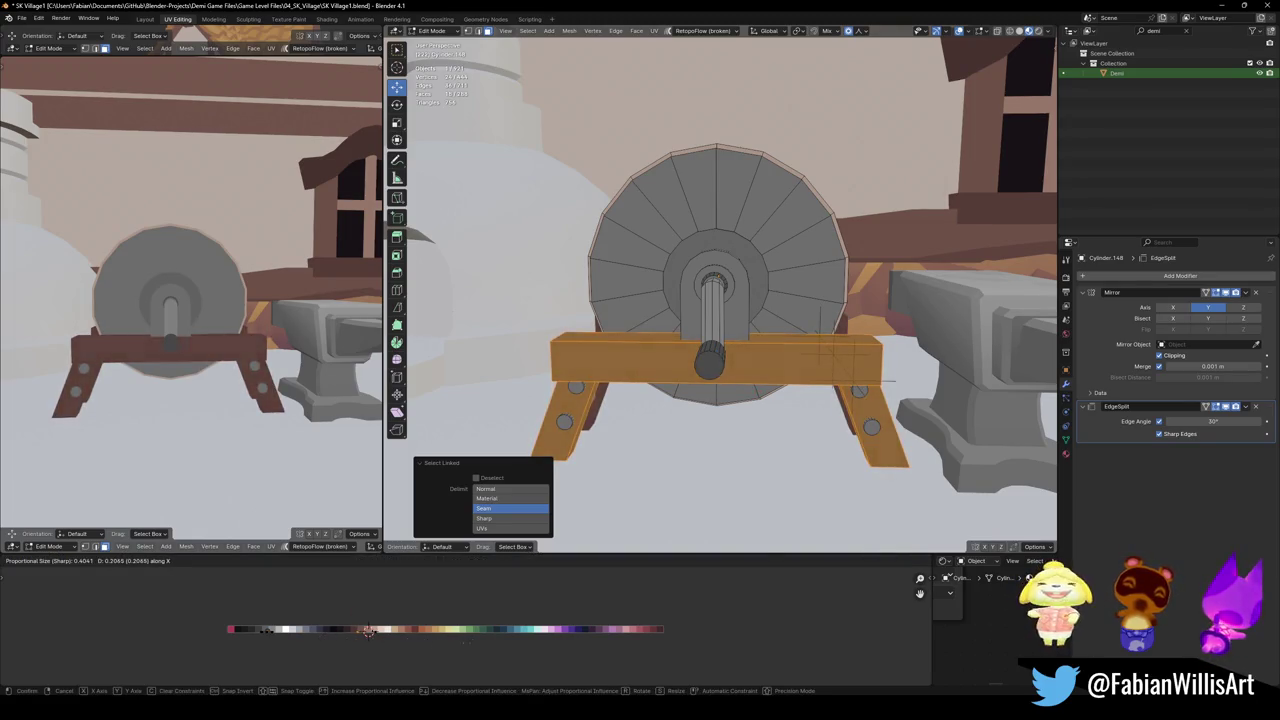
click(368, 630)
key(alt+a)
Give both remaining leg pieces the darker brown leg colour
middle_drag(760, 440, 897, 438)
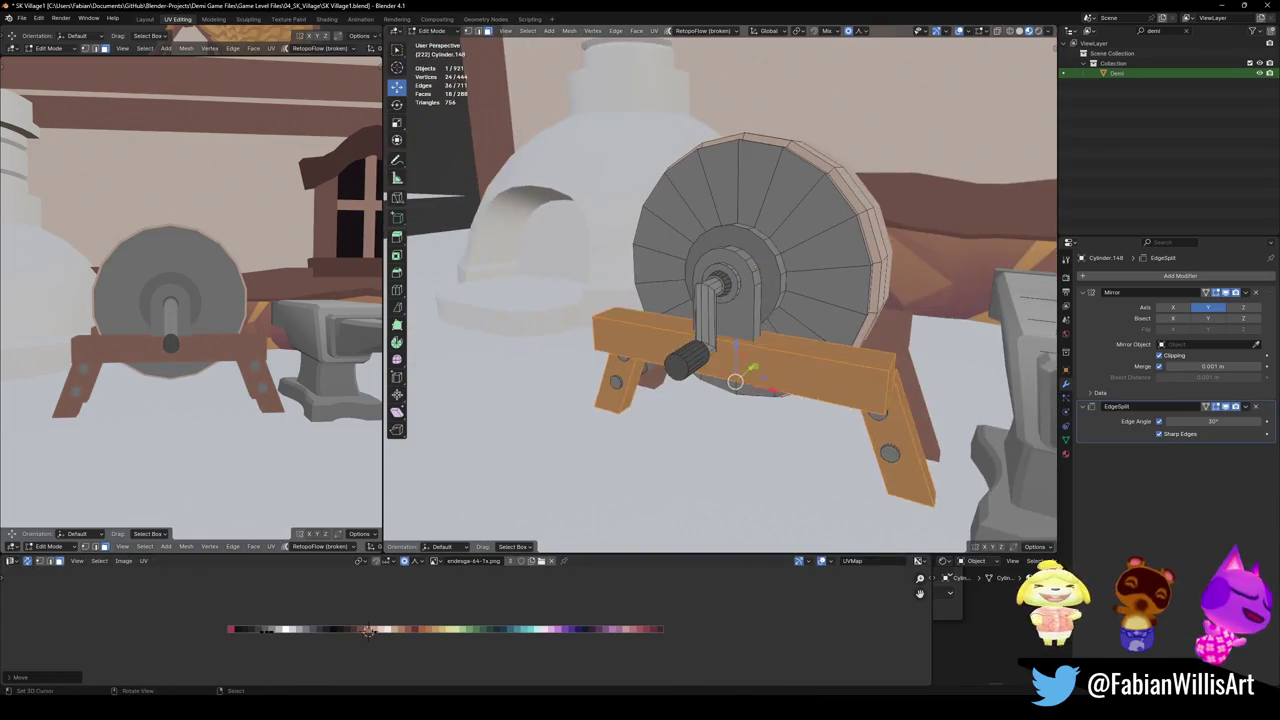
key(l)
key(l)
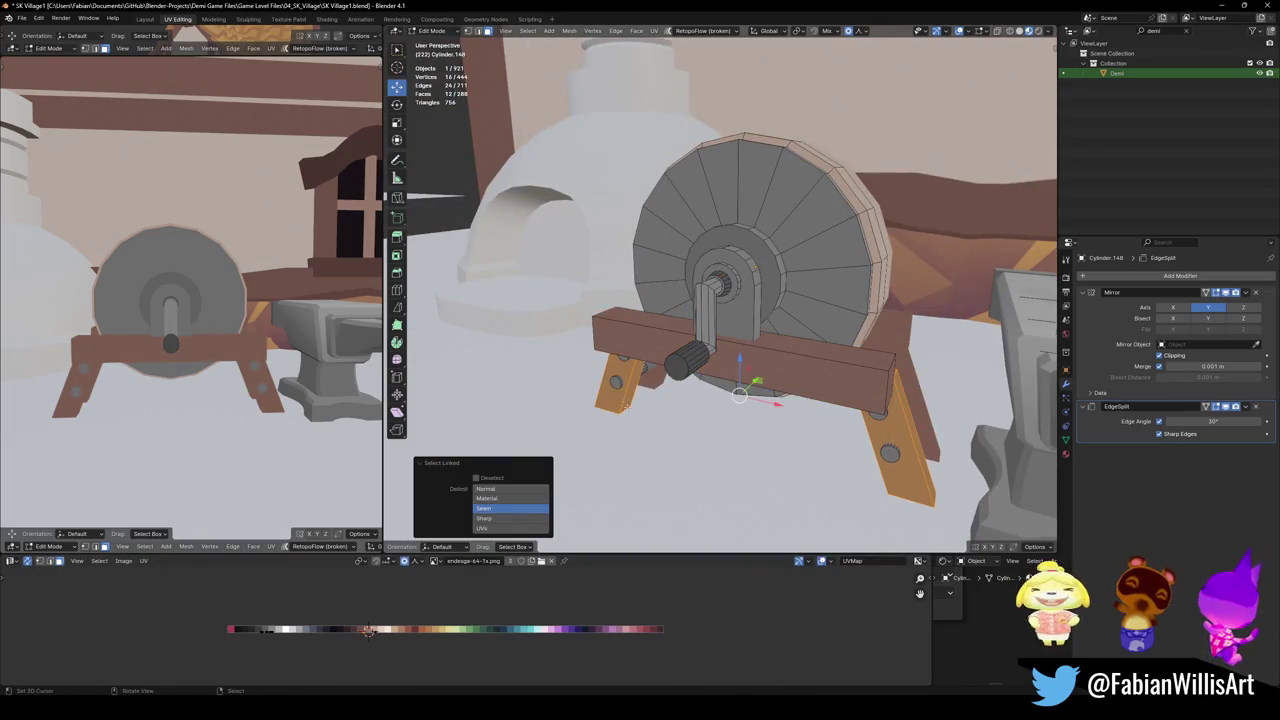
key(g)
key(x)
click(368, 630)
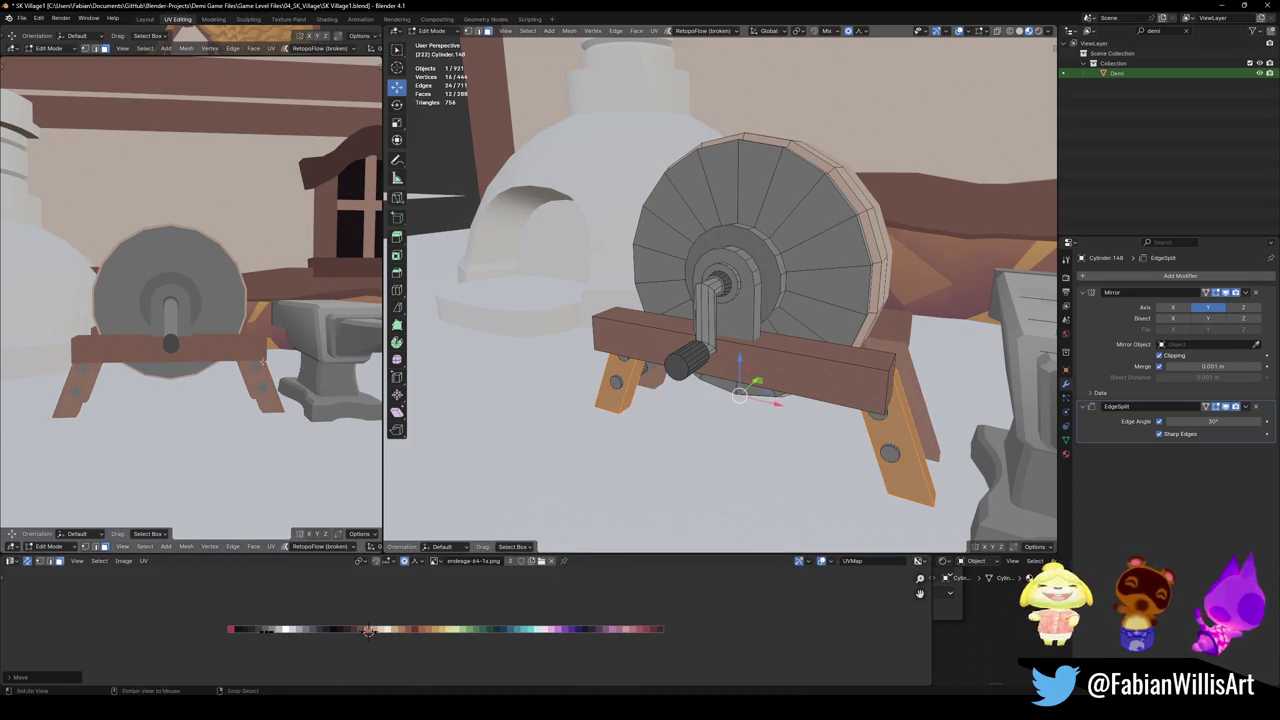
Save the file, clear the selection, and turn toward the oven and anvil
middle_drag(200, 300, 290, 300)
key(ctrl+s)
key(a)
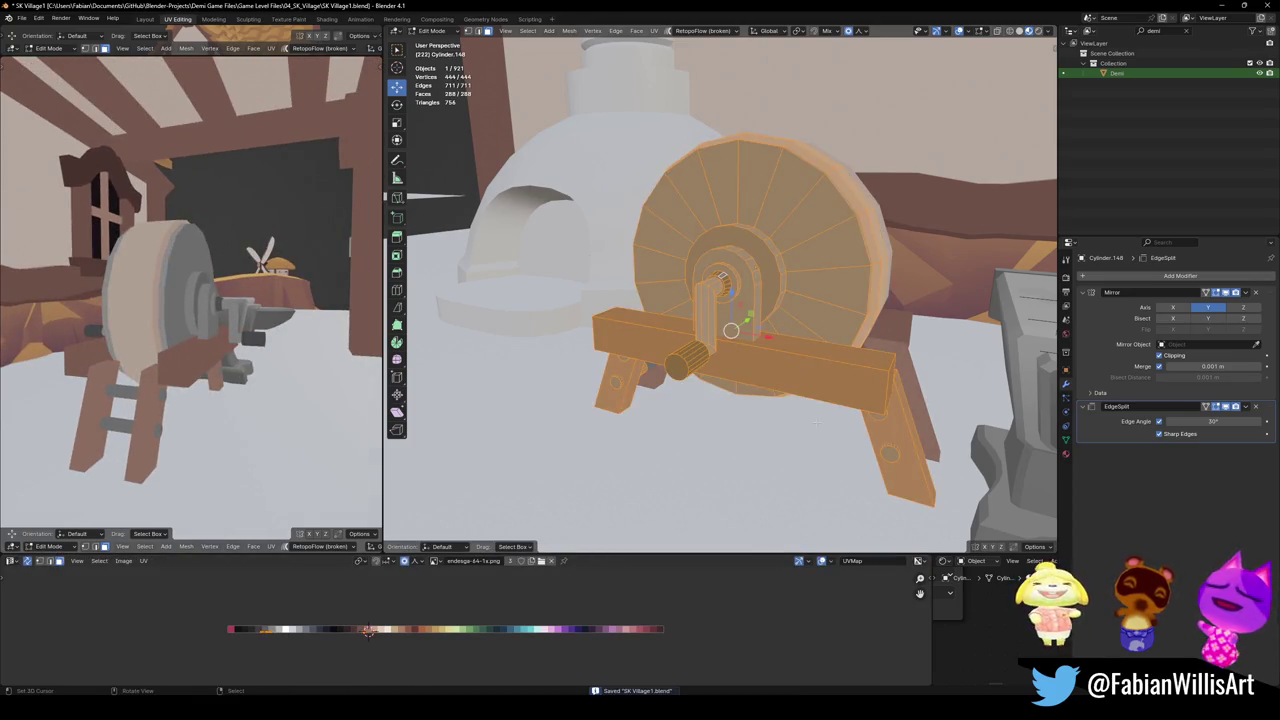
key(alt+a)
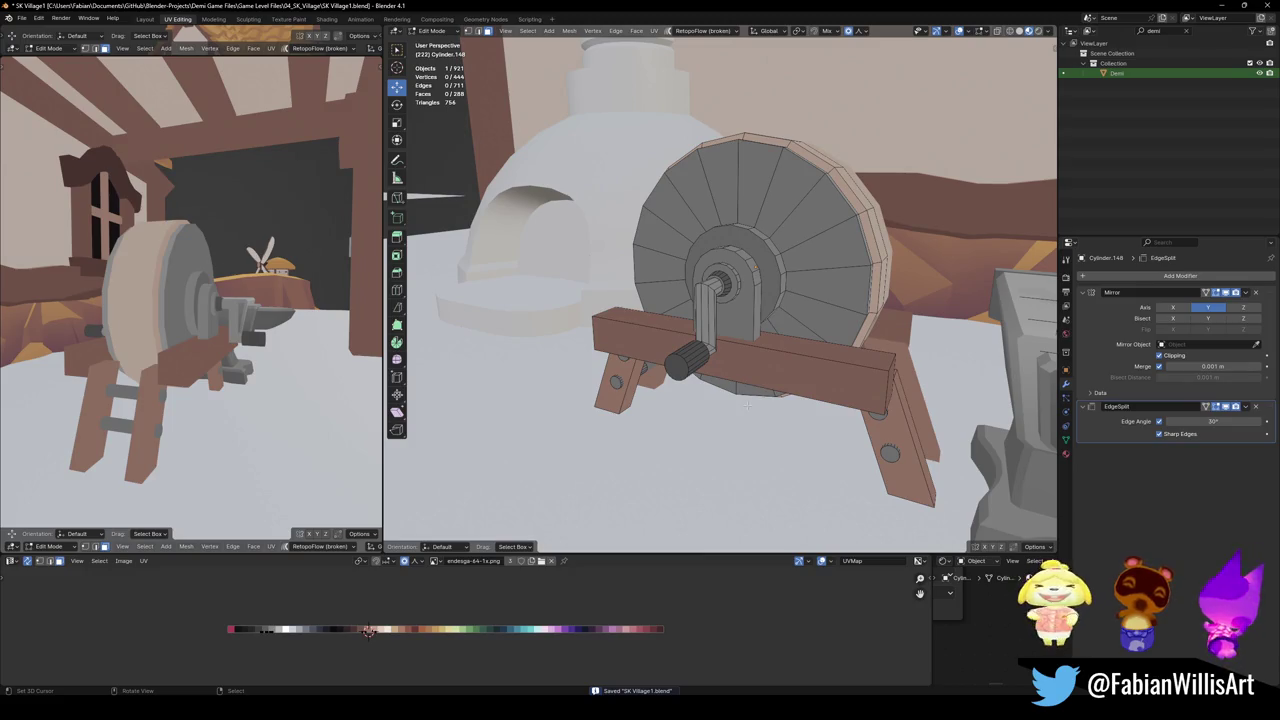
middle_drag(200, 300, 300, 290)
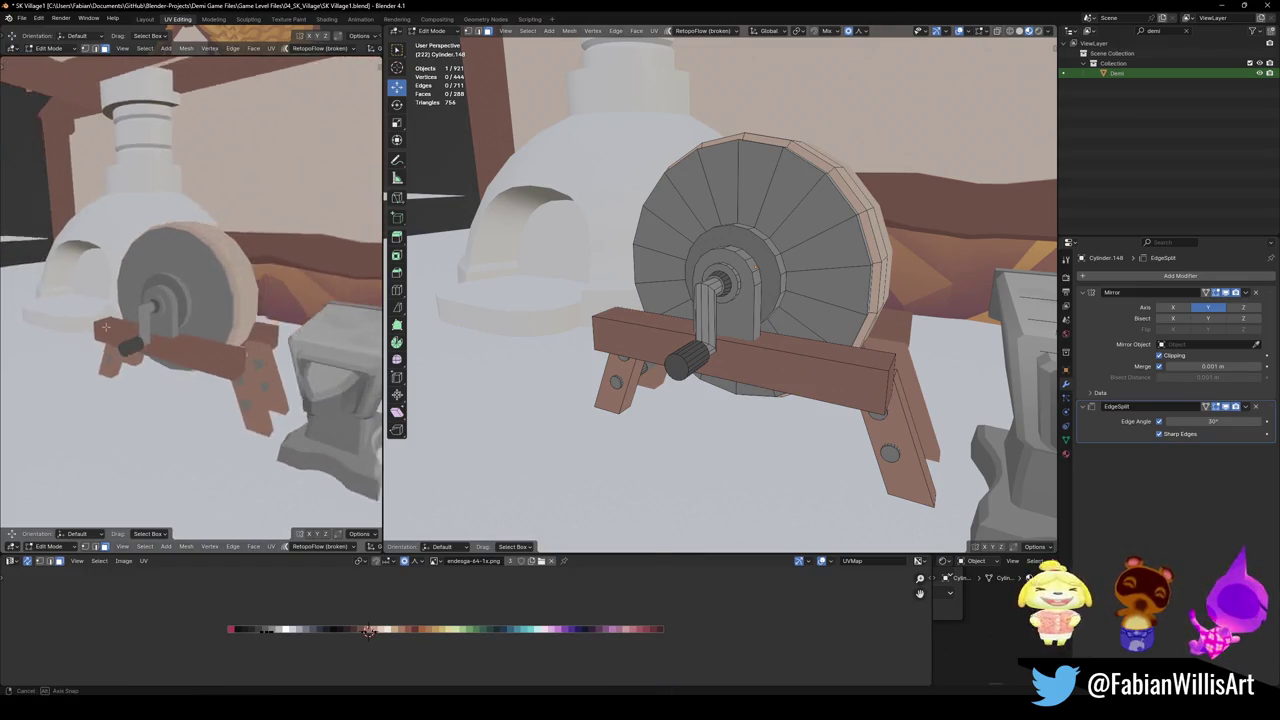
Bevel the grindstone wheel's rim edge loop
middle_drag(782, 284, 760, 290)
scroll(760, 290, up, 3)
alt+click(743, 284)
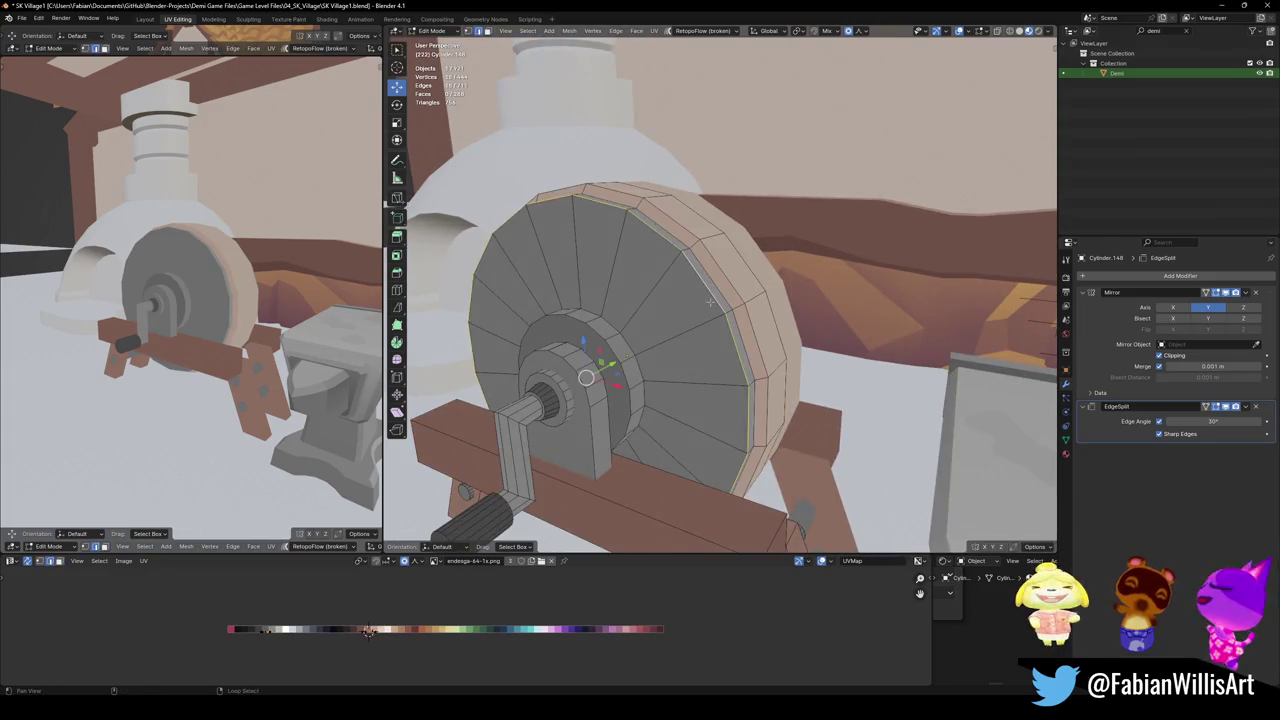
key(ctrl+b)
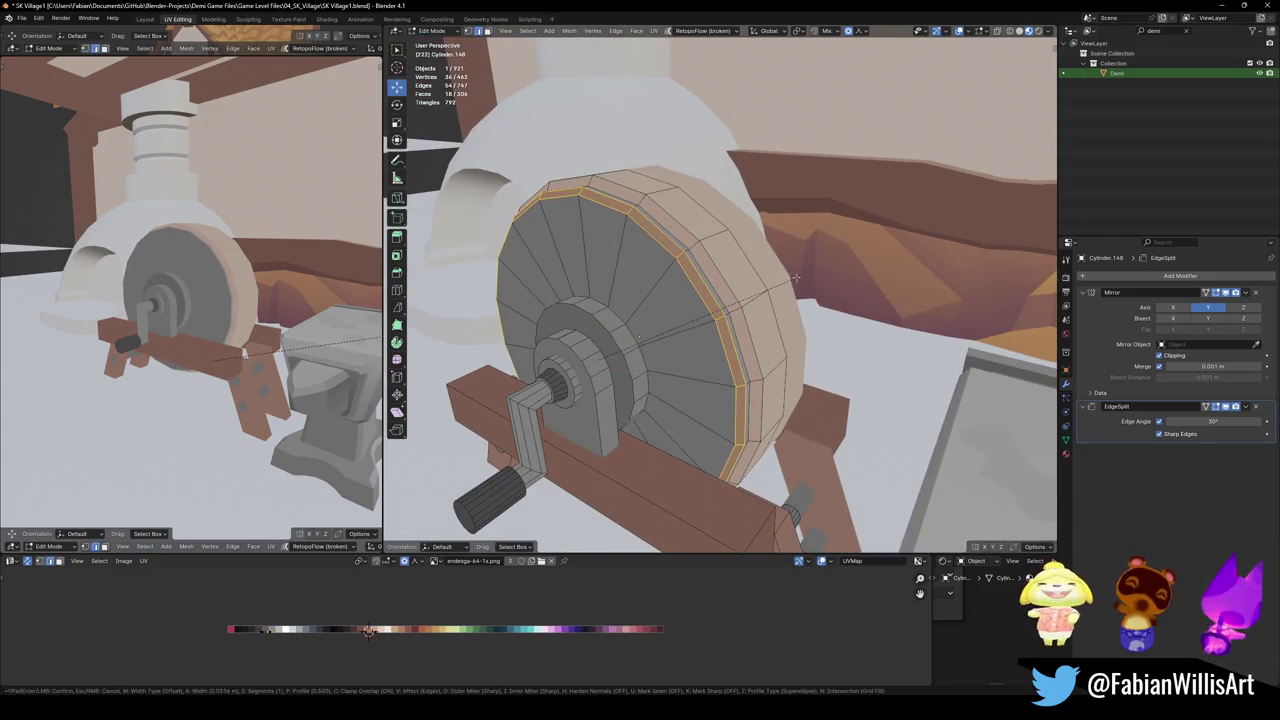
click(780, 284)
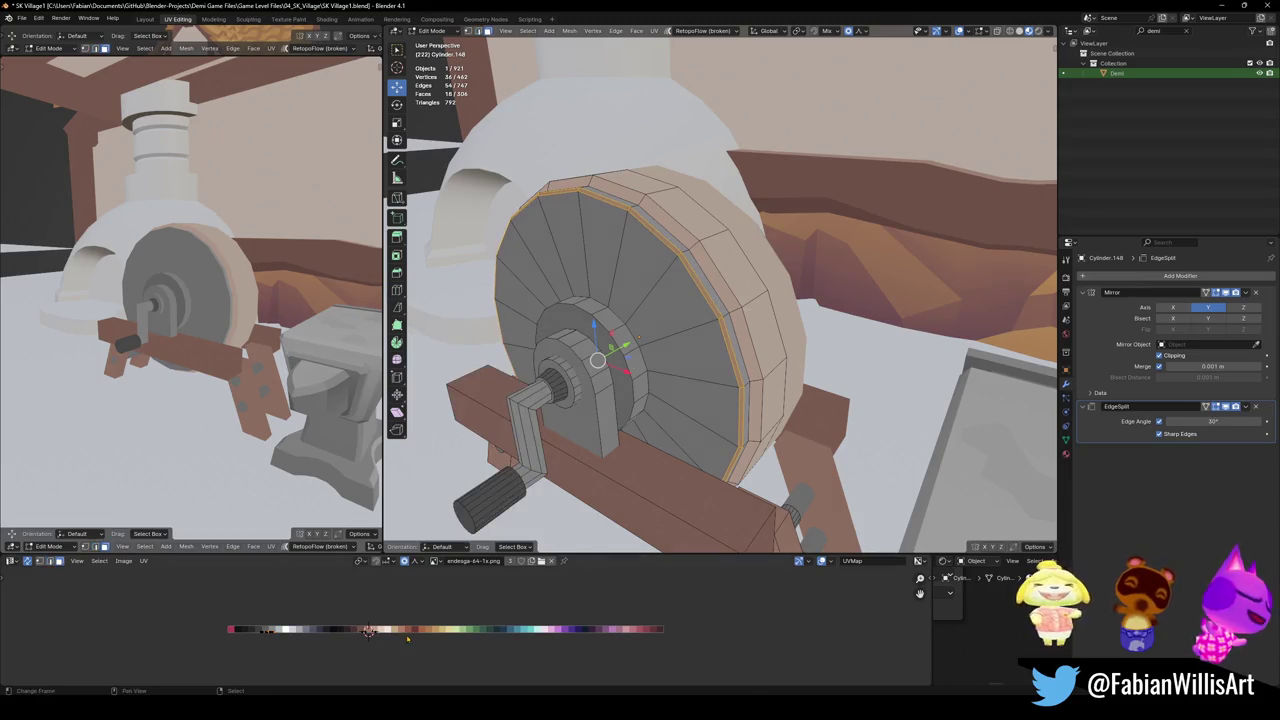
Slide the inner rim edge loop along the wheel to narrow the band
key(g)
key(x)
key(Escape)
alt+click(724, 345)
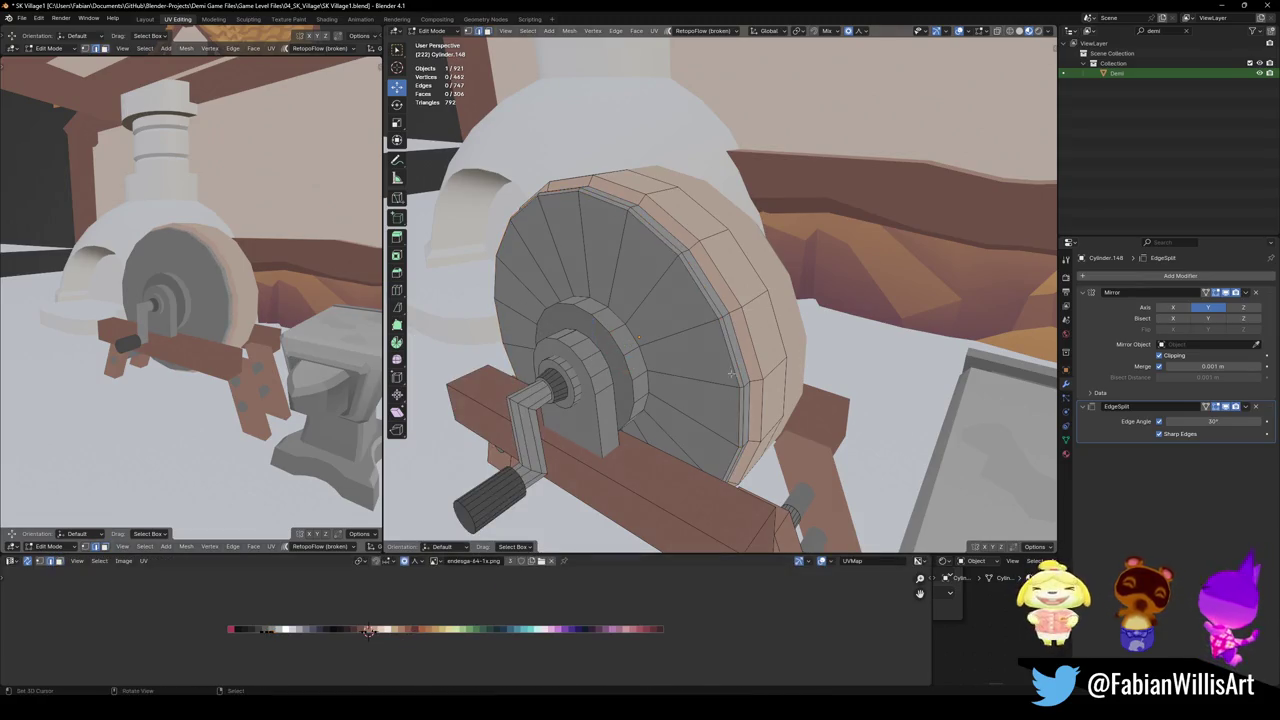
key(g)
key(g)
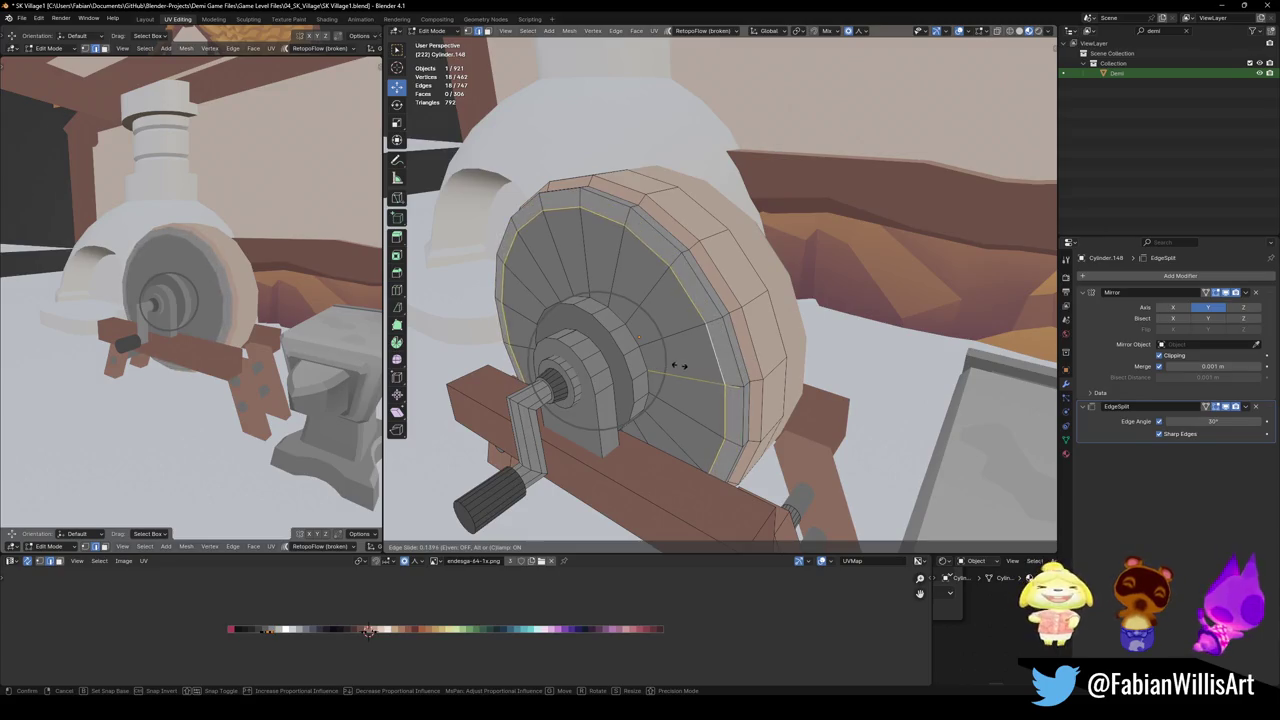
click(722, 362)
mouse_move(722, 362)
middle_down()
mouse_move(706, 350)
mouse_move(670, 370)
middle_up()
Recolour the narrow rim face loop via a horizontal UV shift and save
alt+shift+click(670, 370)
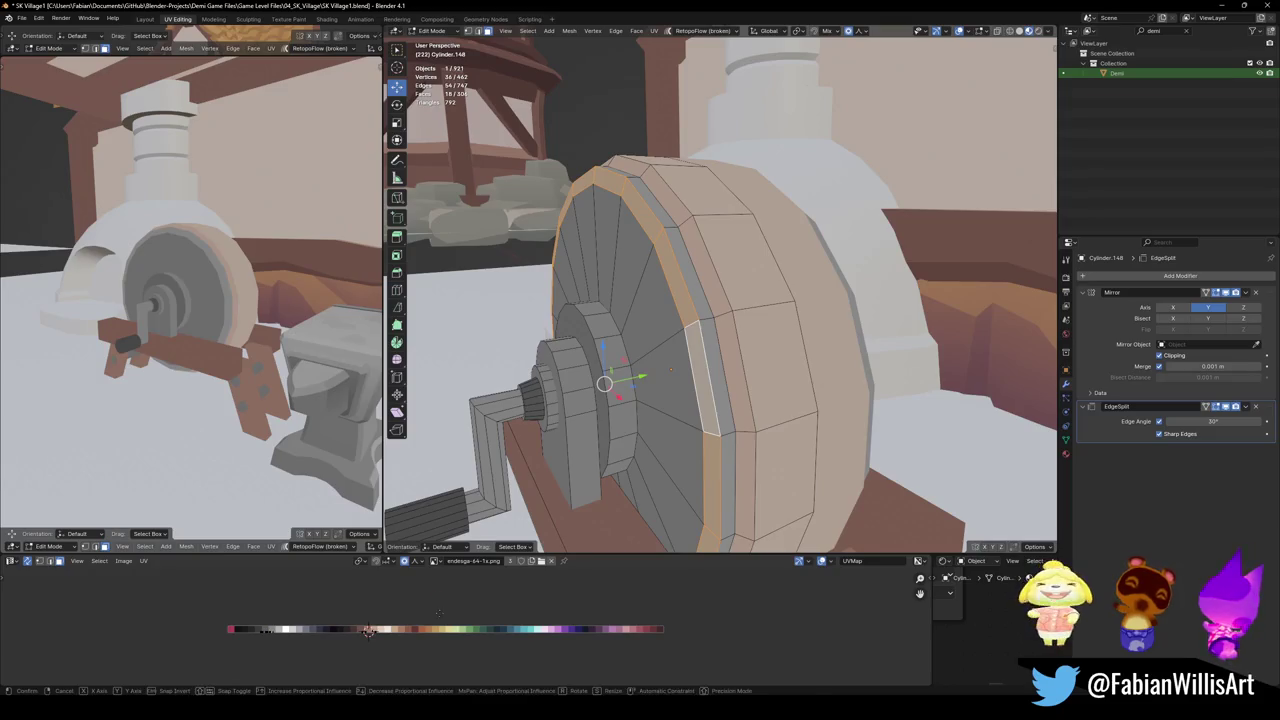
key(g)
key(x)
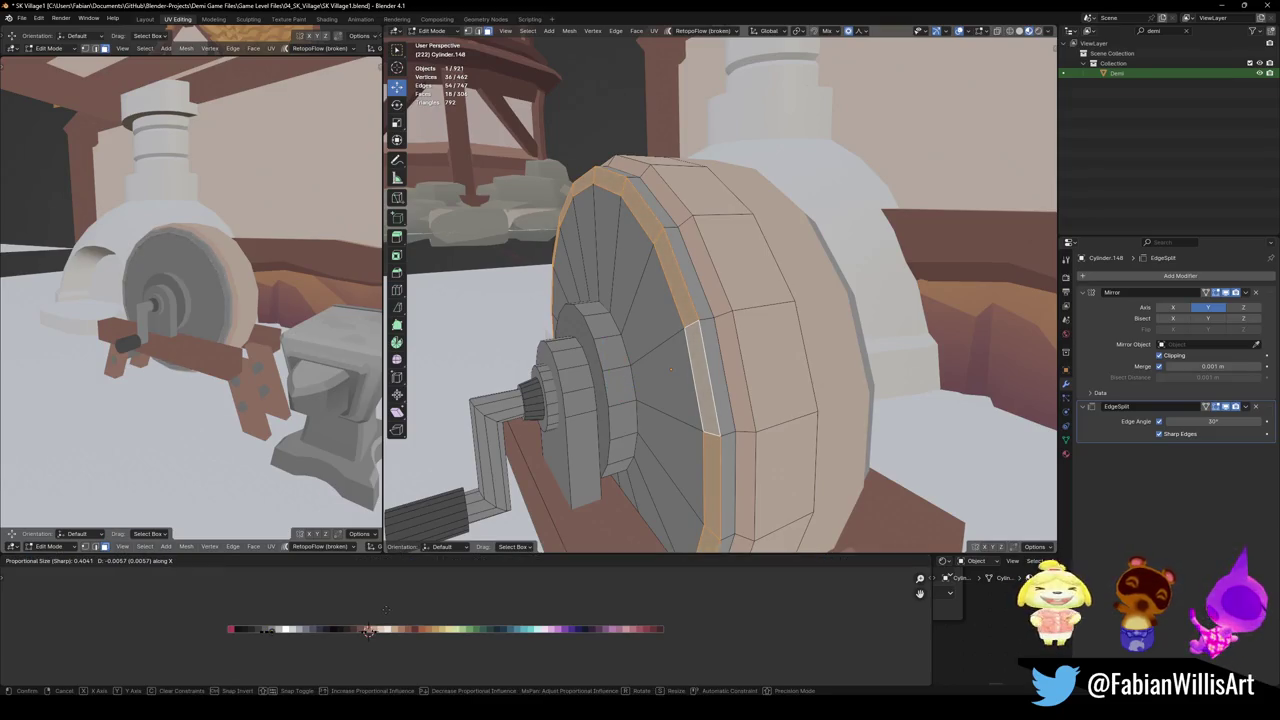
key(Escape)
middle_drag(250, 330, 360, 370)
key(alt+a)
key(ctrl+s)
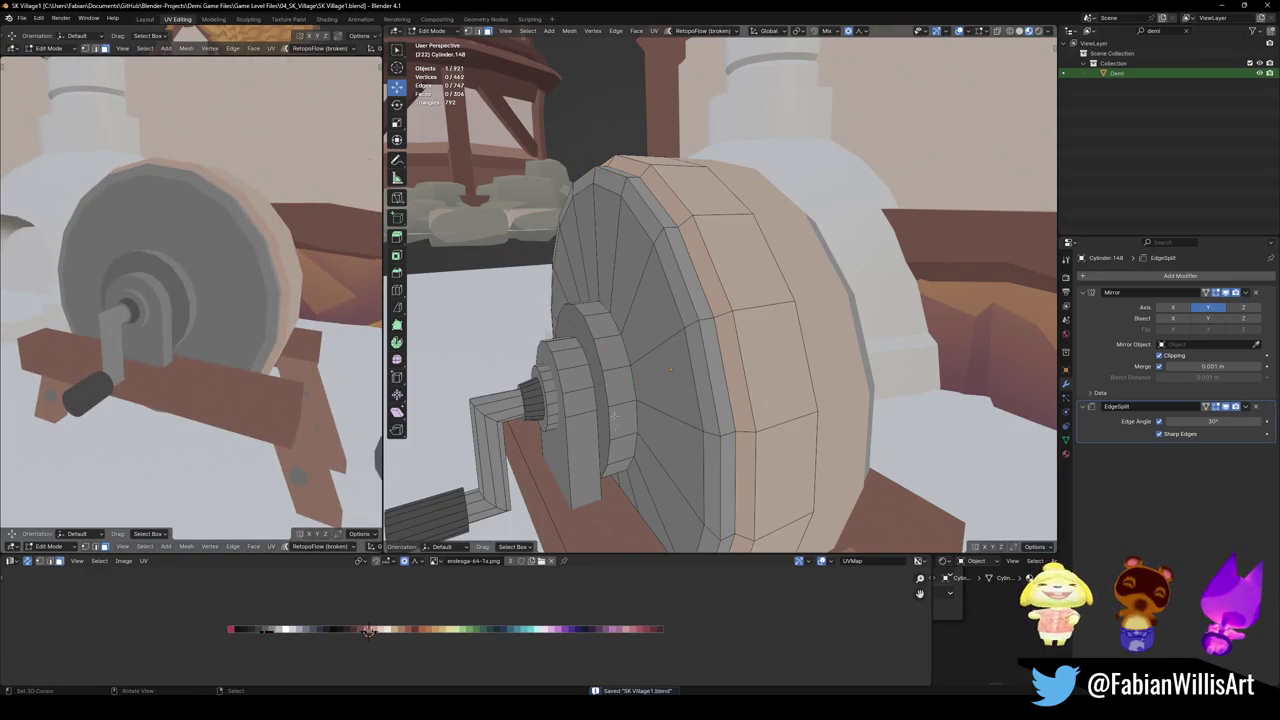
Bevel the edge ring around the wheel hub
key(a)
key(alt+a)
alt+click(606, 405)
key(ctrl+b)
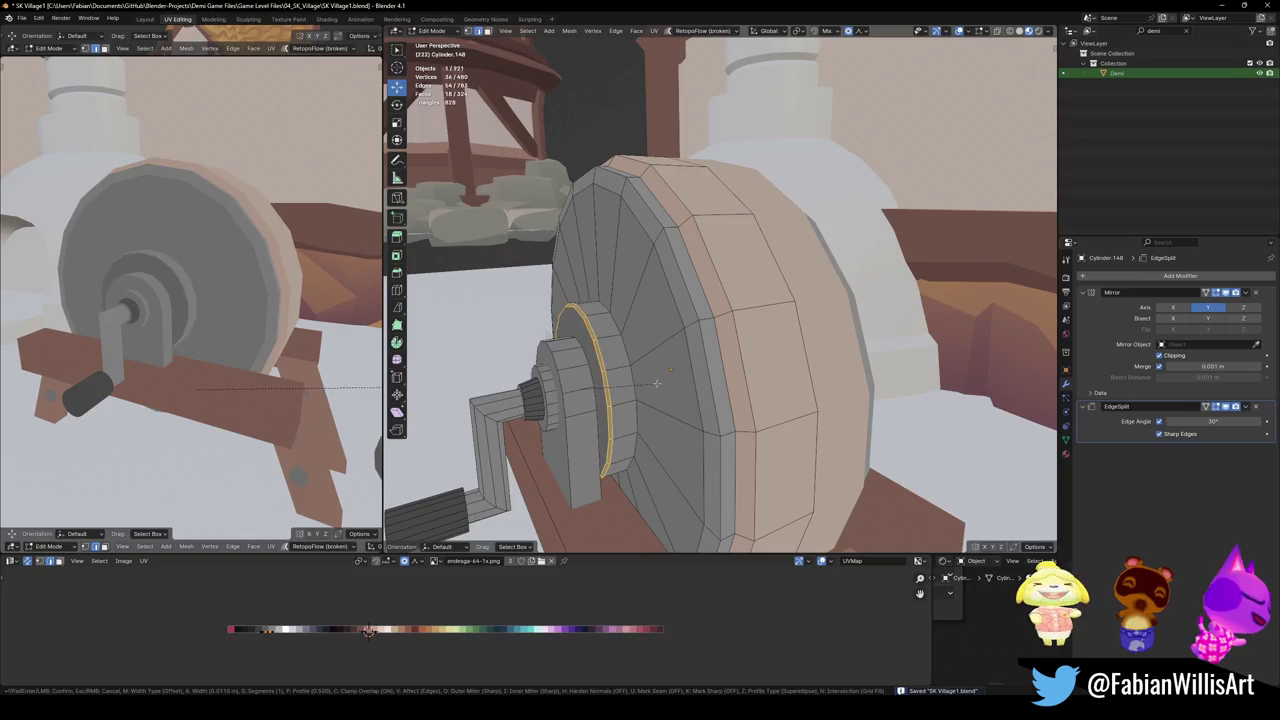
click(605, 390)
key(alt+a)
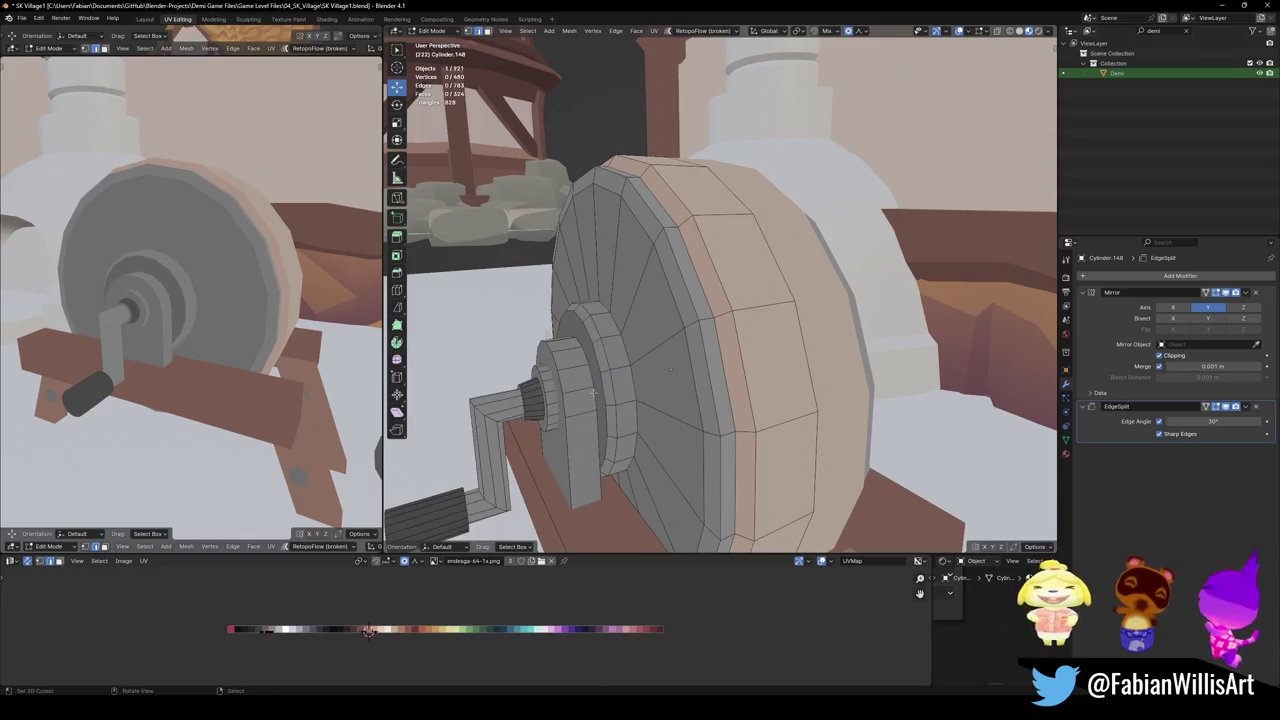
Recolour the ring of hub faces on the palette and save
alt+click(598, 390)
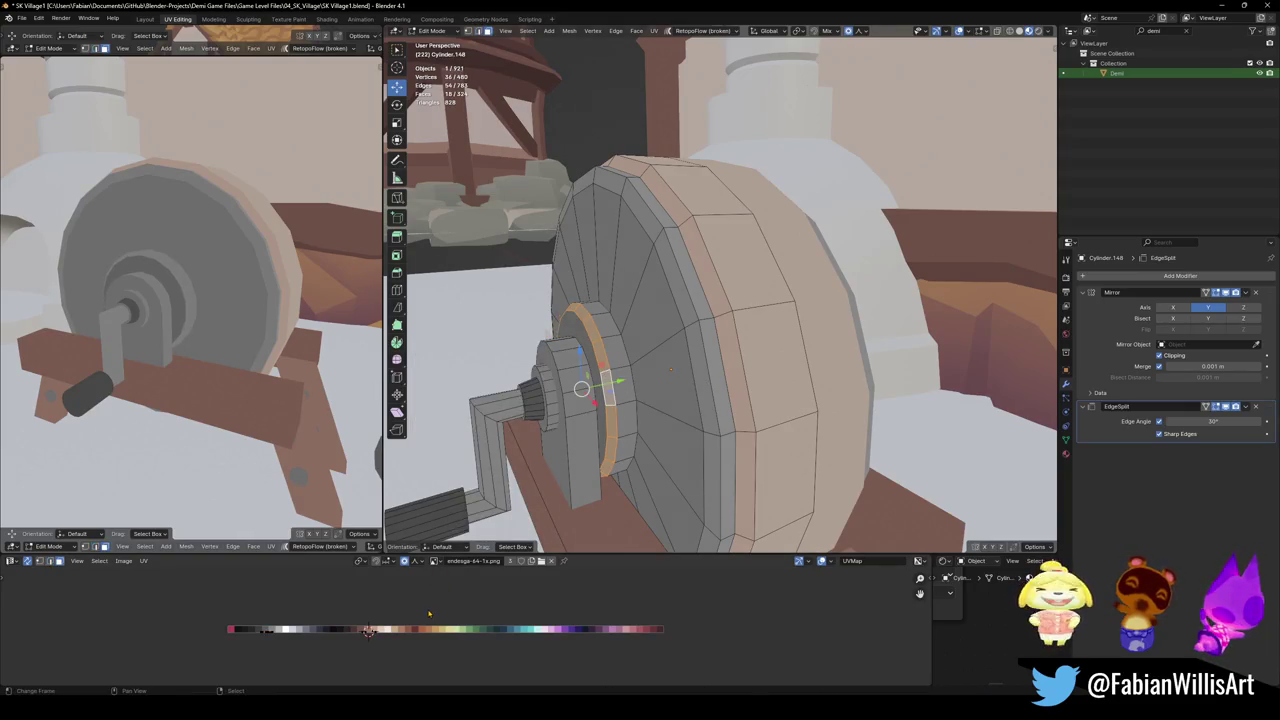
key(g)
key(x)
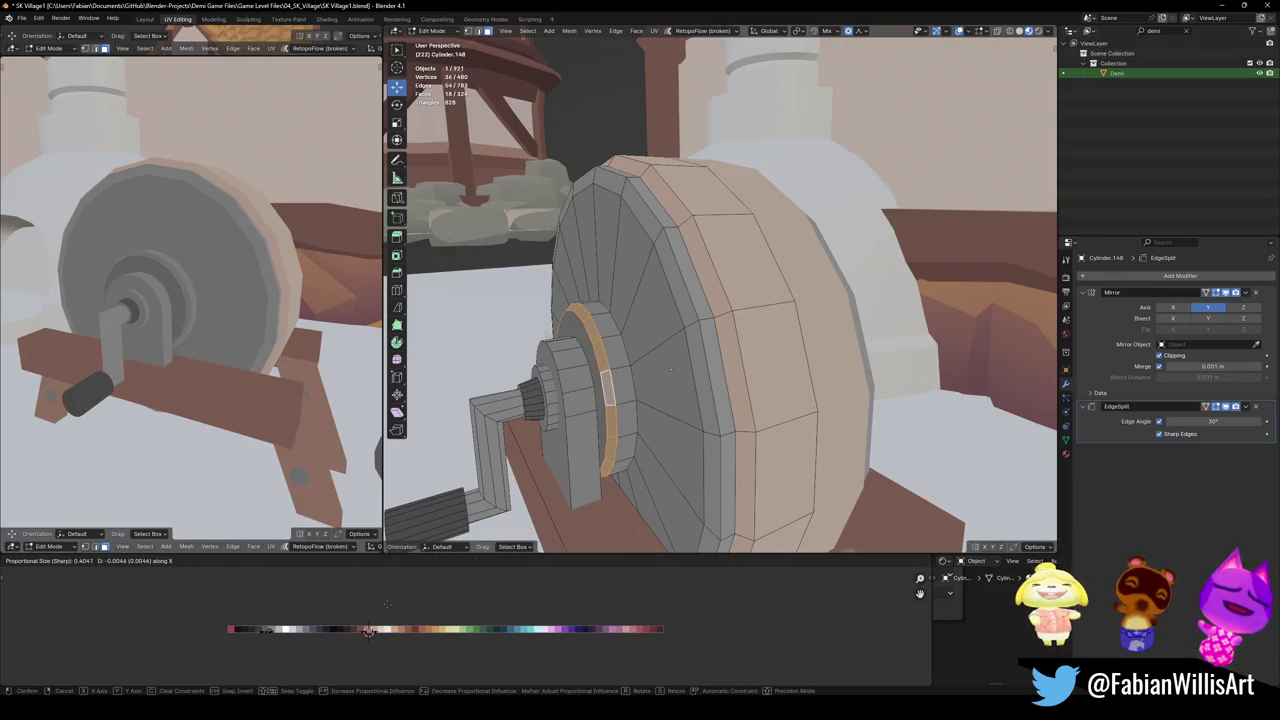
key(Return)
key(alt+a)
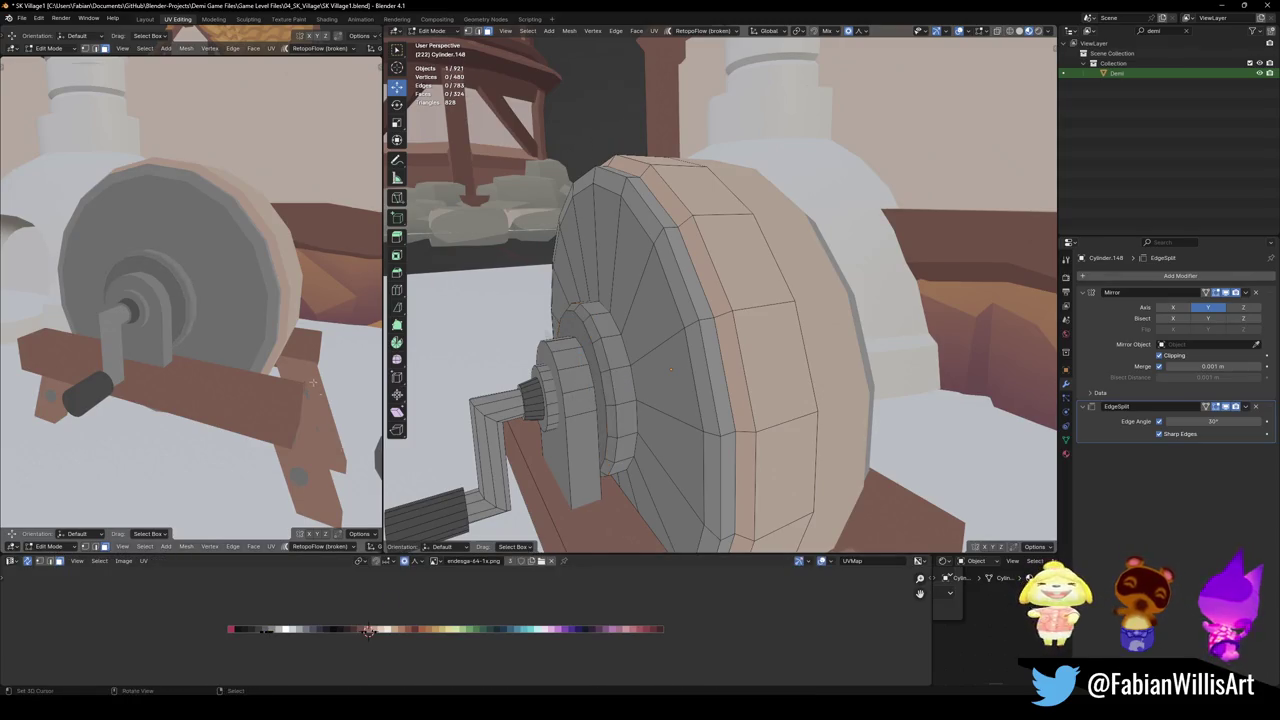
key(ctrl+s)
Select the connected hub faces and Merge by Distance to remove two stray vertices
middle_drag(190, 300, 230, 320)
scroll(190, 300, up, 3)
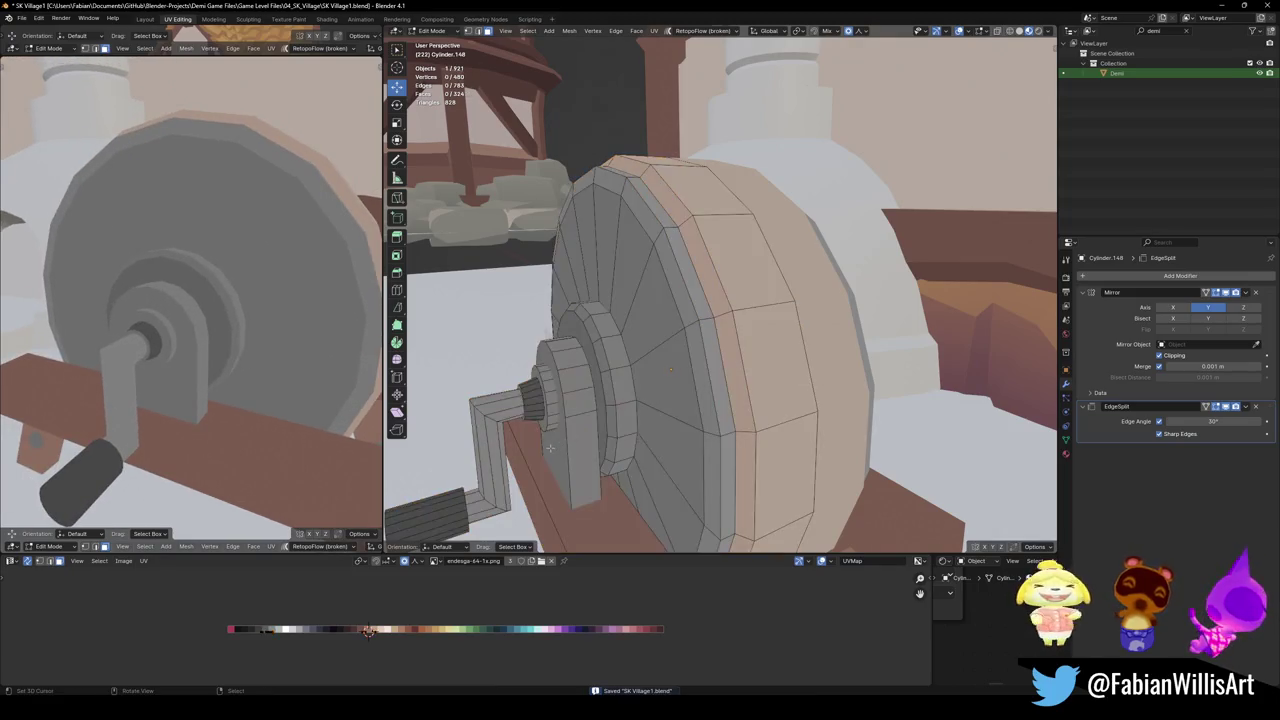
click(558, 438)
key(ctrl+z)
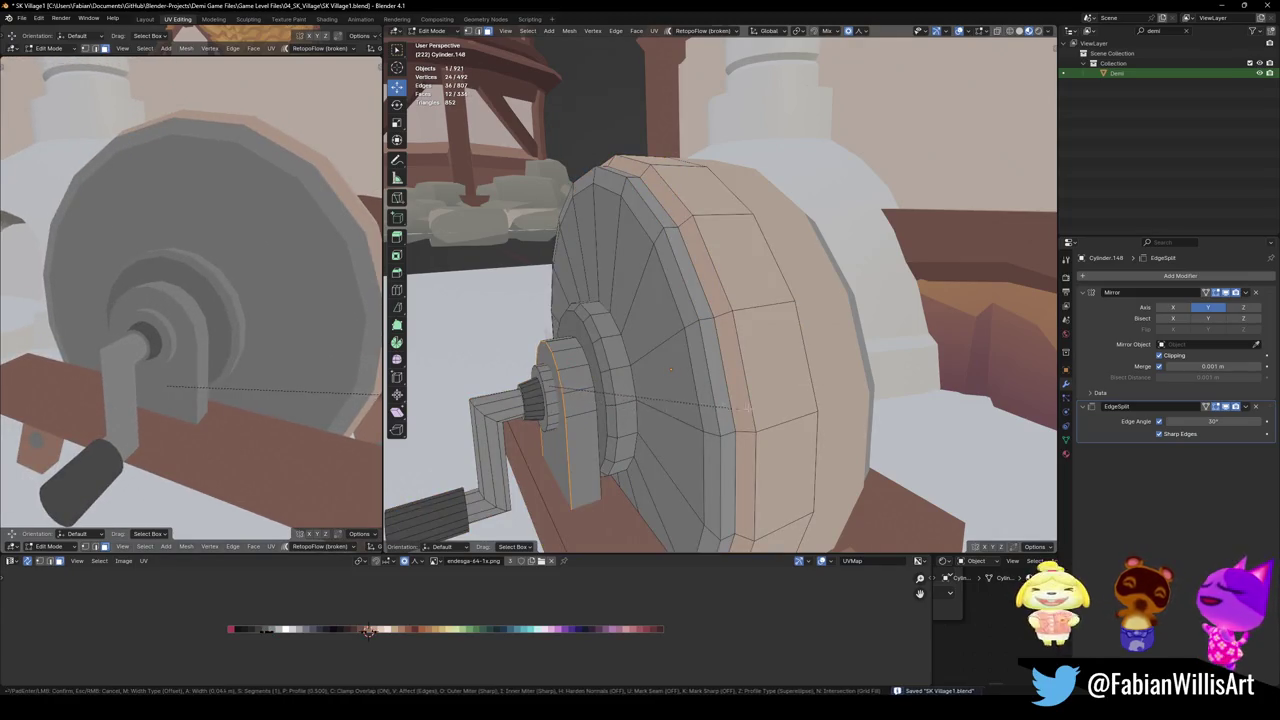
key(ctrl+shift+z)
key(ctrl+z)
key(l)
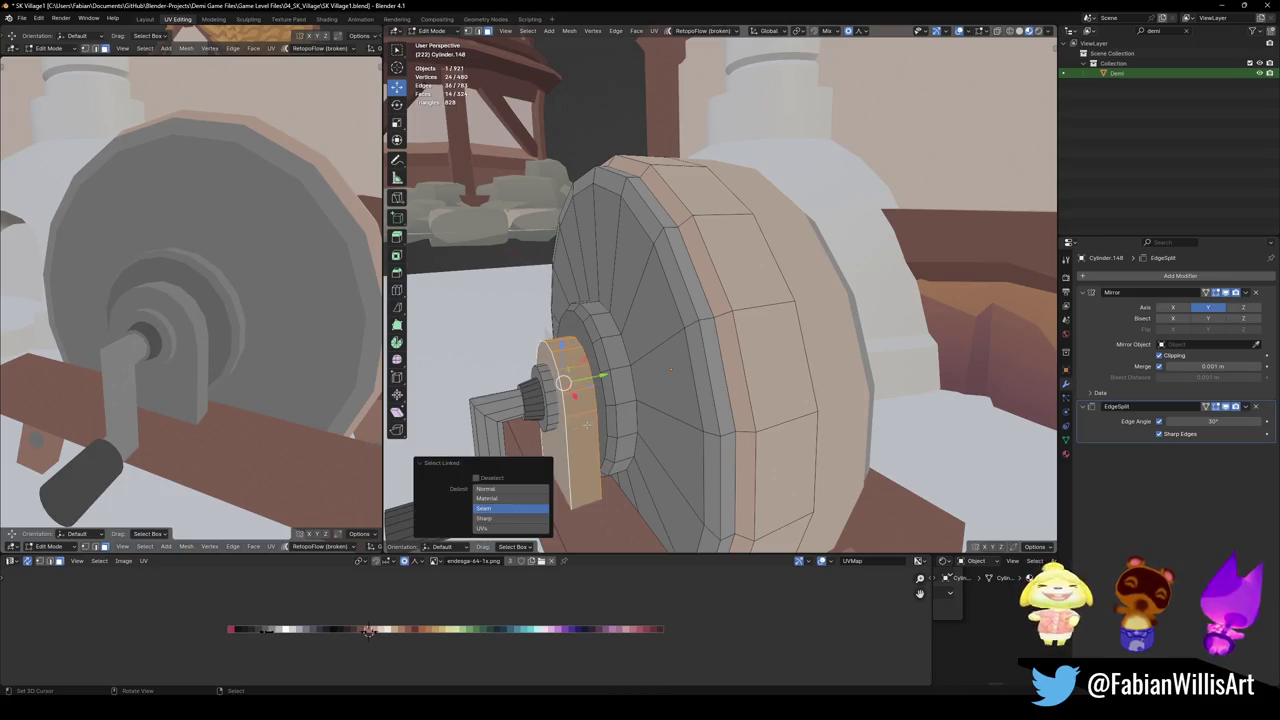
key(q)
click(575, 453)
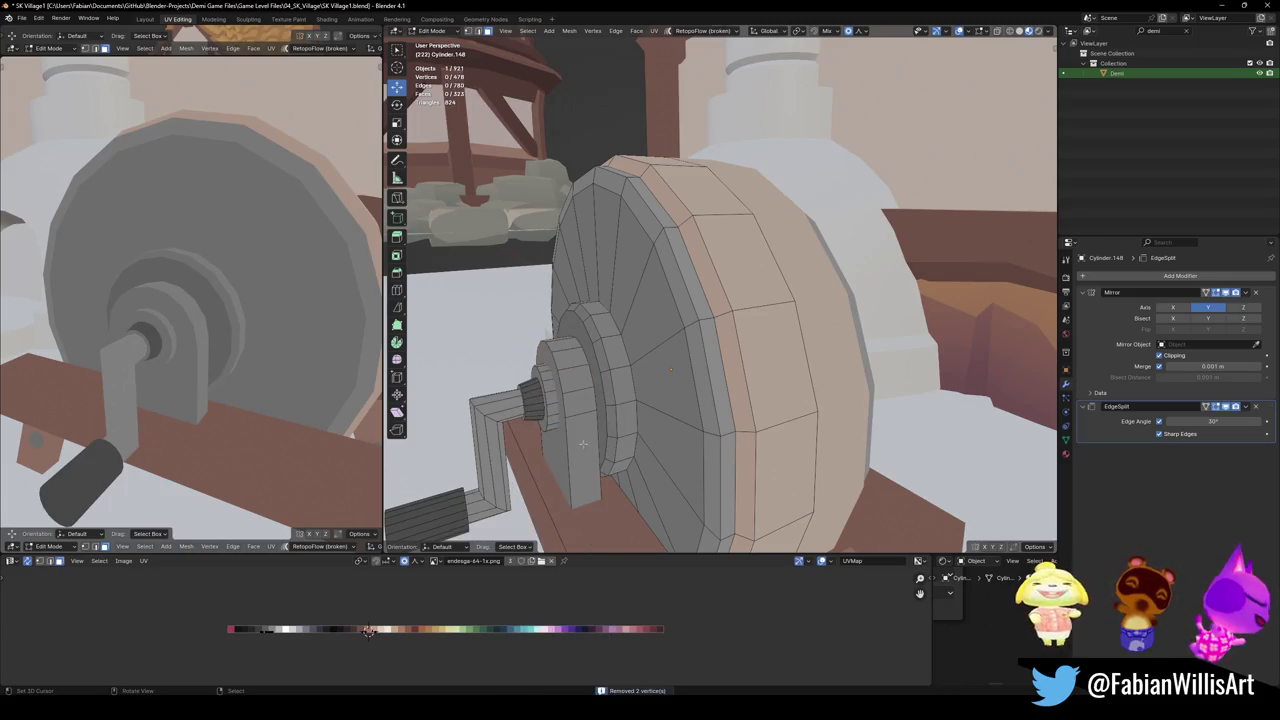
Bevel the hub collar edges 0.035 m, recolour them, and save
key(ctrl+b)
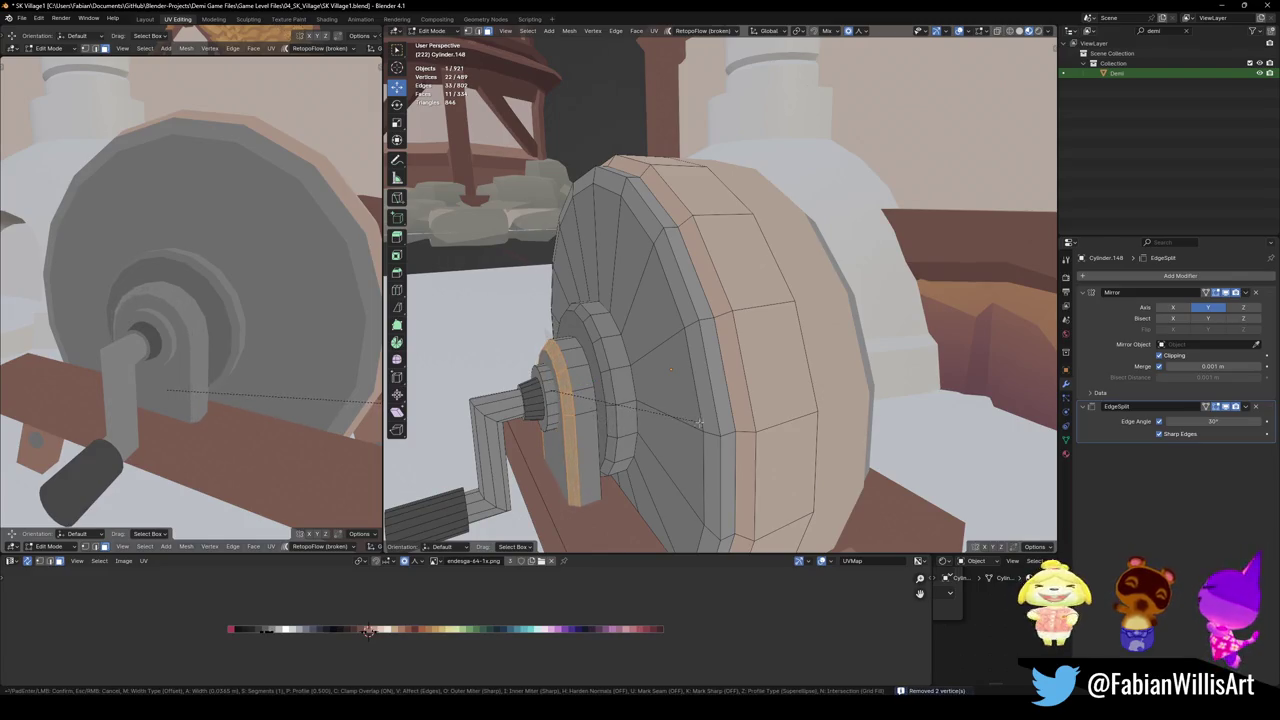
click(622, 427)
key(g)
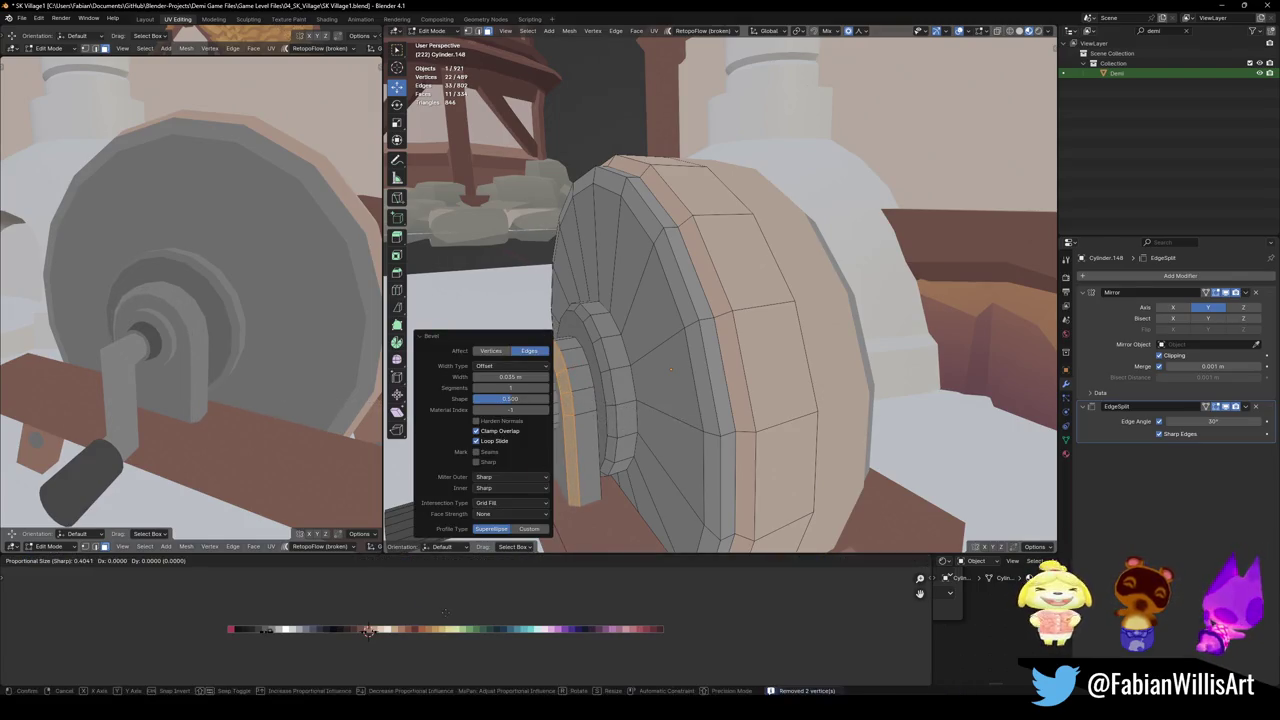
key(x)
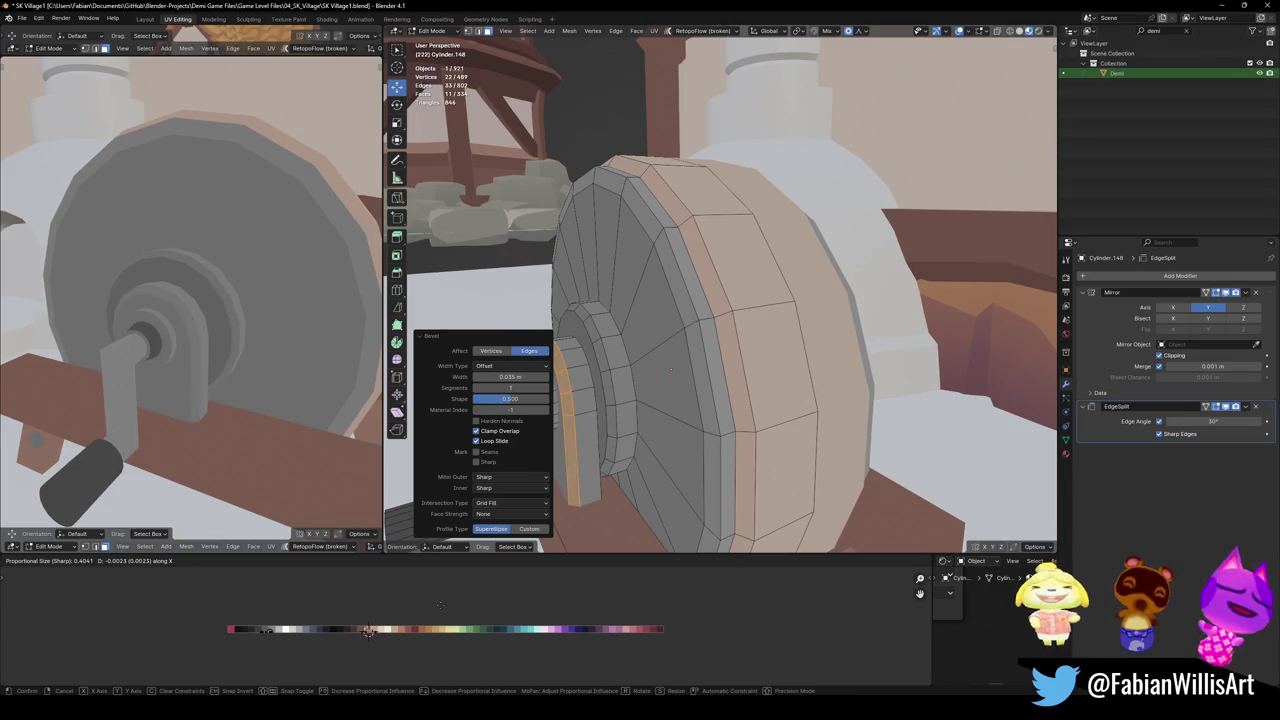
key(Return)
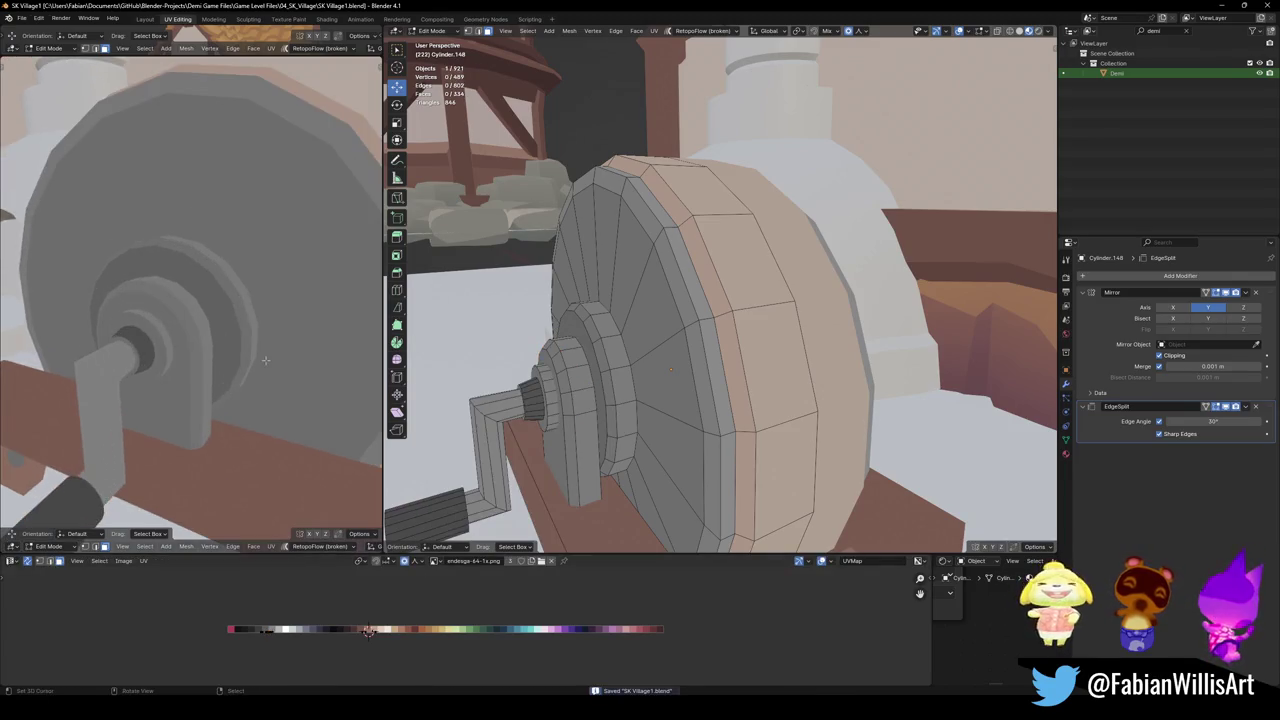
key(a)
key(ctrl+s)
key(alt+a)
Chamfer the axle-hub joint edge ring with a 0.00697 m single-segment bevel
middle_drag(587, 463, 702, 353)
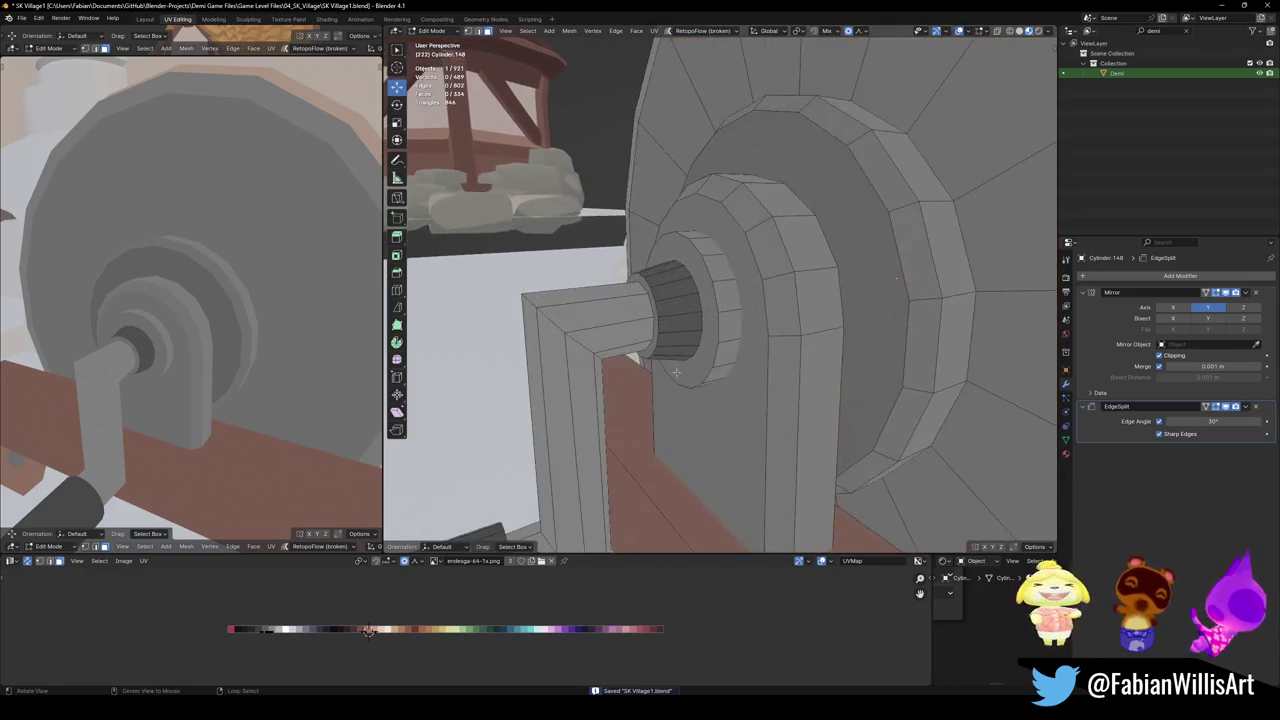
scroll(702, 353, up, 3)
alt+click(650, 344)
key(ctrl+b)
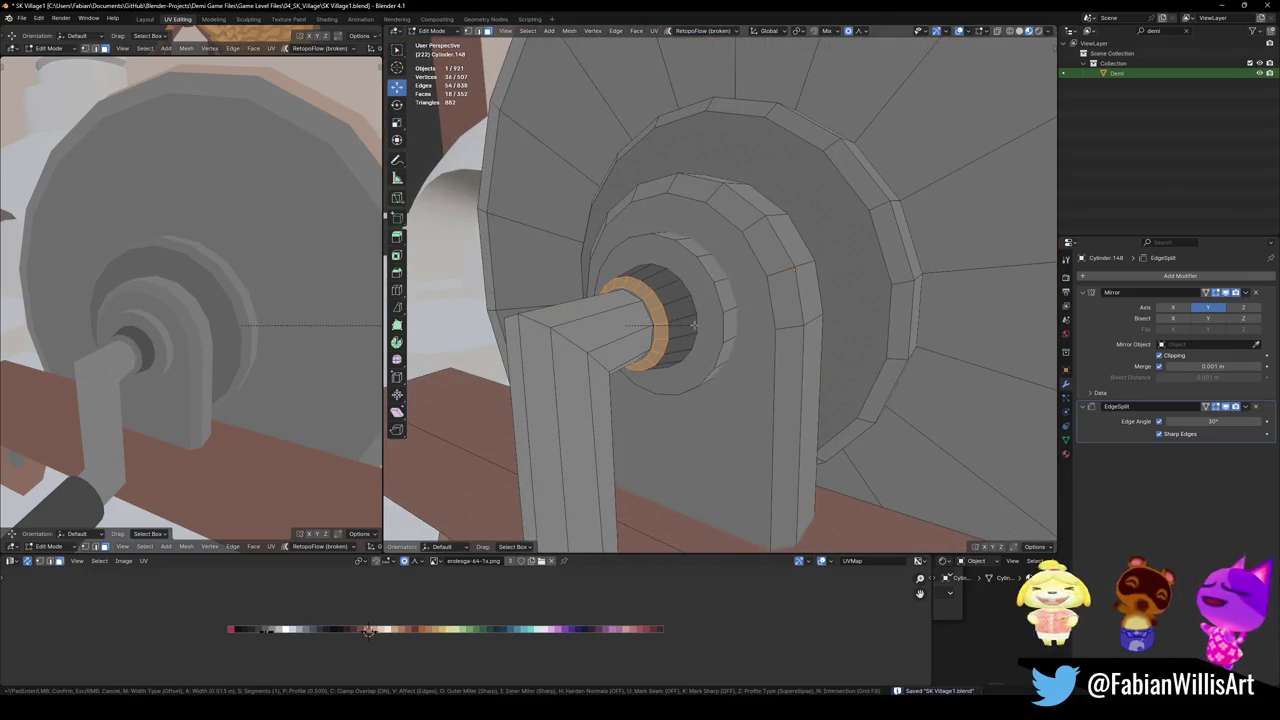
click(694, 334)
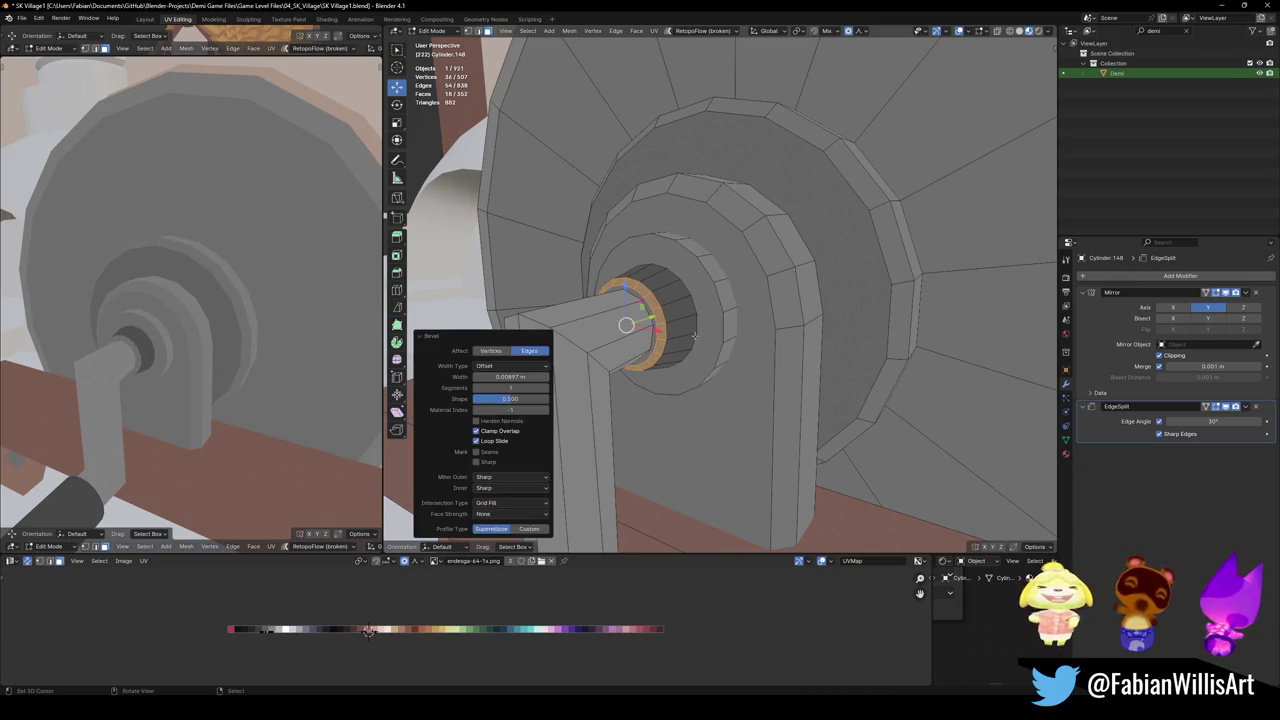
key(g)
key(x)
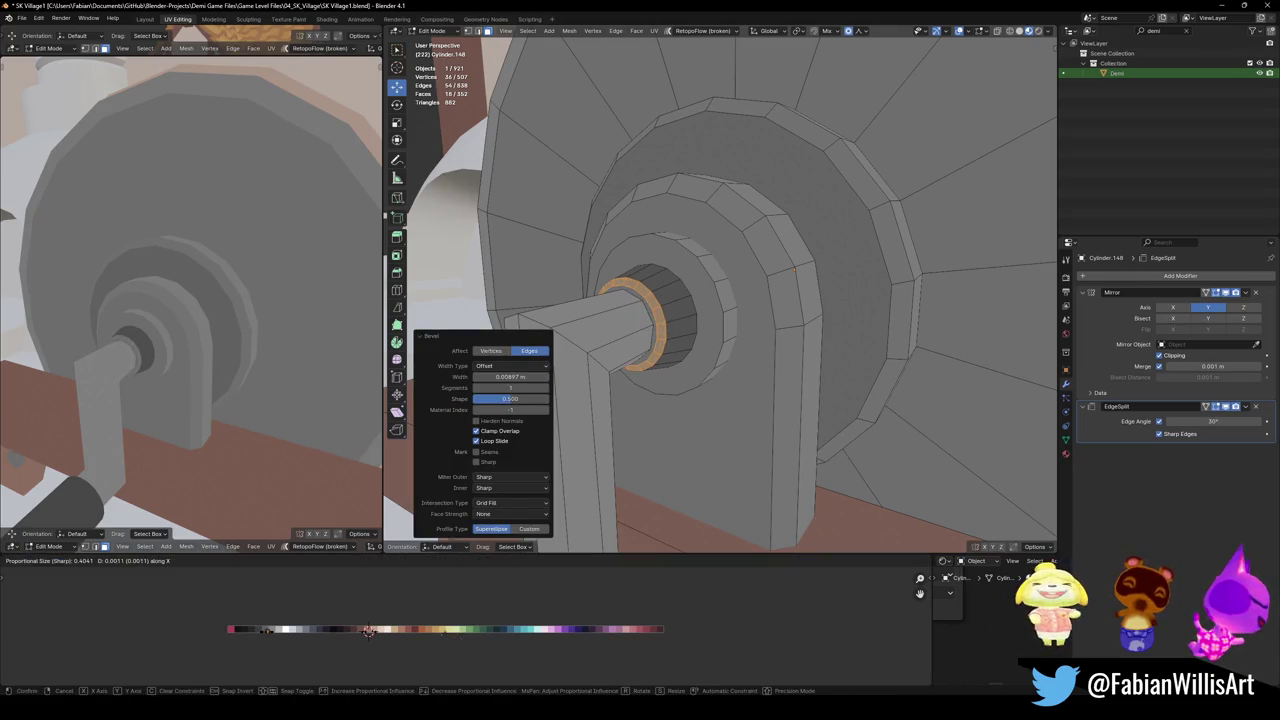
key(Escape)
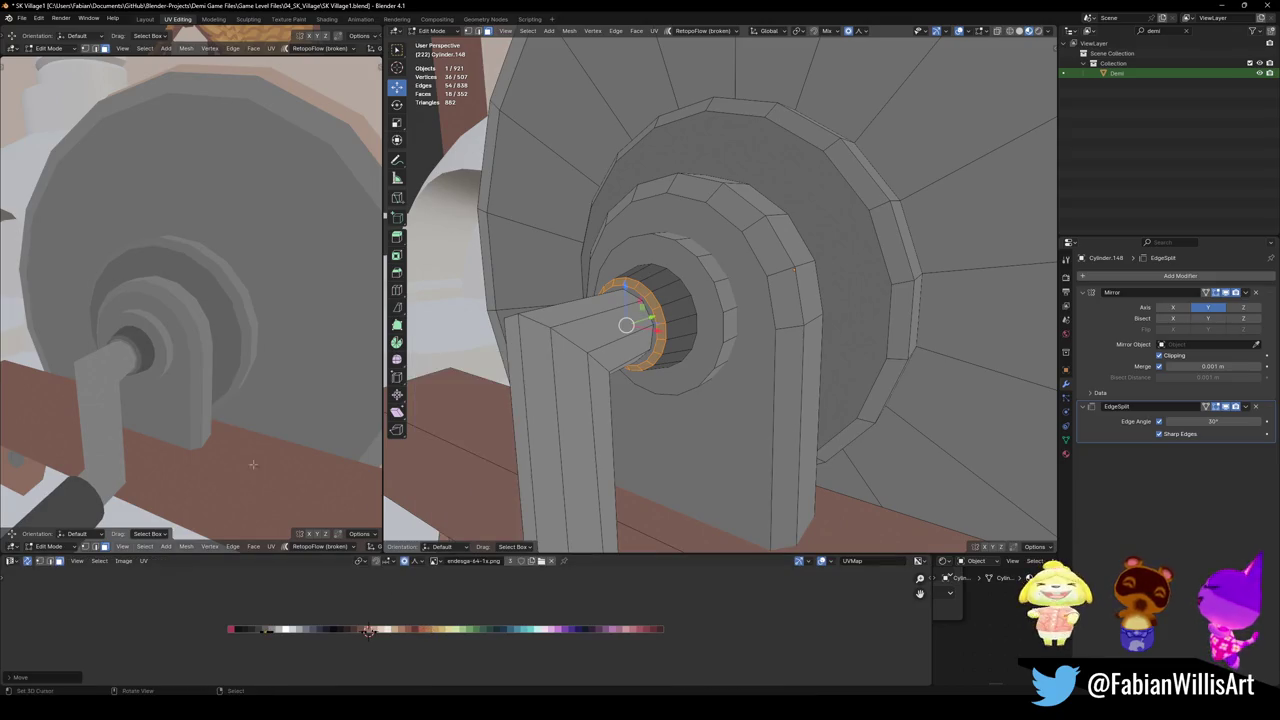
key(alt+a)
Get a lower view of the axle and select one of its faces
middle_drag(157, 349, 200, 310)
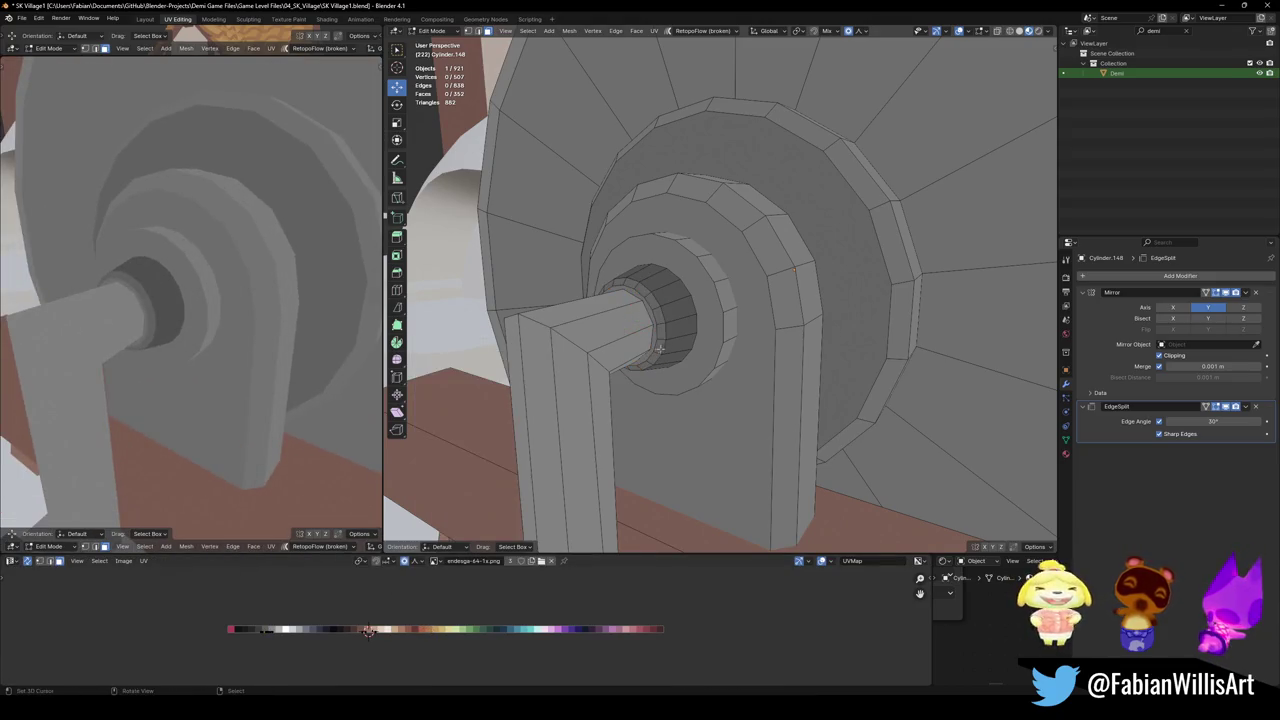
mouse_move(700, 330)
middle_down()
mouse_move(629, 367)
mouse_move(645, 413)
mouse_move(800, 394)
middle_up()
click(629, 367)
Narrow two crank-rod edge loops by scaling them along X
alt+click(645, 413)
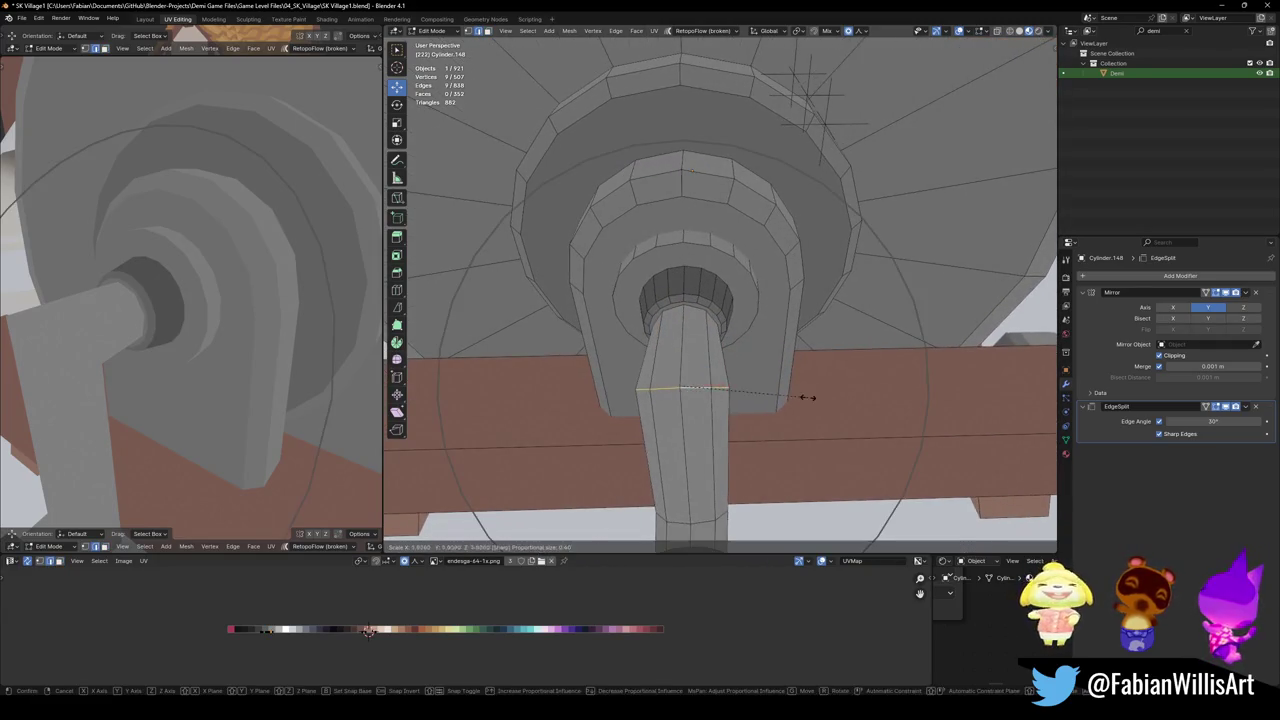
key(s)
key(x)
scroll(784, 397, up, 6)
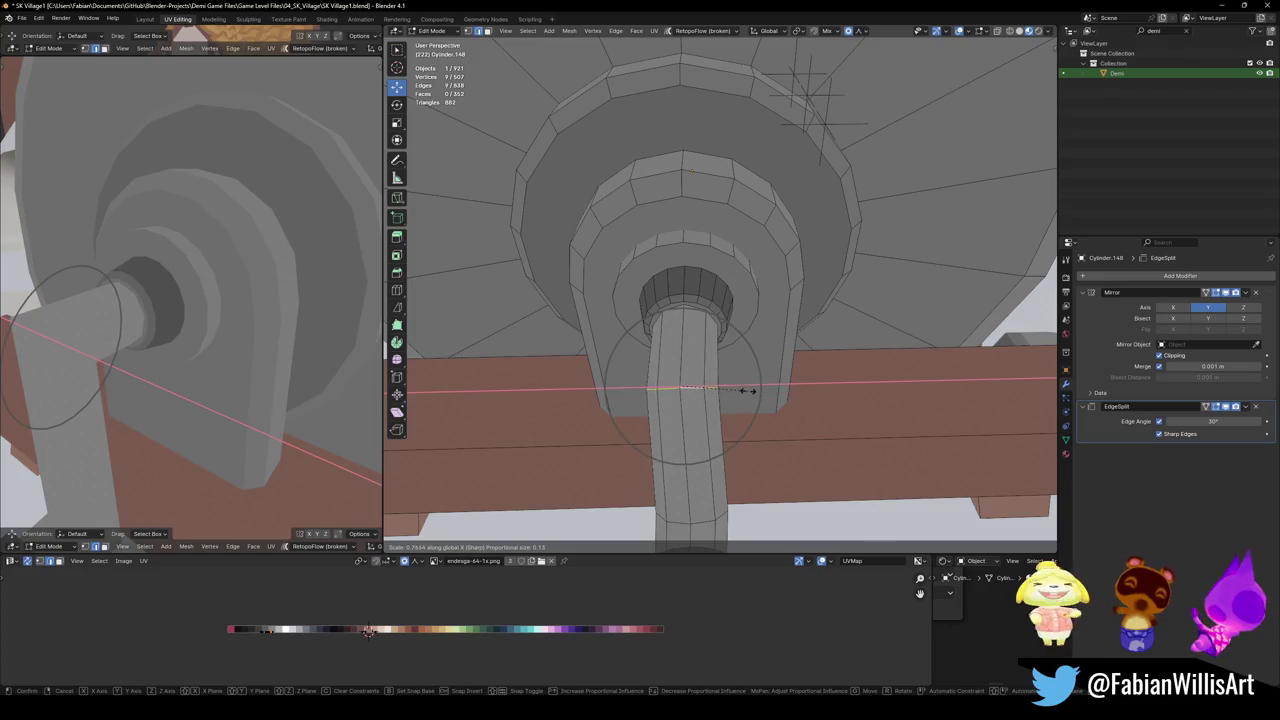
click(748, 390)
mouse_move(748, 390)
middle_down()
mouse_move(737, 408)
mouse_move(691, 349)
middle_up()
alt+shift+click(707, 423)
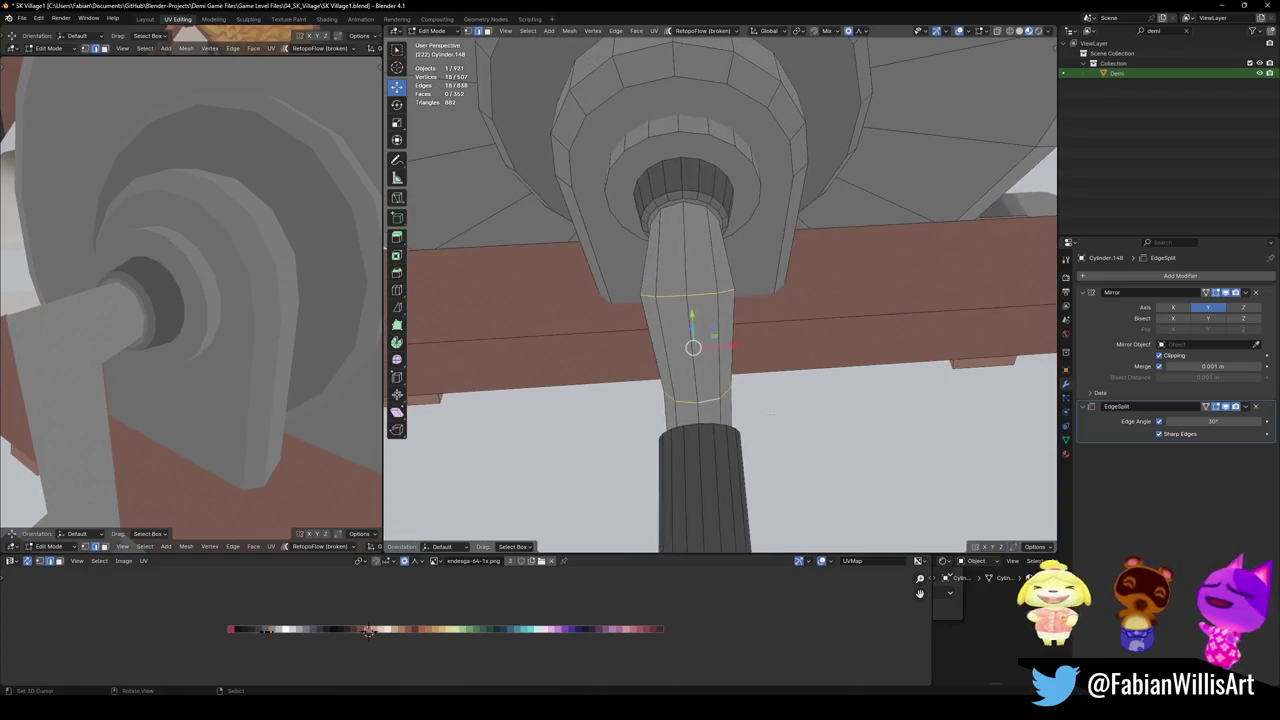
key(s)
key(x)
click(757, 394)
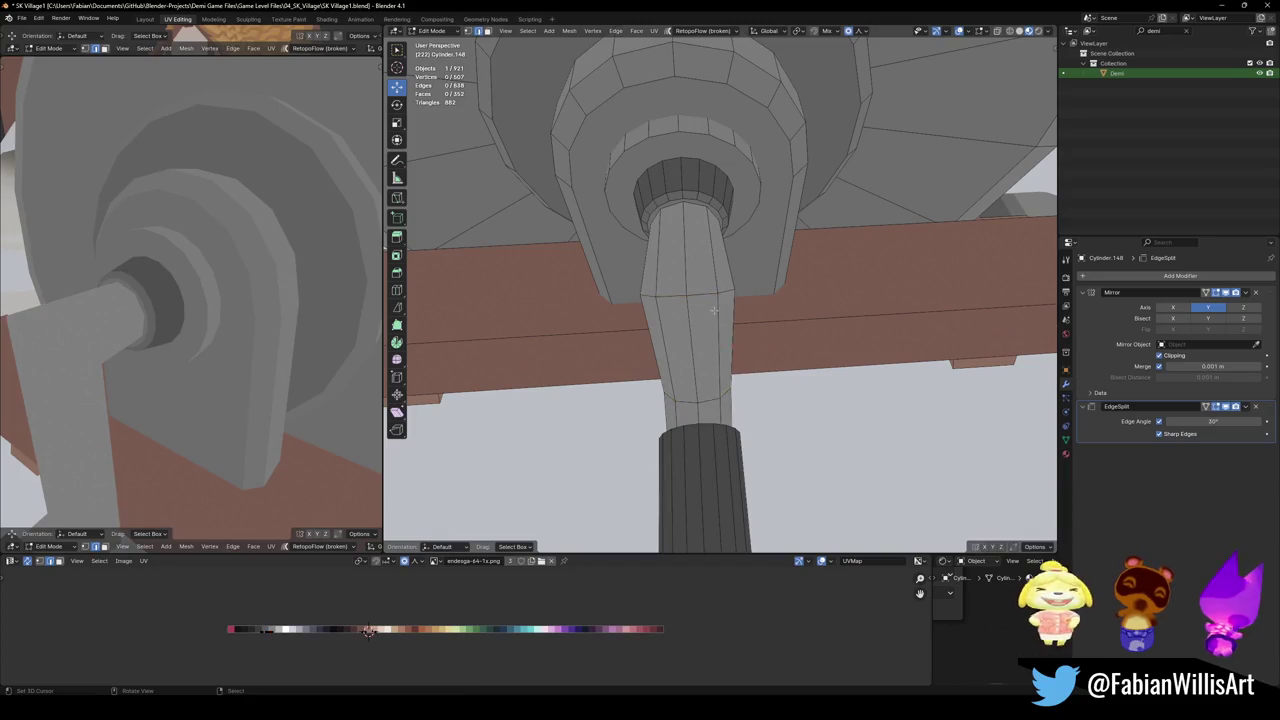
Narrow the upper crank-rod edge loop further along X
alt+click(705, 293)
key(s)
key(x)
click(726, 292)
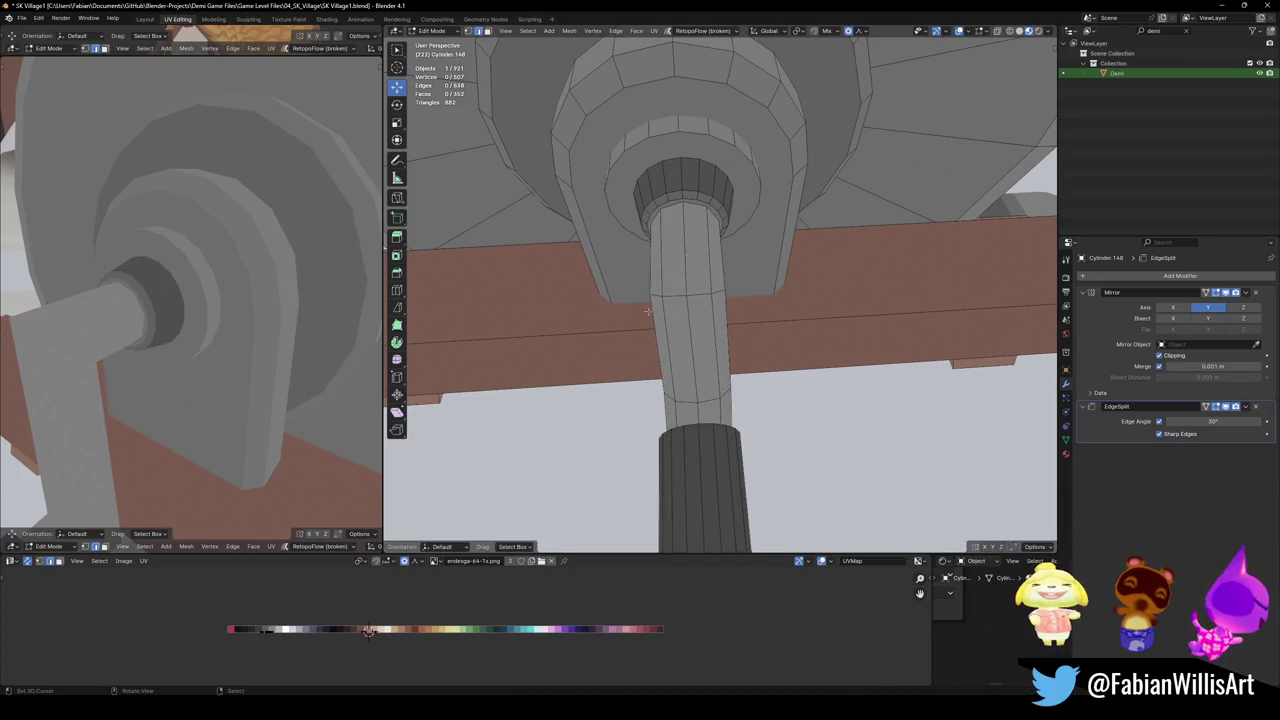
Shift the two upper and two lower rod faces sideways along X
click(697, 250)
shift+click(672, 255)
shift+click(688, 412)
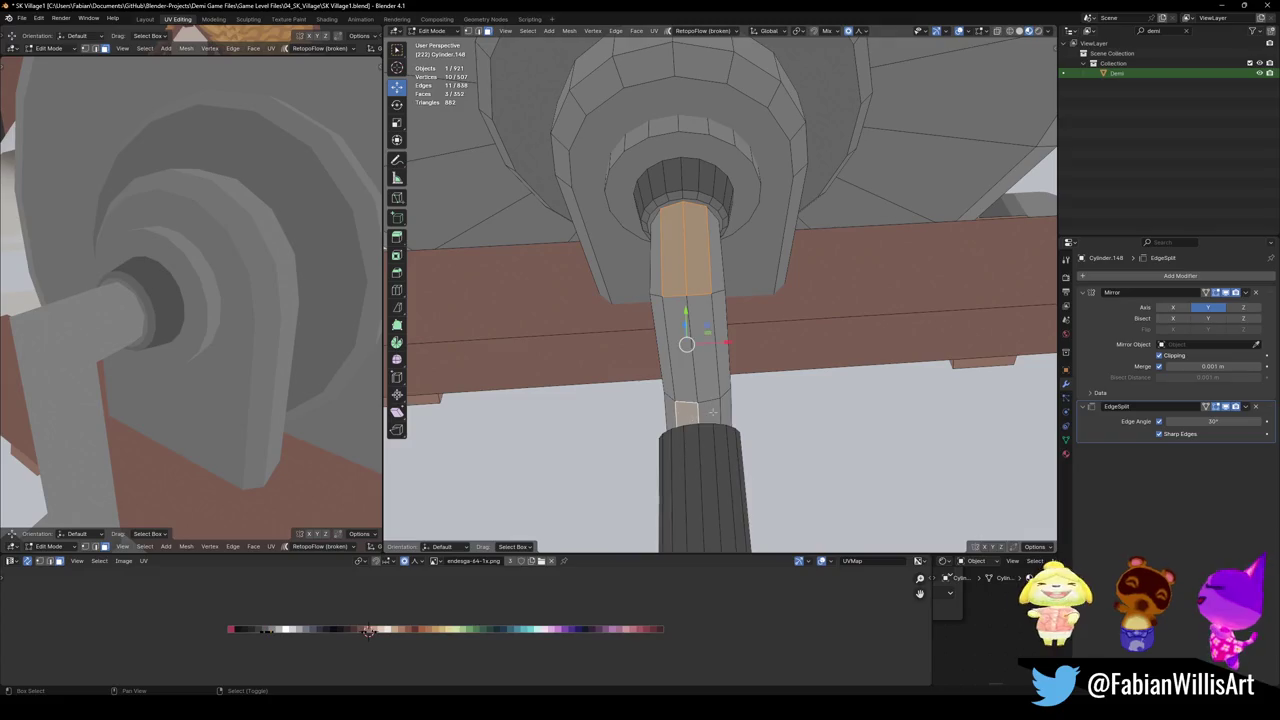
shift+click(708, 412)
key(g)
key(x)
click(690, 360)
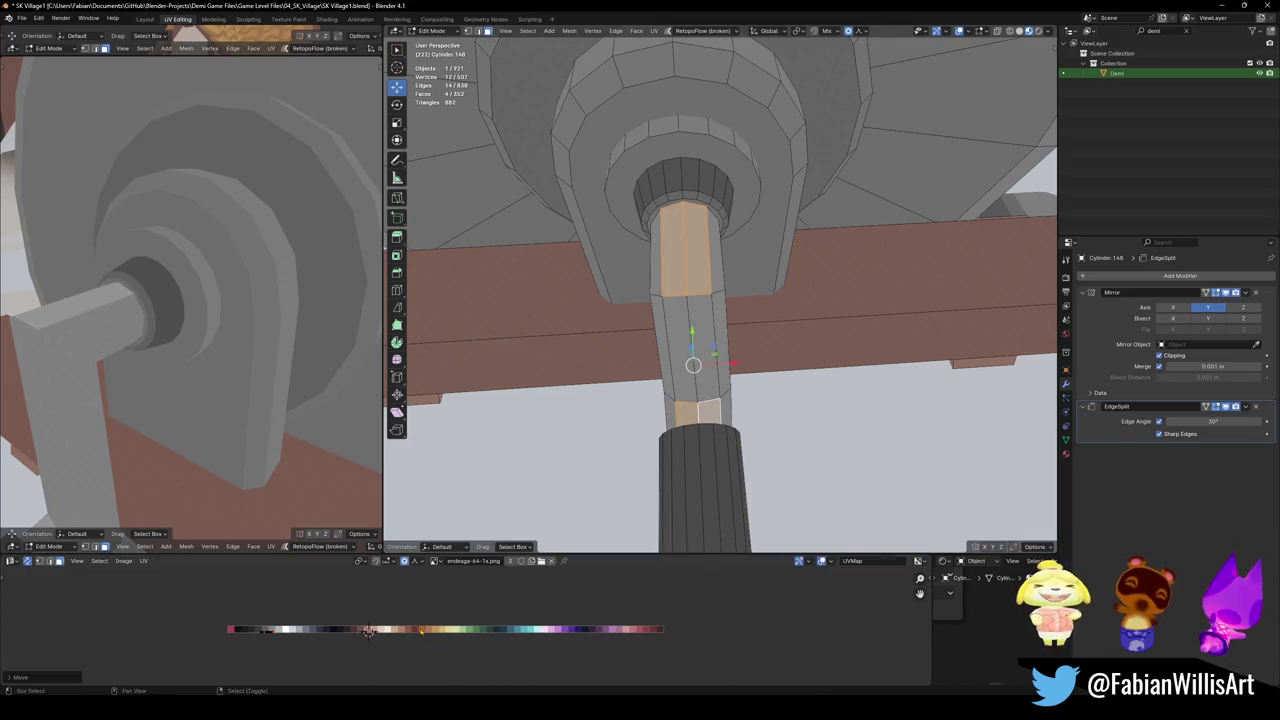
Inspect the crank from side and front, try face selections, then save the village file
mouse_move(690, 360)
middle_down()
mouse_move(704, 249)
mouse_move(727, 235)
middle_up()
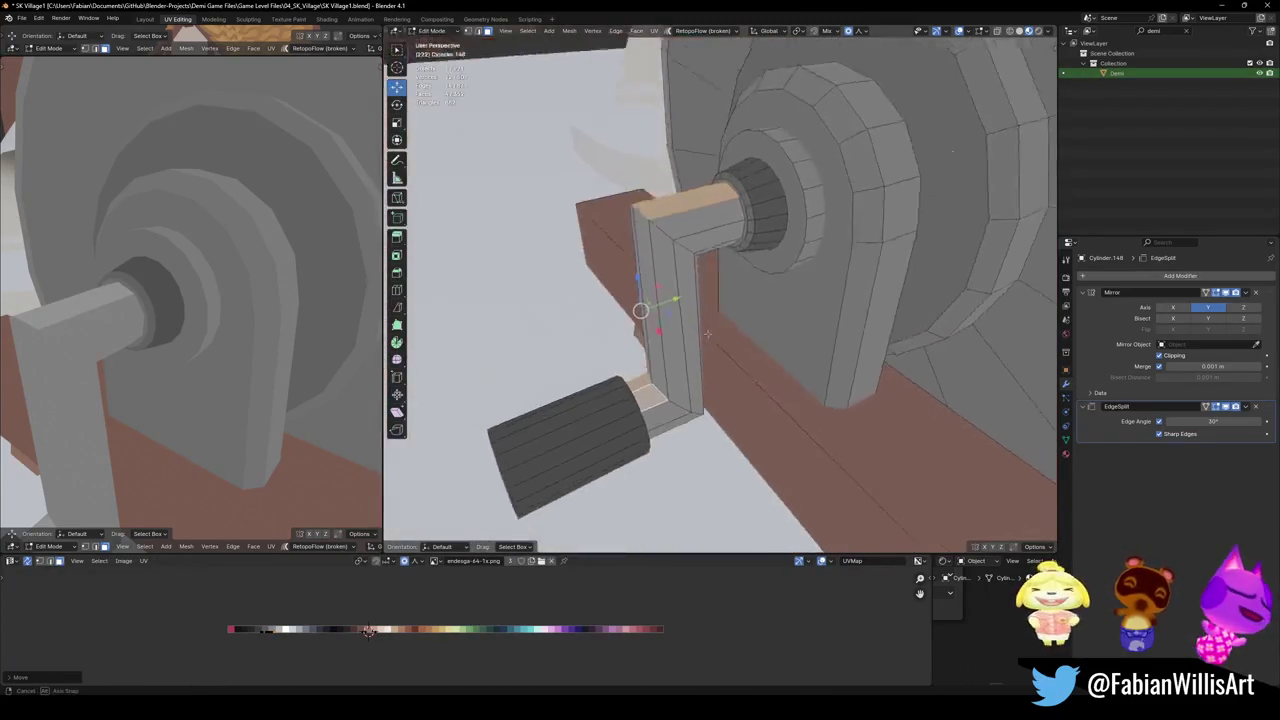
middle_drag(166, 323, 197, 370)
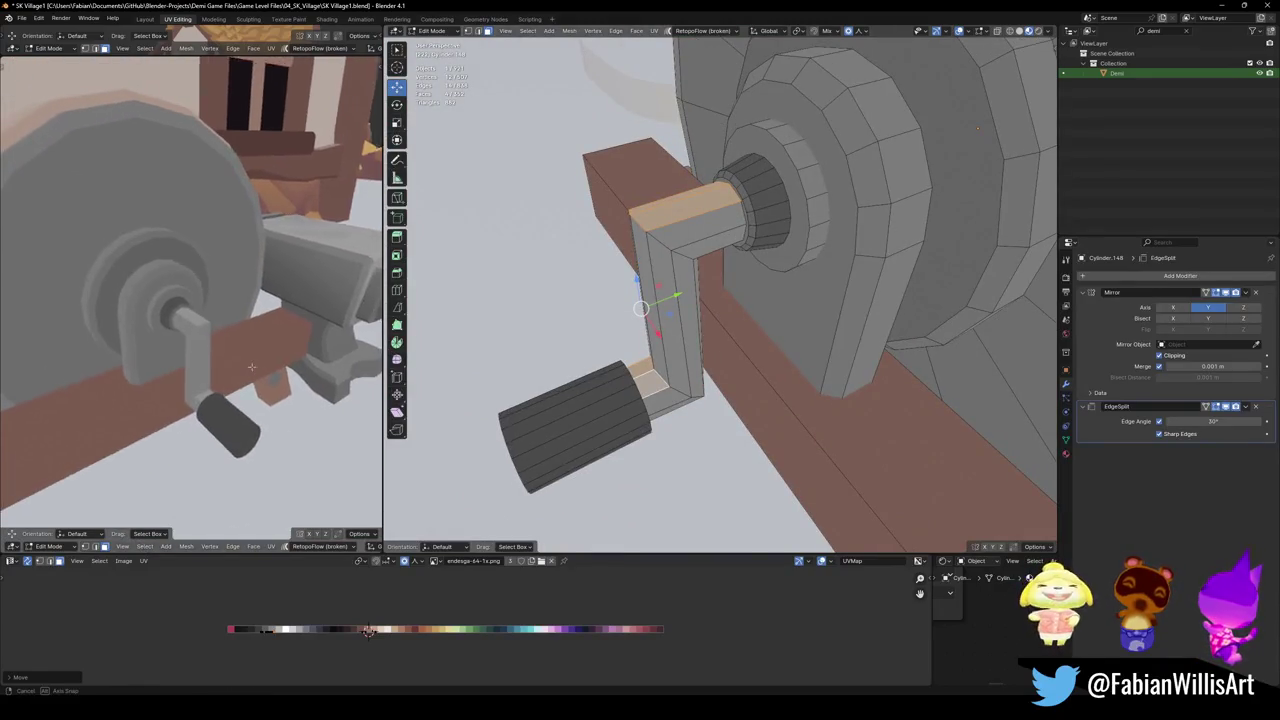
click(690, 215)
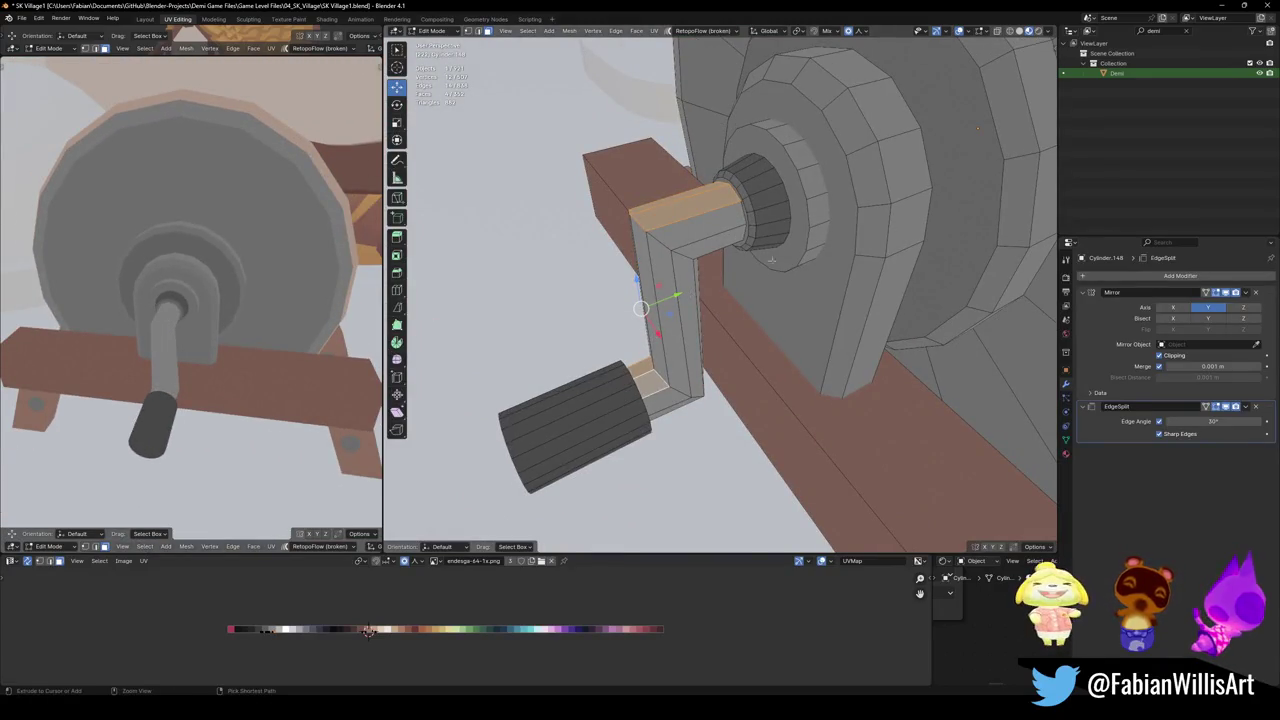
scroll(690, 215, up, 4)
mouse_move(690, 215)
middle_down()
mouse_move(654, 212)
mouse_move(805, 442)
middle_up()
shift+click(800, 424)
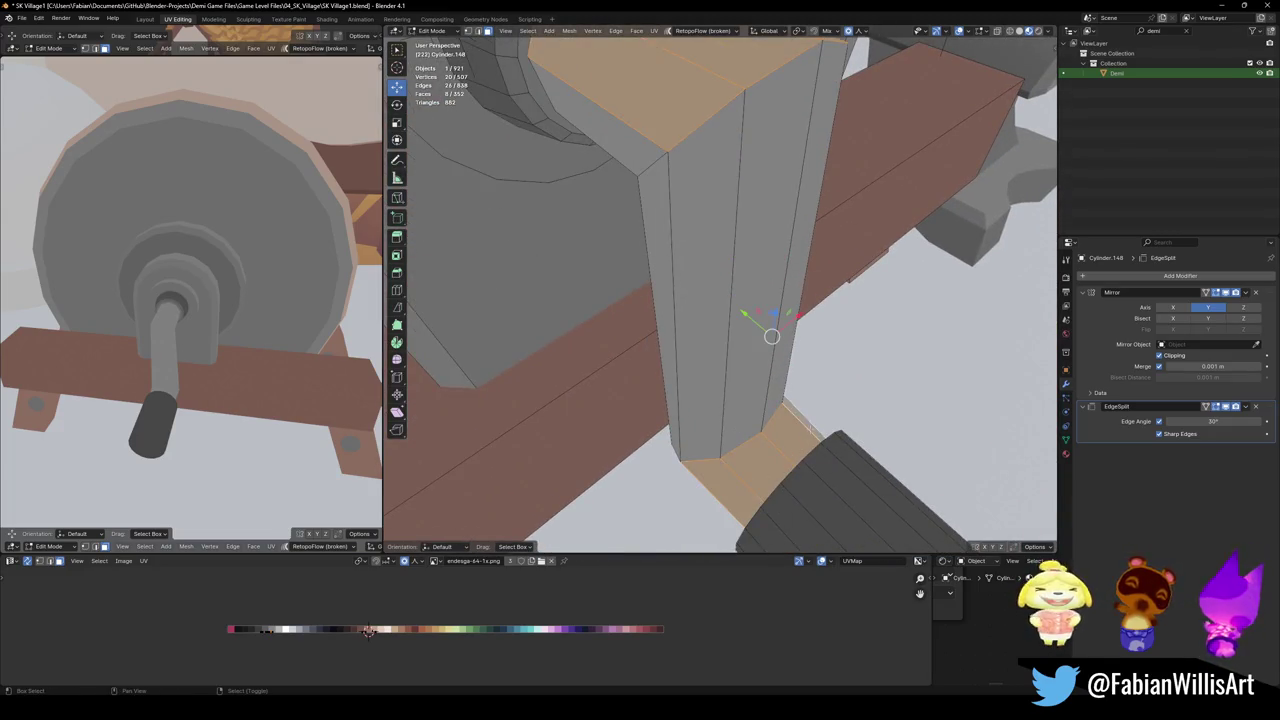
key(alt+a)
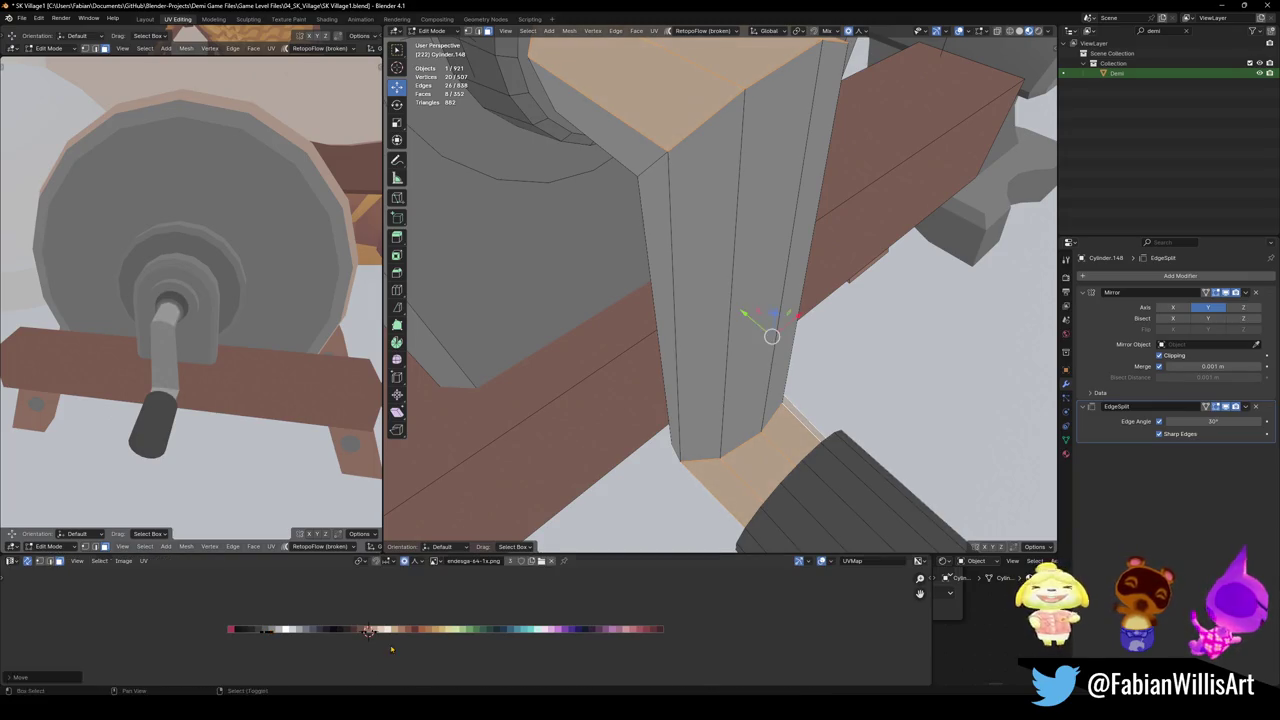
middle_drag(265, 360, 290, 372)
key(ctrl+s)
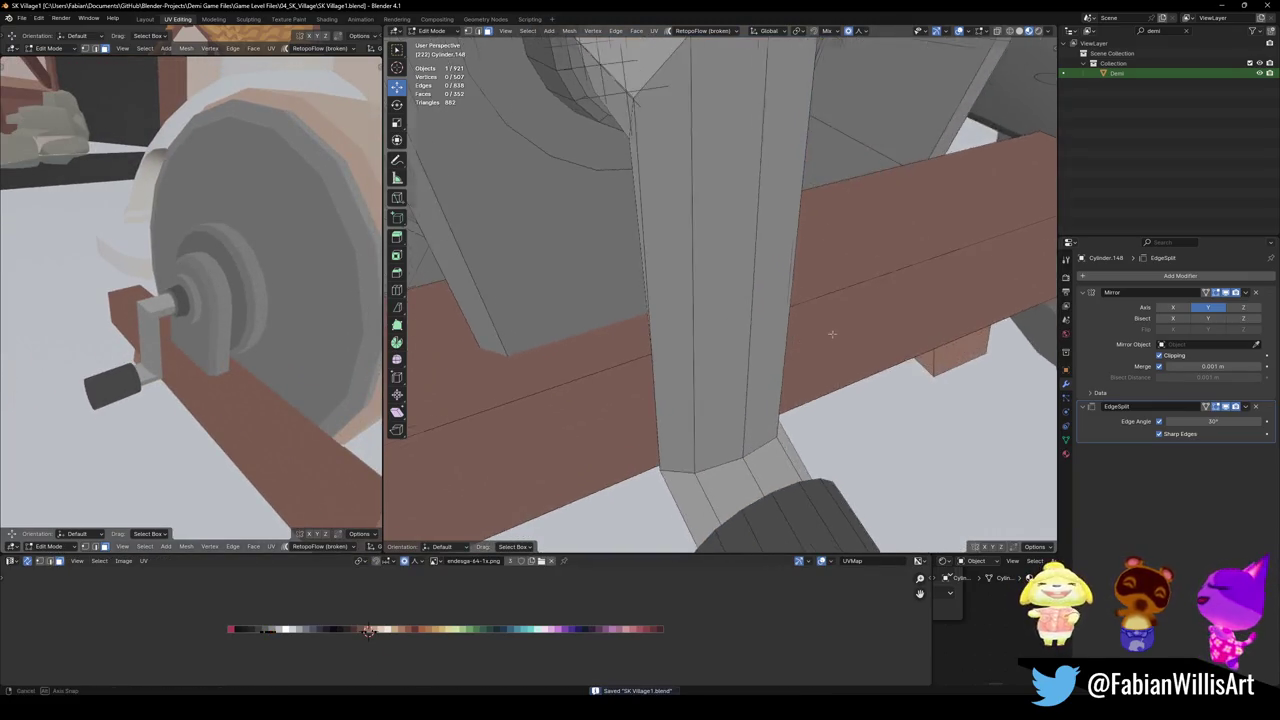
Select the column's top face and a strip of faces down its front
mouse_move(640, 320)
middle_down()
mouse_move(785, 202)
mouse_move(700, 200)
mouse_move(740, 215)
middle_up()
click(788, 106)
ctrl+click(650, 170)
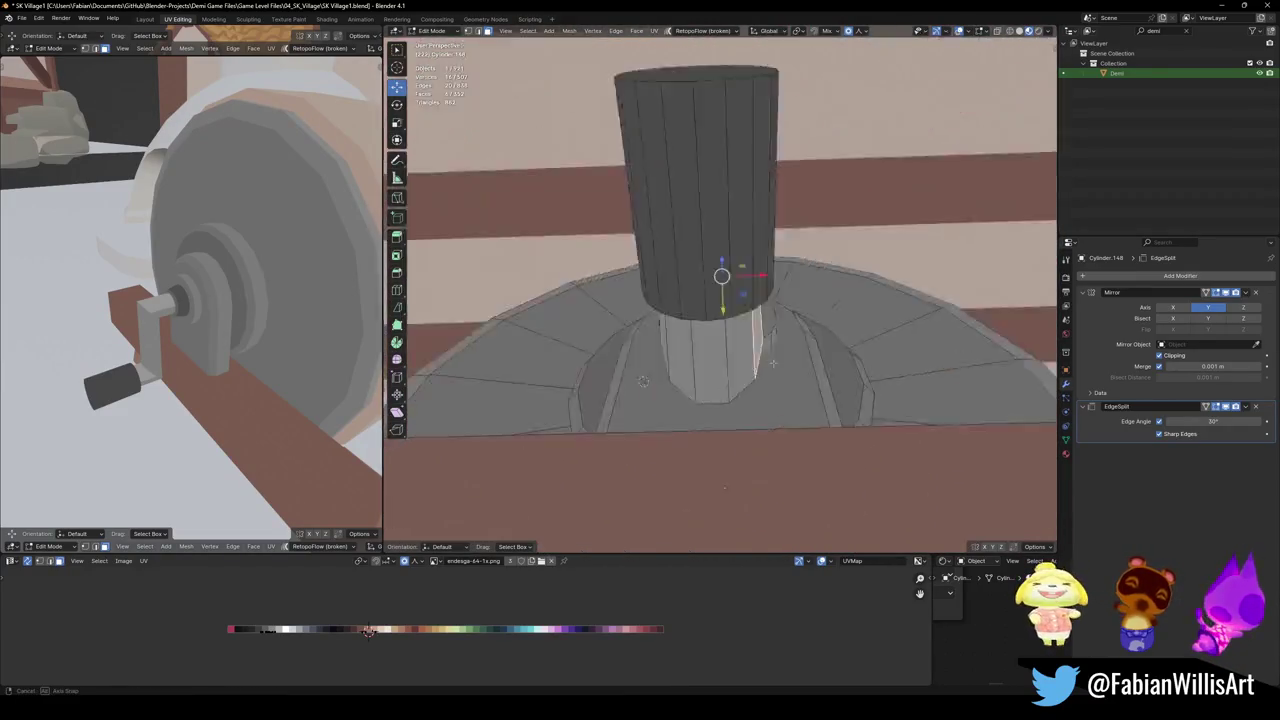
Select face strips along the crank column and shift them slightly along X
middle_drag(557, 189, 700, 408)
ctrl+click(700, 408)
key(ctrl+z)
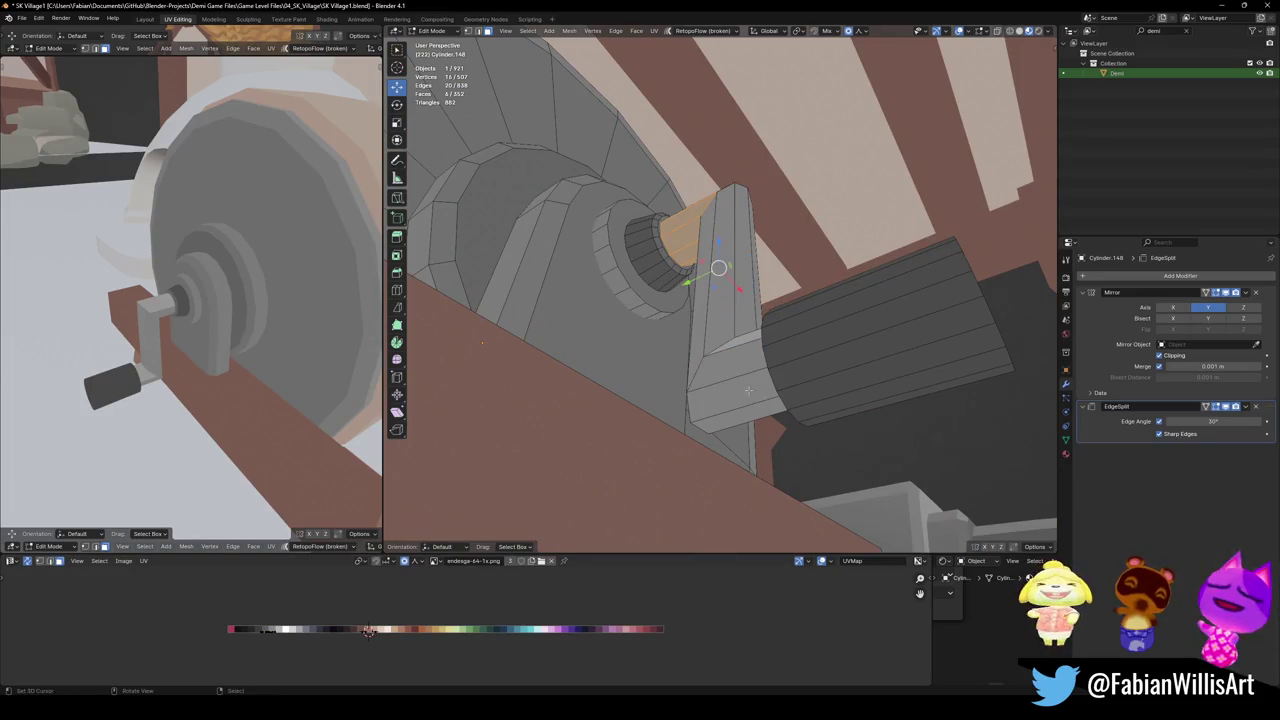
ctrl+click(743, 366)
mouse_move(743, 366)
middle_down()
mouse_move(710, 421)
mouse_move(702, 365)
mouse_move(708, 512)
mouse_move(708, 430)
middle_up()
shift+click(710, 421)
ctrl+click(702, 365)
key(g)
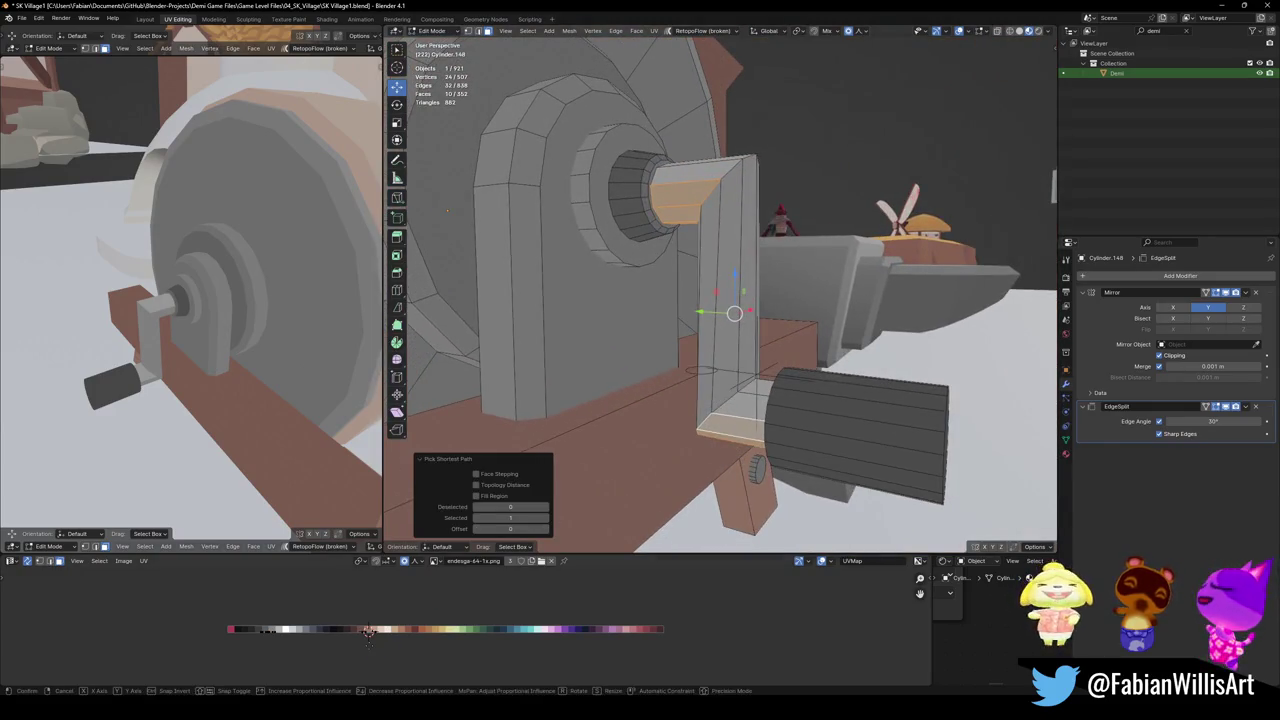
key(x)
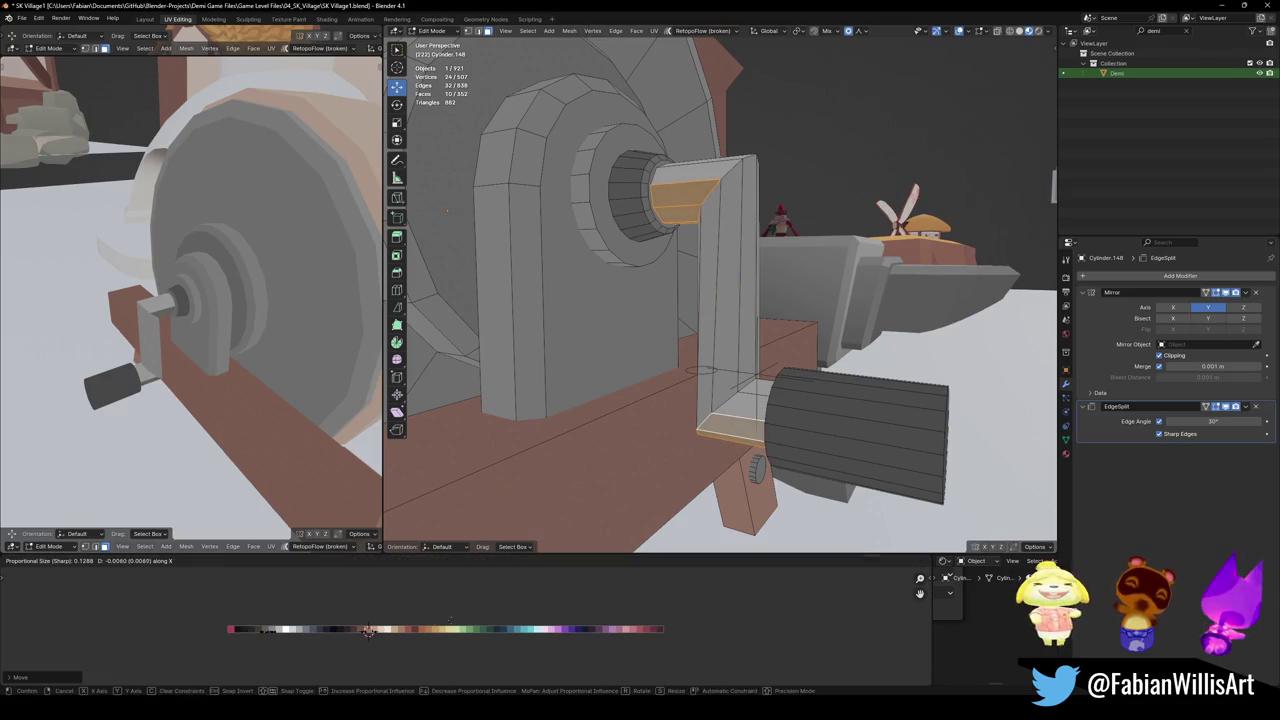
click(714, 342)
Select a strip of crank-arm faces, try an X move, deselect and save
middle_drag(714, 400, 714, 342)
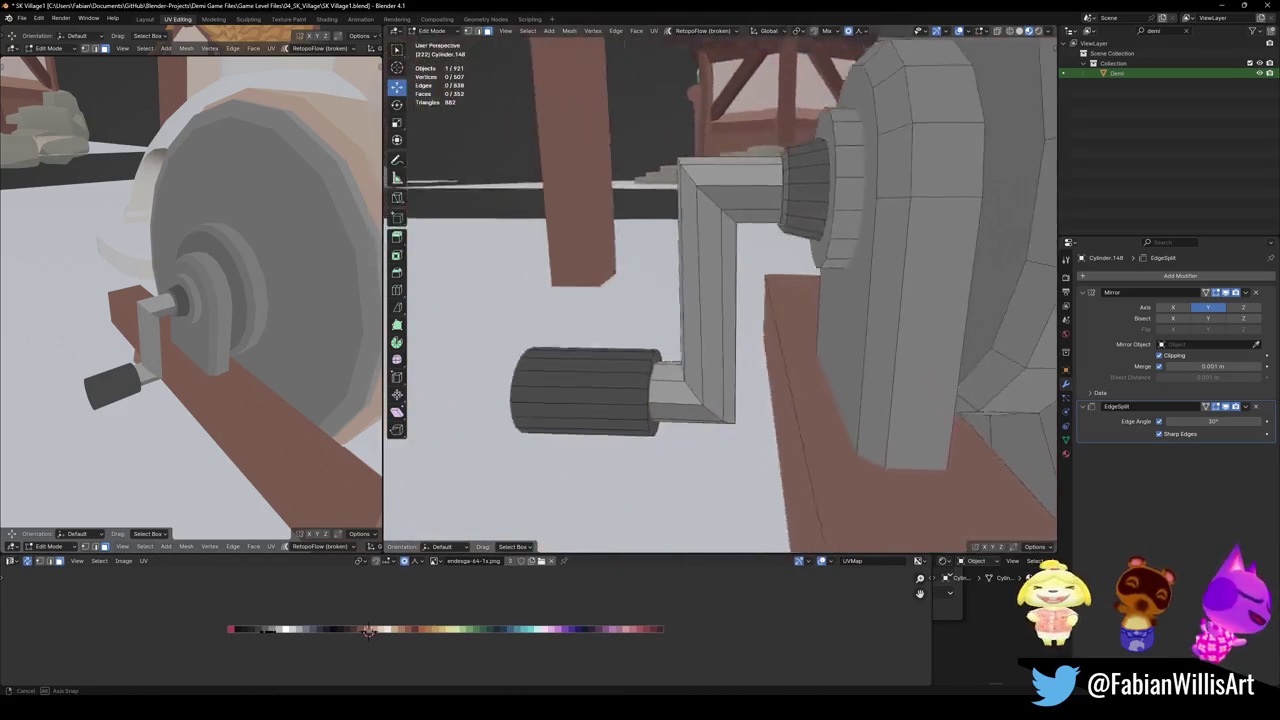
click(715, 393)
middle_drag(715, 393, 674, 380)
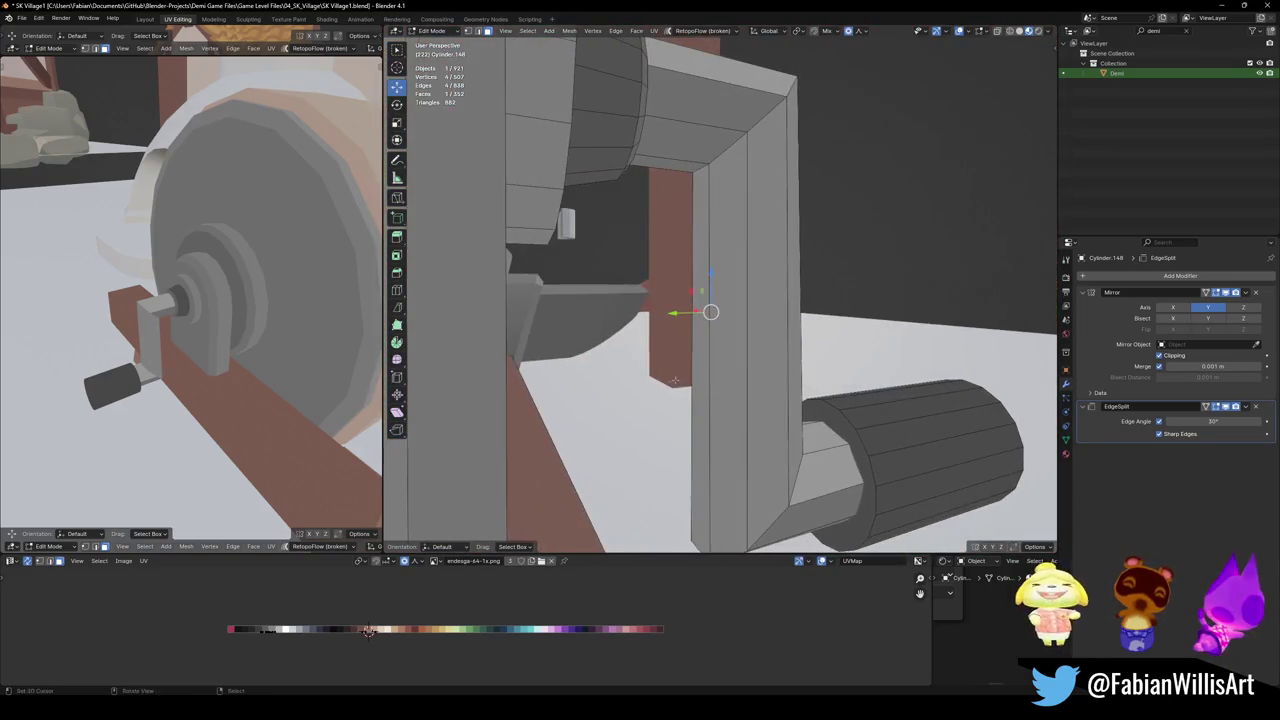
ctrl+click(758, 353)
key(g)
key(x)
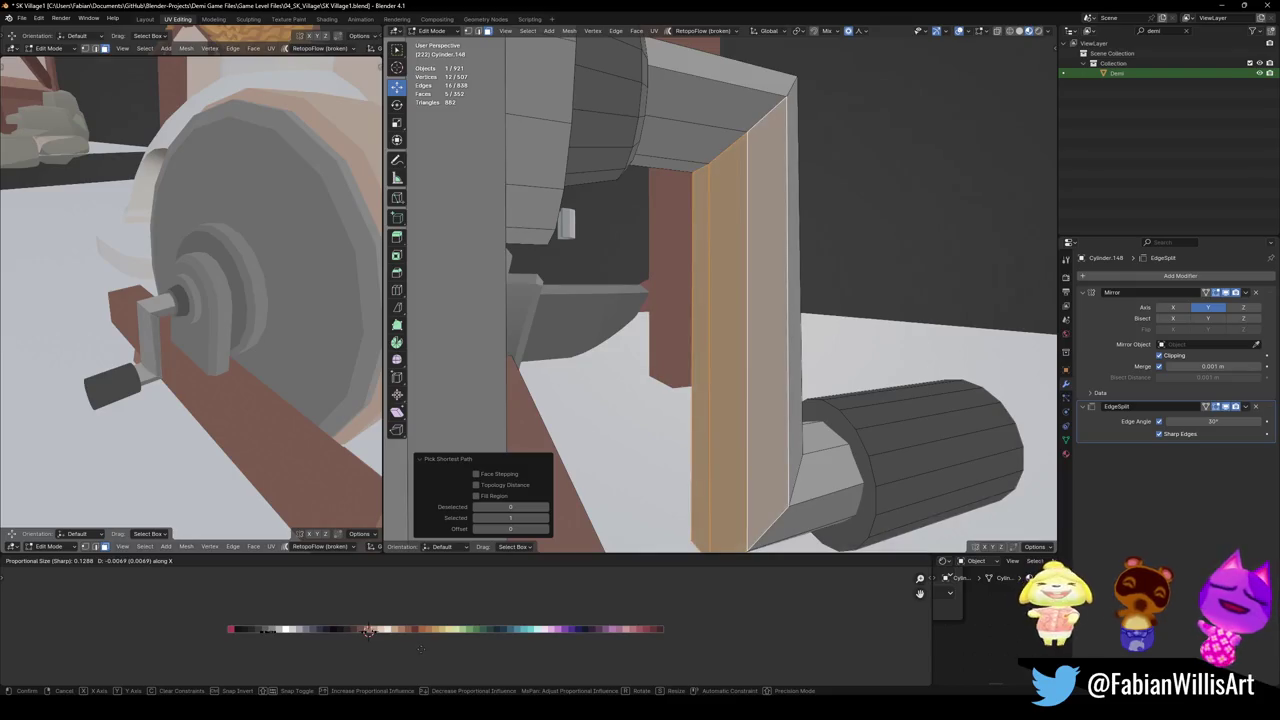
key(Escape)
key(alt+a)
key(ctrl+s)
Shorten the crank handle by moving its end face along Y
mouse_move(260, 330)
middle_down()
mouse_move(204, 359)
mouse_move(260, 330)
middle_up()
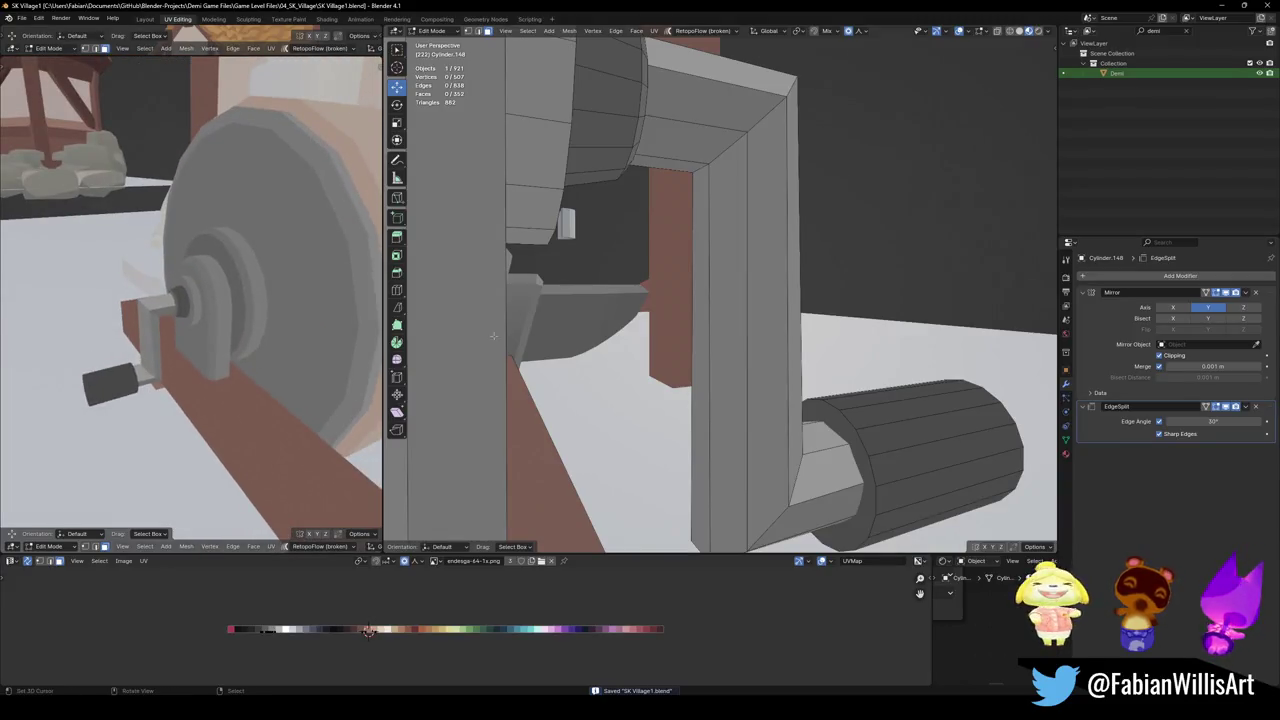
scroll(610, 351, up, 3)
scroll(610, 351, down, 4)
mouse_move(640, 300)
middle_down()
mouse_move(610, 351)
mouse_move(630, 390)
middle_up()
click(625, 388)
key(g)
key(y)
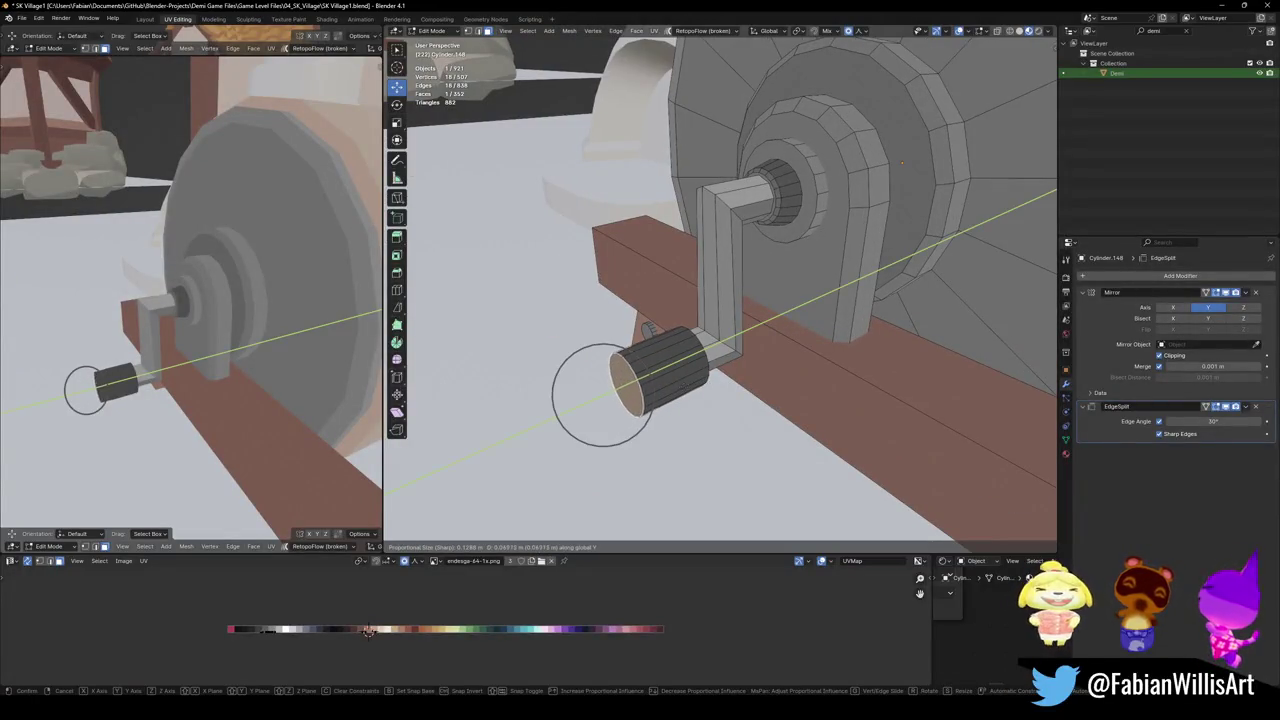
key(Return)
Save, then move the handle's end face along Y once more
key(alt+a)
mouse_move(200, 330)
middle_down()
mouse_move(248, 349)
mouse_move(165, 298)
middle_up()
key(ctrl+s)
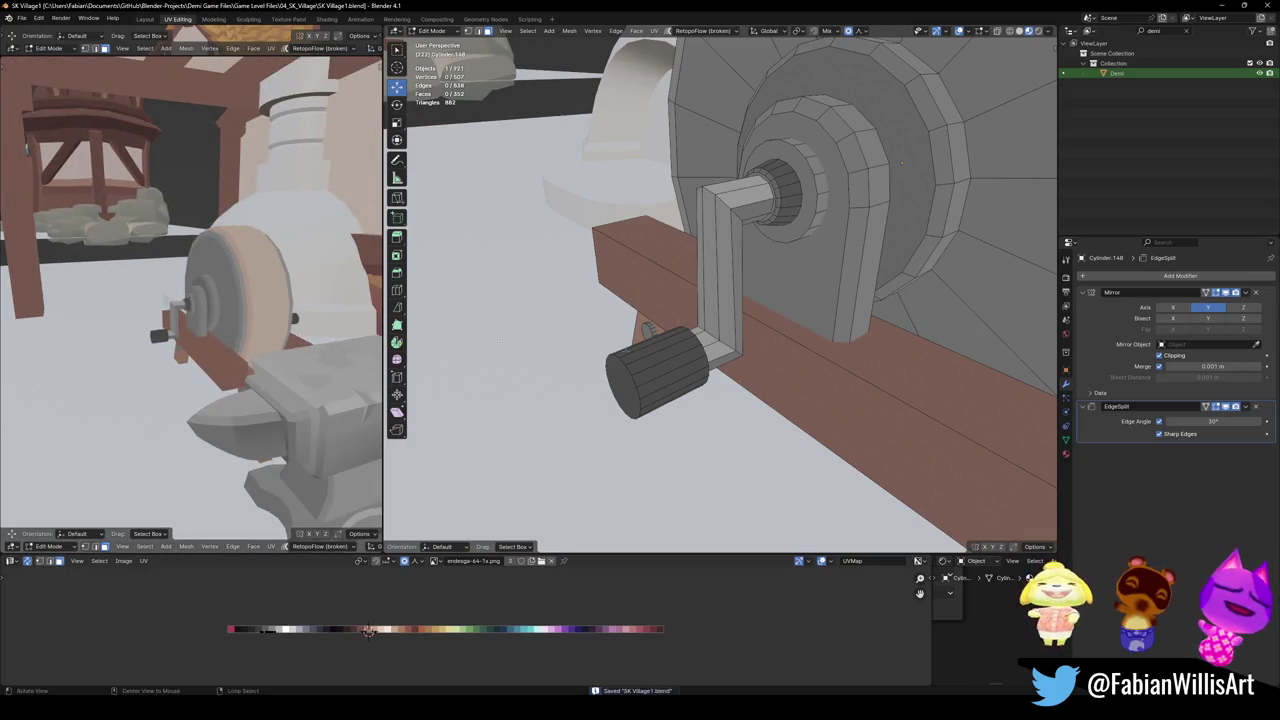
click(629, 396)
key(g)
key(y)
key(Return)
Bevel the crank handle's end edge (about 0.0141 m)
key(ctrl+b)
click(661, 387)
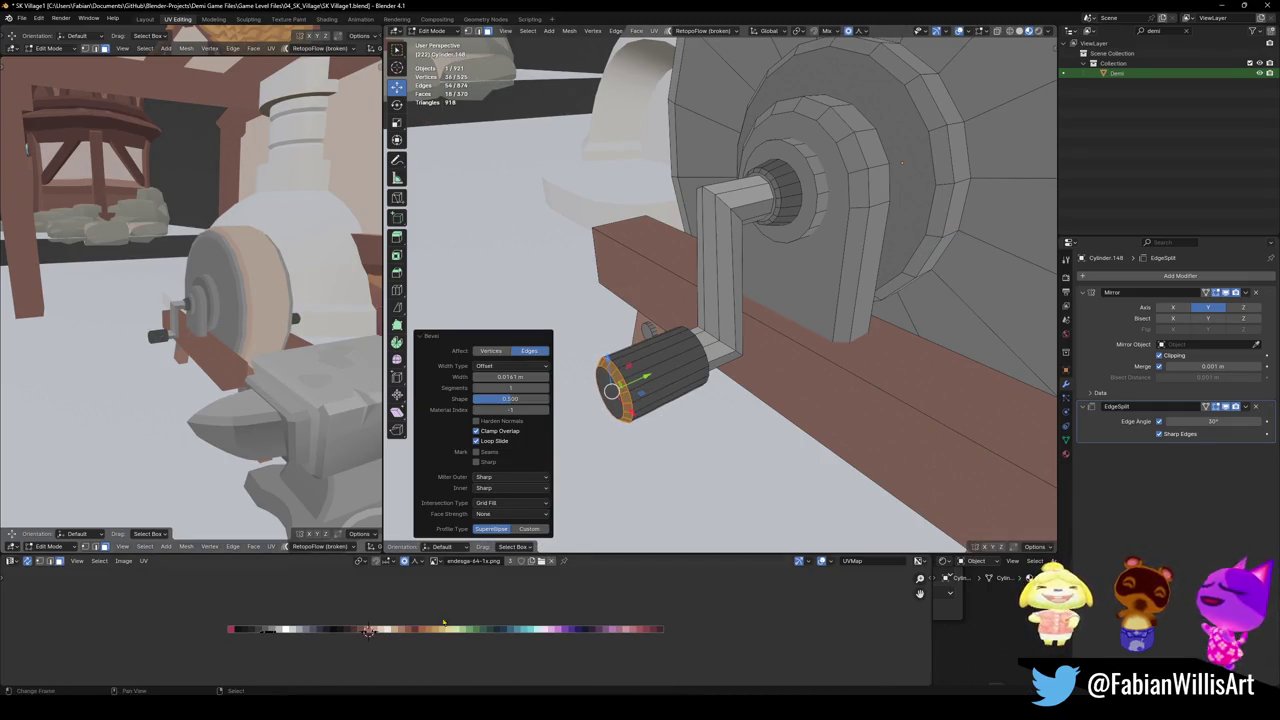
scroll(172, 400, up, 5)
scroll(172, 400, up, 2)
scroll(172, 400, up, 2)
scroll(172, 400, up, 2)
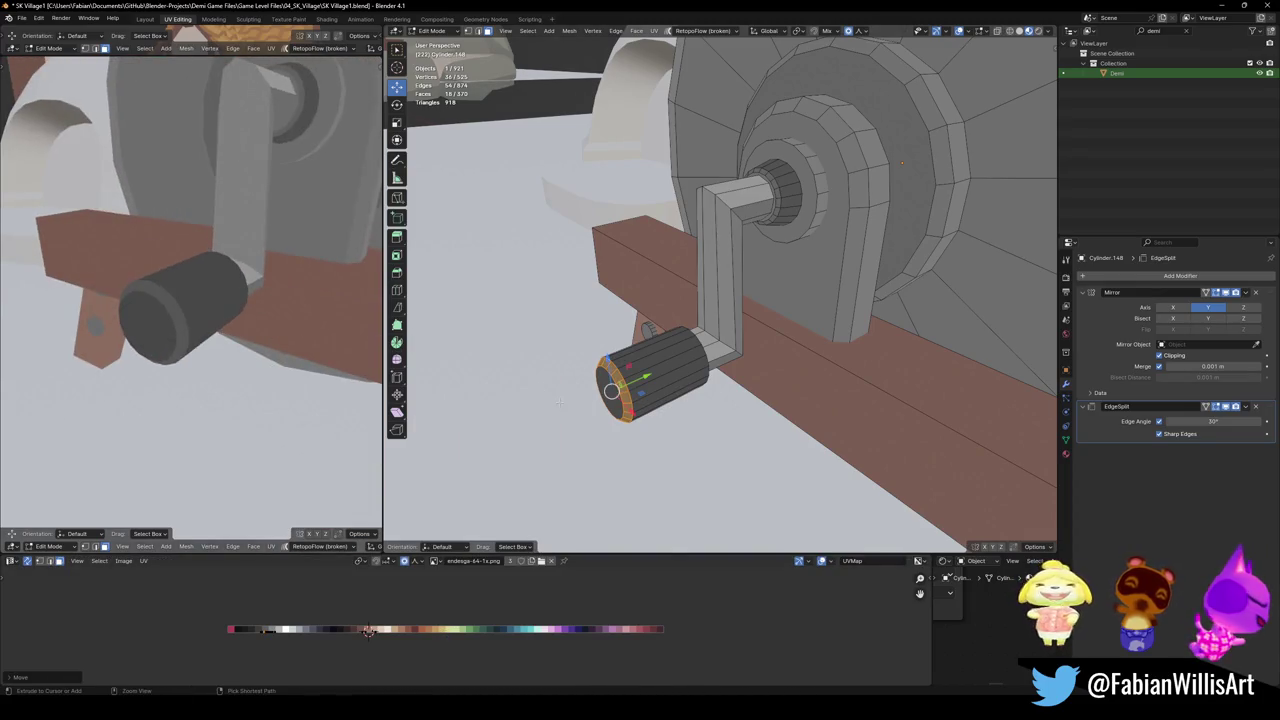
Add the knob's cylinder cap, try an X move, cancel it and clear the selection
shift+click(611, 390)
key(g)
key(x)
key(Escape)
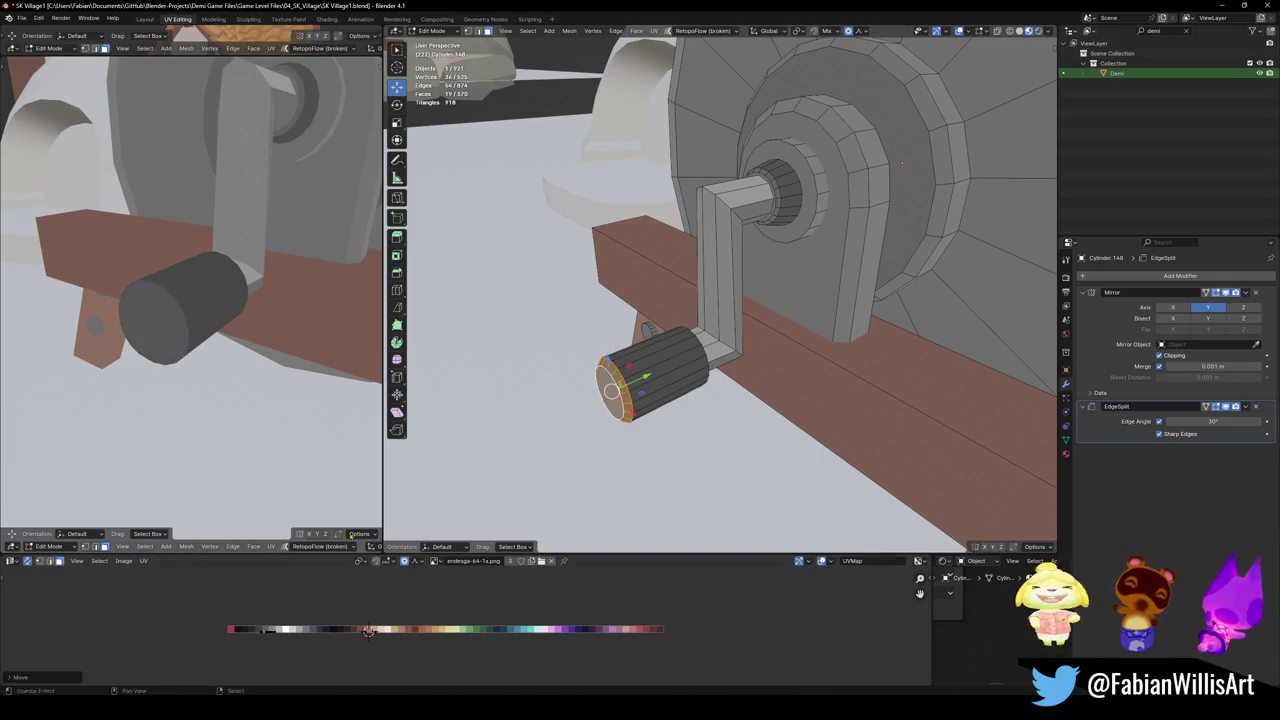
middle_drag(190, 300, 260, 290)
key(a)
key(alt+a)
Select the knob's rim face loop, cancel its X move, deselect and save SK Village1.blend
alt+click(612, 392)
key(g)
key(x)
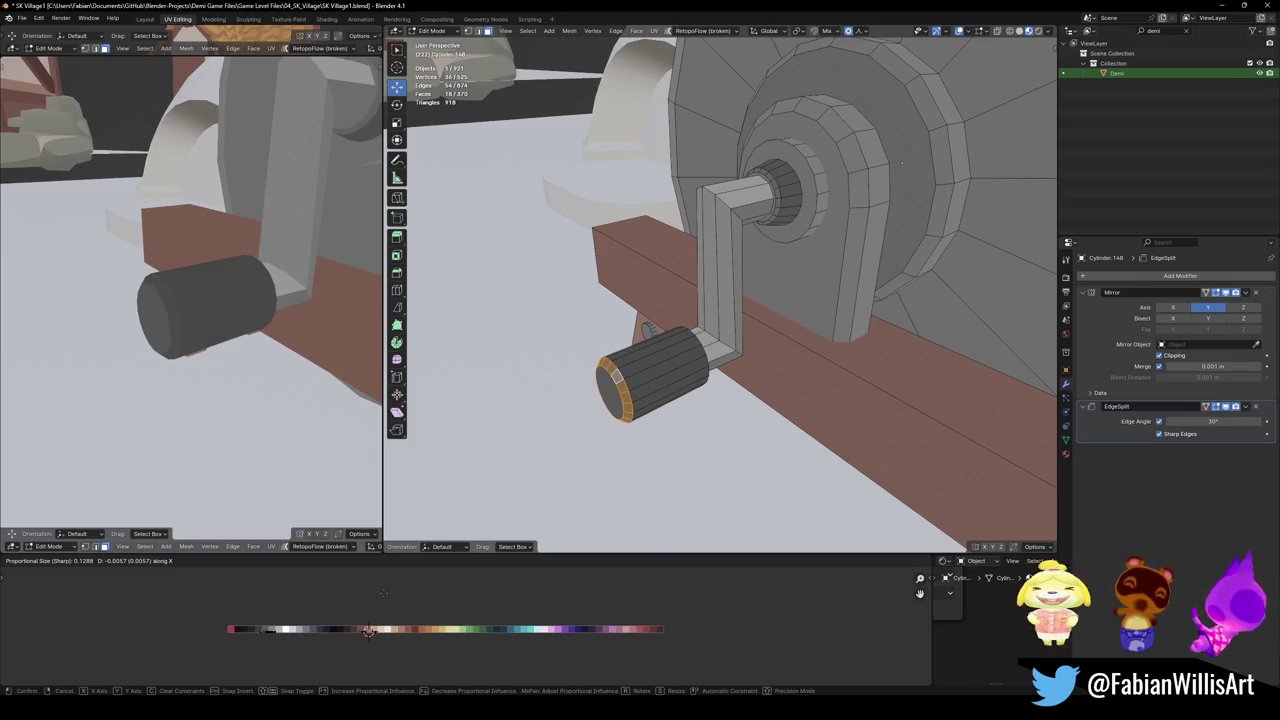
key(Escape)
key(alt+a)
mouse_move(150, 300)
middle_down()
mouse_move(186, 329)
mouse_move(235, 314)
mouse_move(176, 362)
middle_up()
key(ctrl+s)
scroll(186, 329, down, 2)
scroll(200, 340, up, 4)
scroll(176, 362, down, 3)
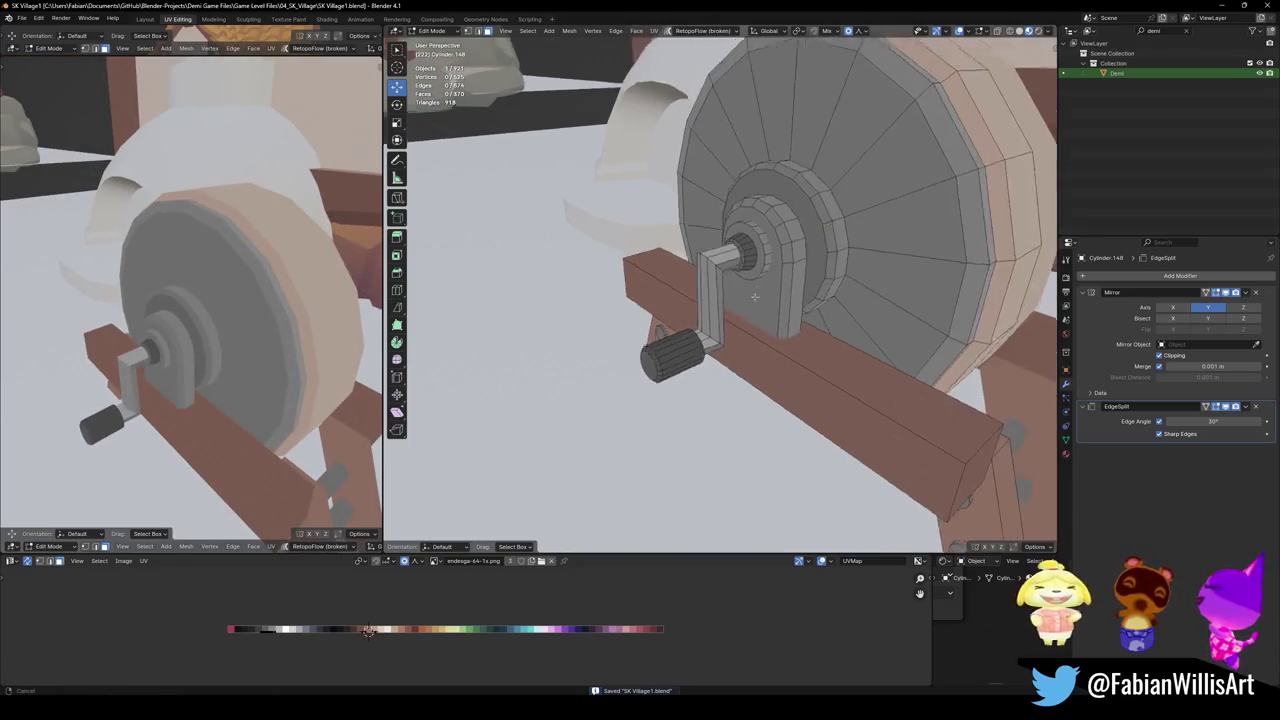
Bevel the grindstone wheel's rim edge loop into a wider band
middle_drag(640, 300, 686, 298)
alt+click(686, 298)
key(ctrl+b)
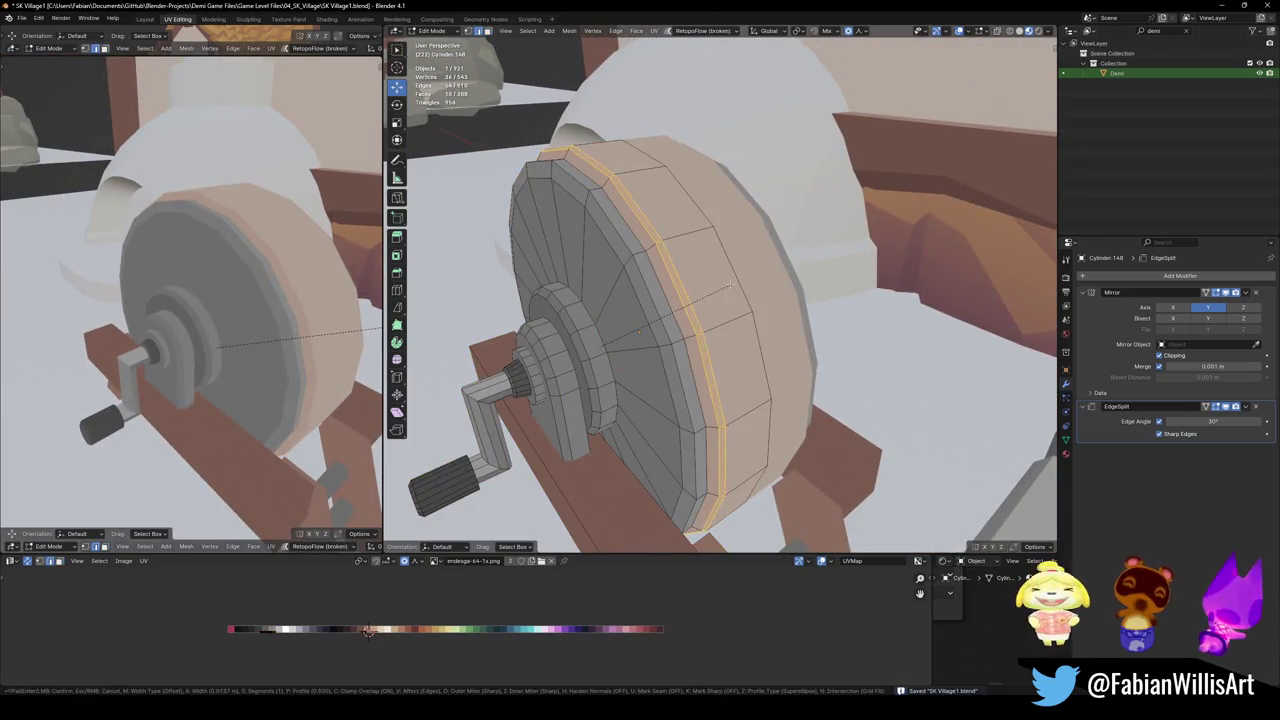
click(732, 290)
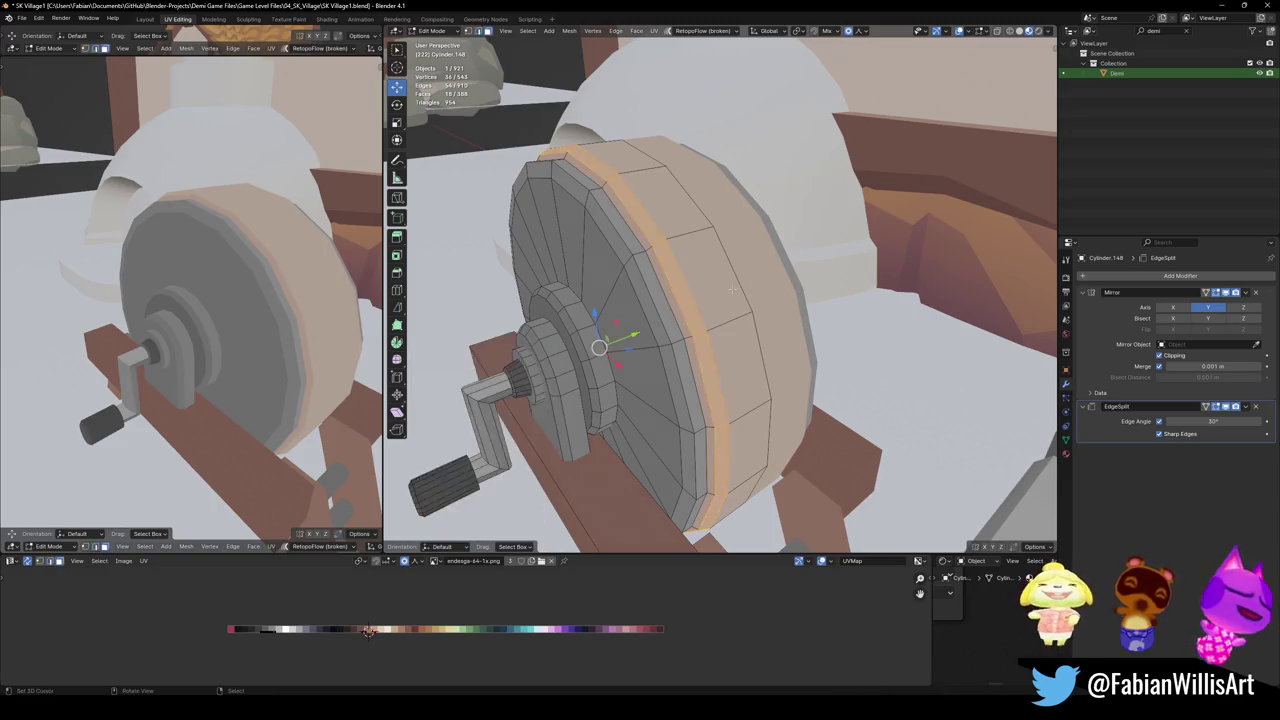
key(g)
key(x)
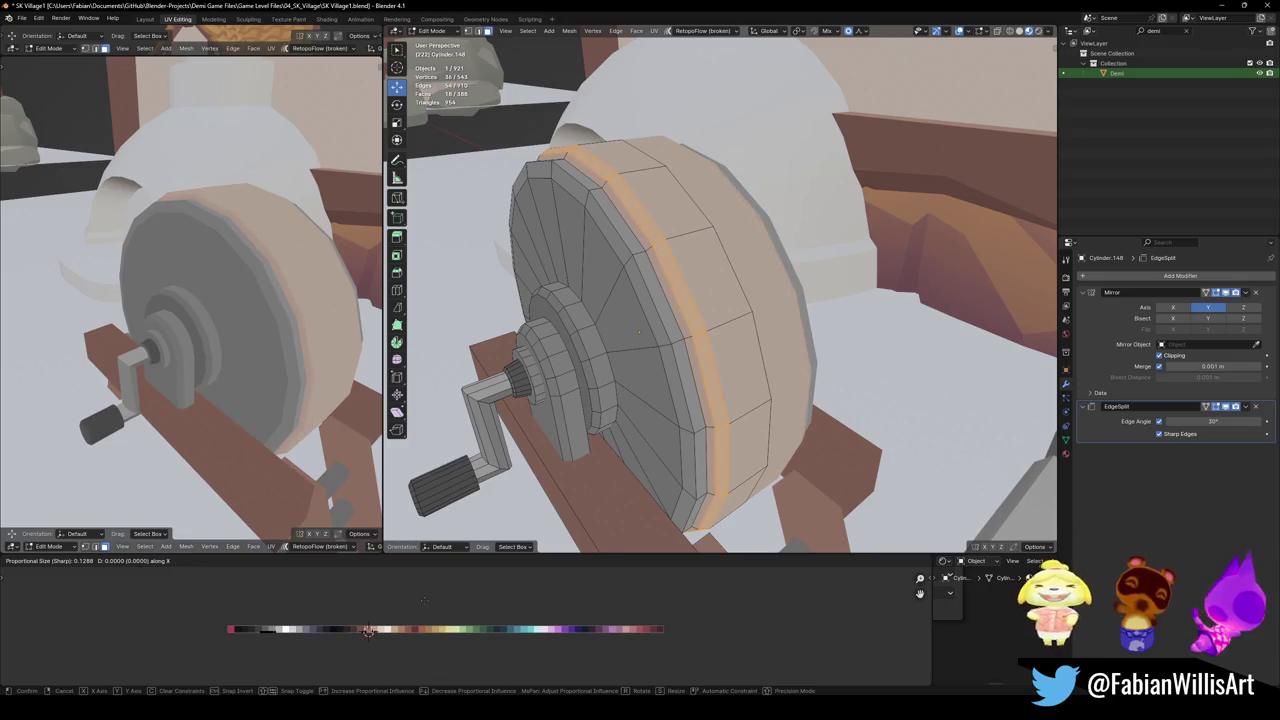
key(Escape)
key(alt+a)
Save the village file and return to Object Mode
middle_drag(230, 330, 126, 334)
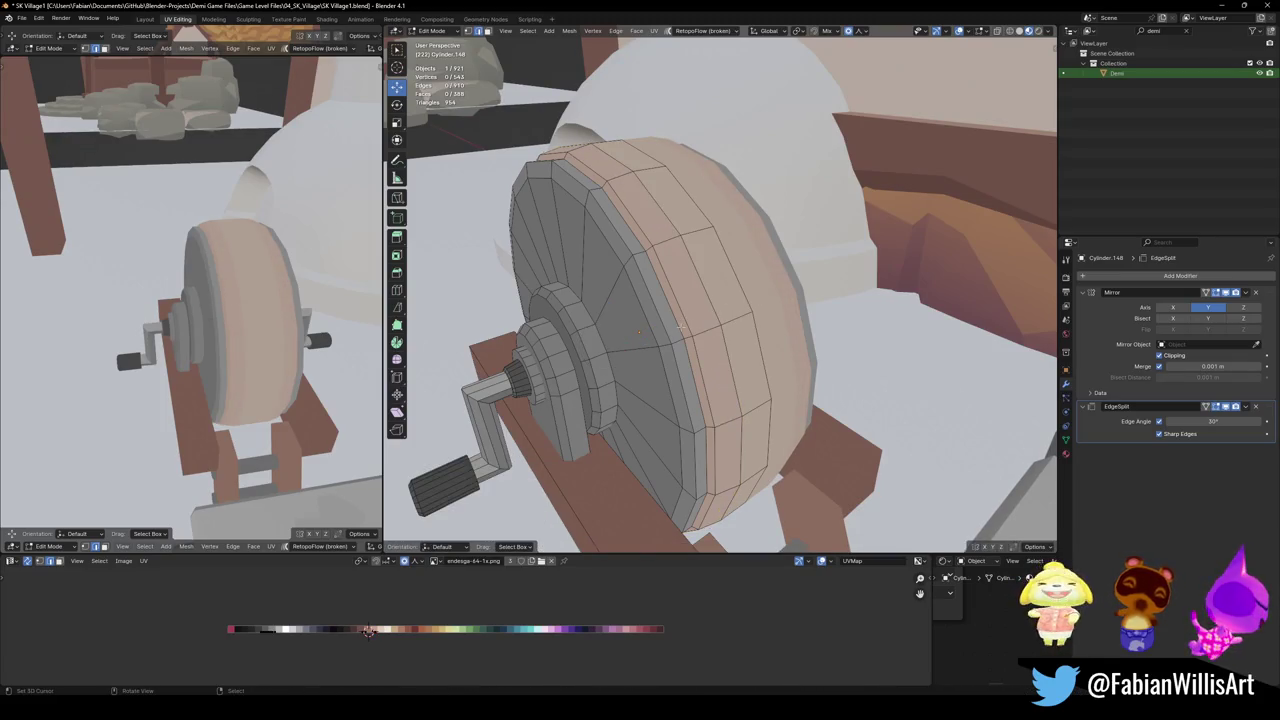
key(ctrl+s)
middle_drag(126, 334, 230, 330)
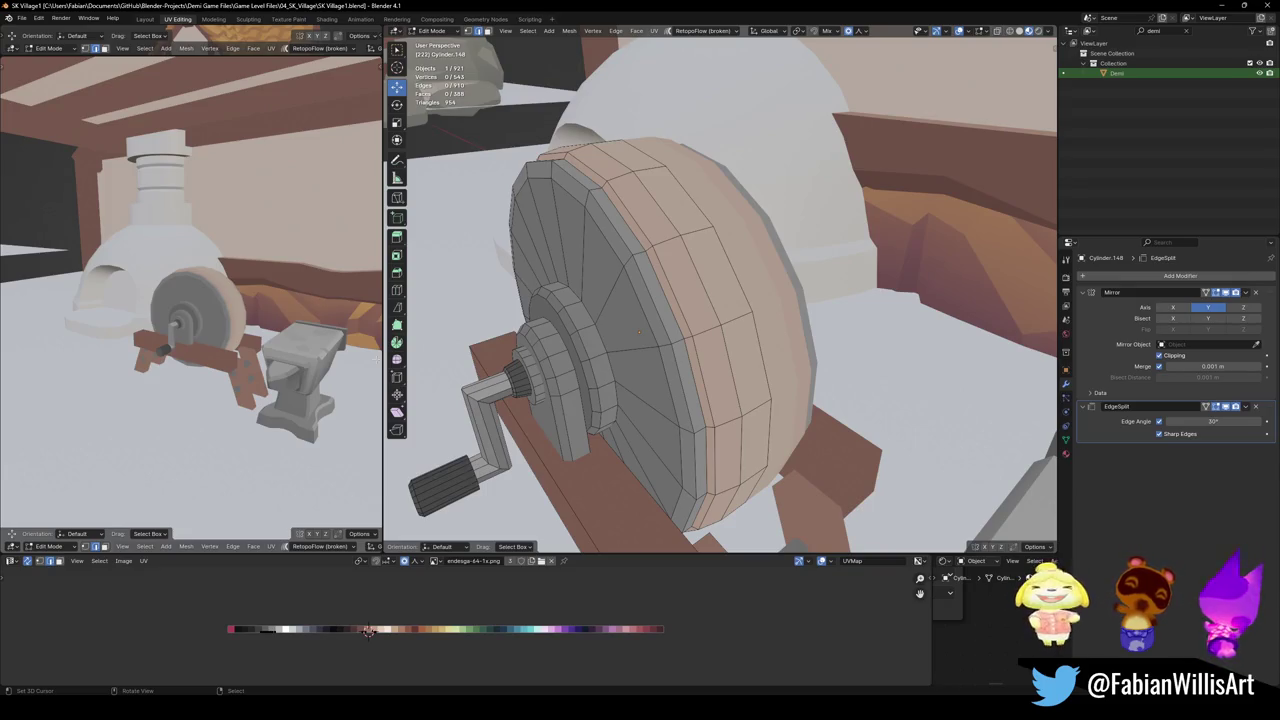
key(Tab)
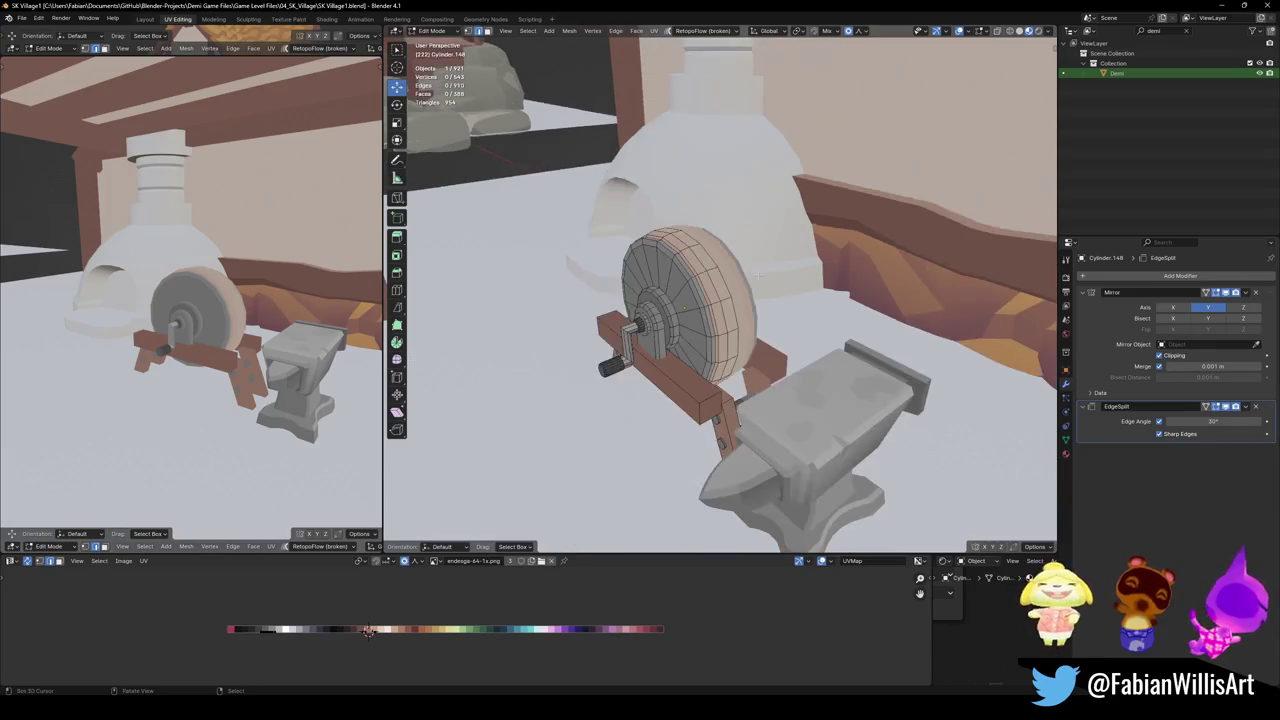
Delete the forge dome, its chimney and the curved arc piece
middle_drag(700, 330, 732, 327)
scroll(732, 327, down, 5)
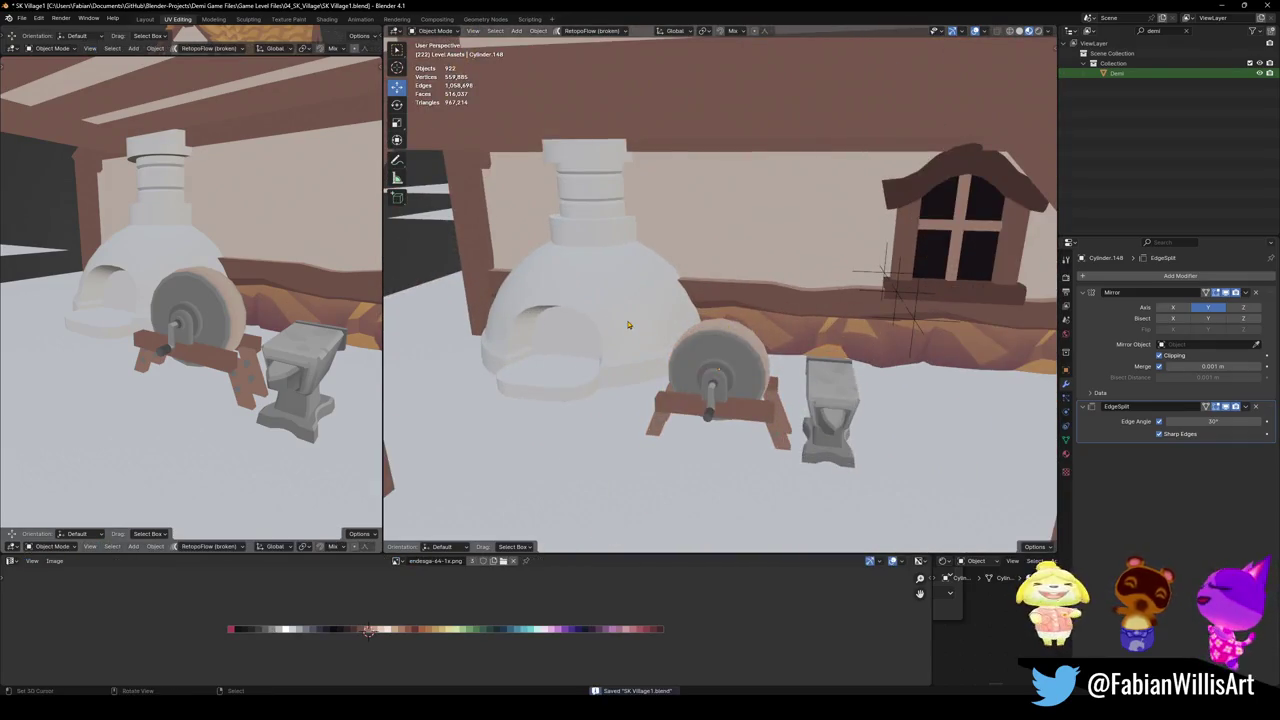
click(613, 242)
key(Delete)
click(613, 242)
key(Delete)
key(ctrl+s)
click(581, 356)
key(Delete)
Duplicate the arched wall window and slide the copy along X
middle_drag(260, 300, 180, 291)
scroll(180, 291, up, 3)
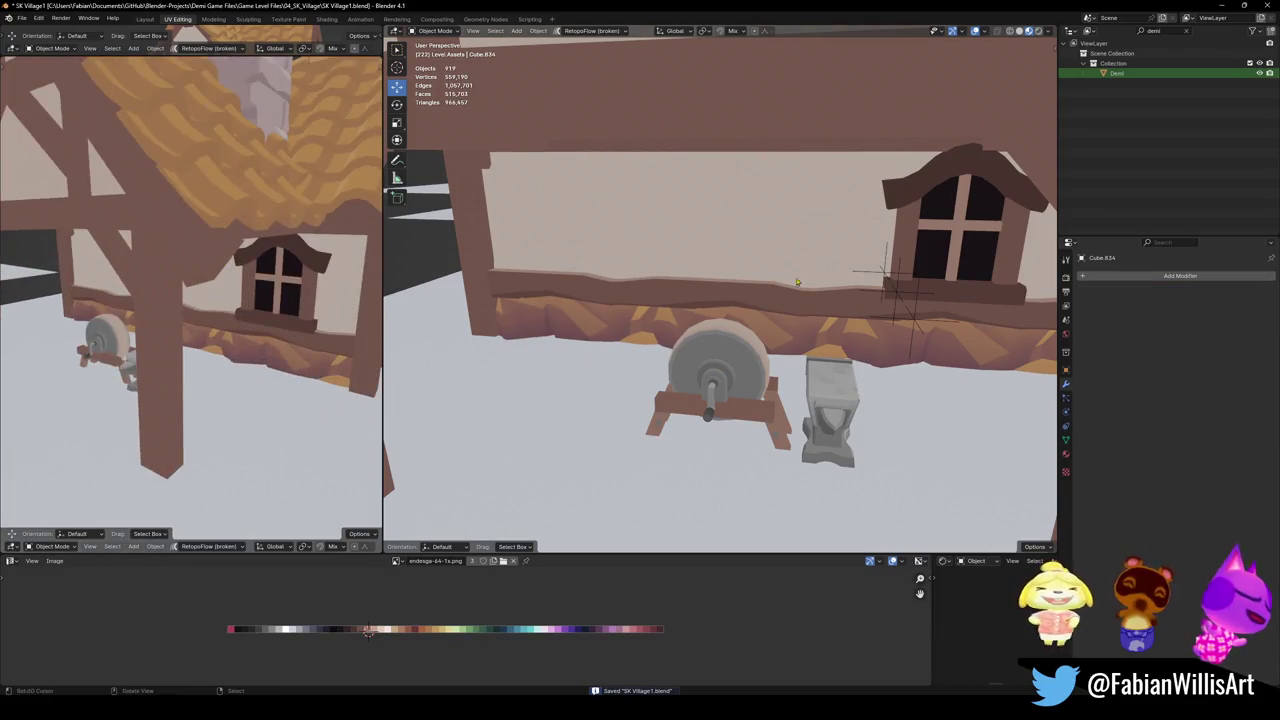
click(957, 237)
scroll(957, 237, down, 2)
scroll(957, 237, down, 1)
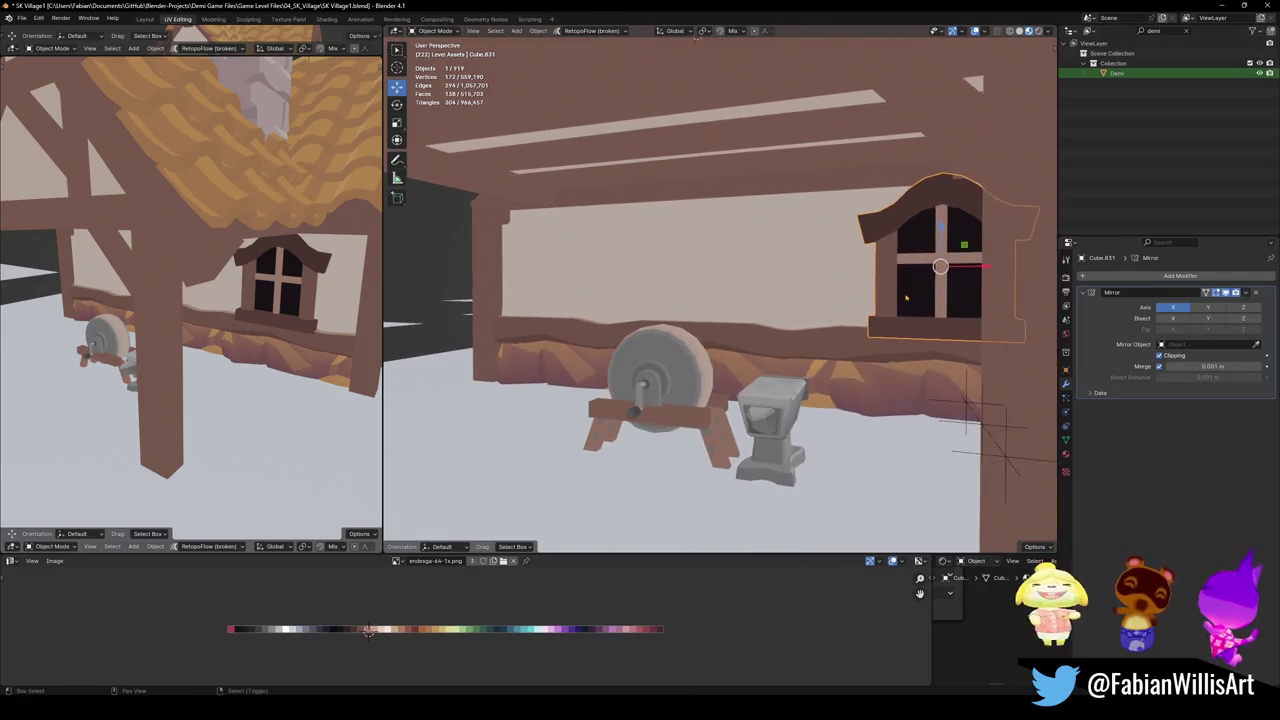
key(shift+d)
key(x)
key(Return)
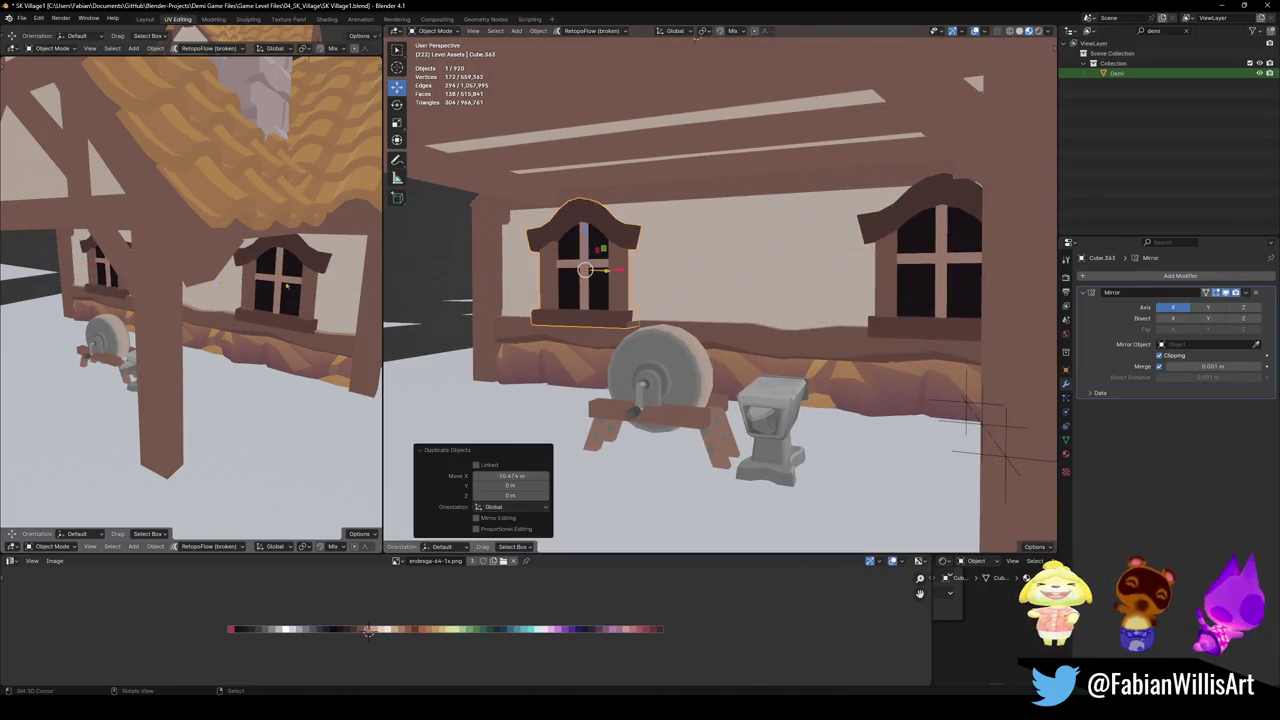
scroll(152, 283, down, 4)
key(alt+a)
Delete the left window and shift the remaining window slightly left along X
mouse_move(152, 283)
middle_down()
mouse_move(95, 296)
mouse_move(315, 293)
mouse_move(217, 281)
mouse_move(290, 283)
middle_up()
scroll(237, 303, up, 3)
click(594, 279)
key(Delete)
click(880, 281)
key(g)
key(x)
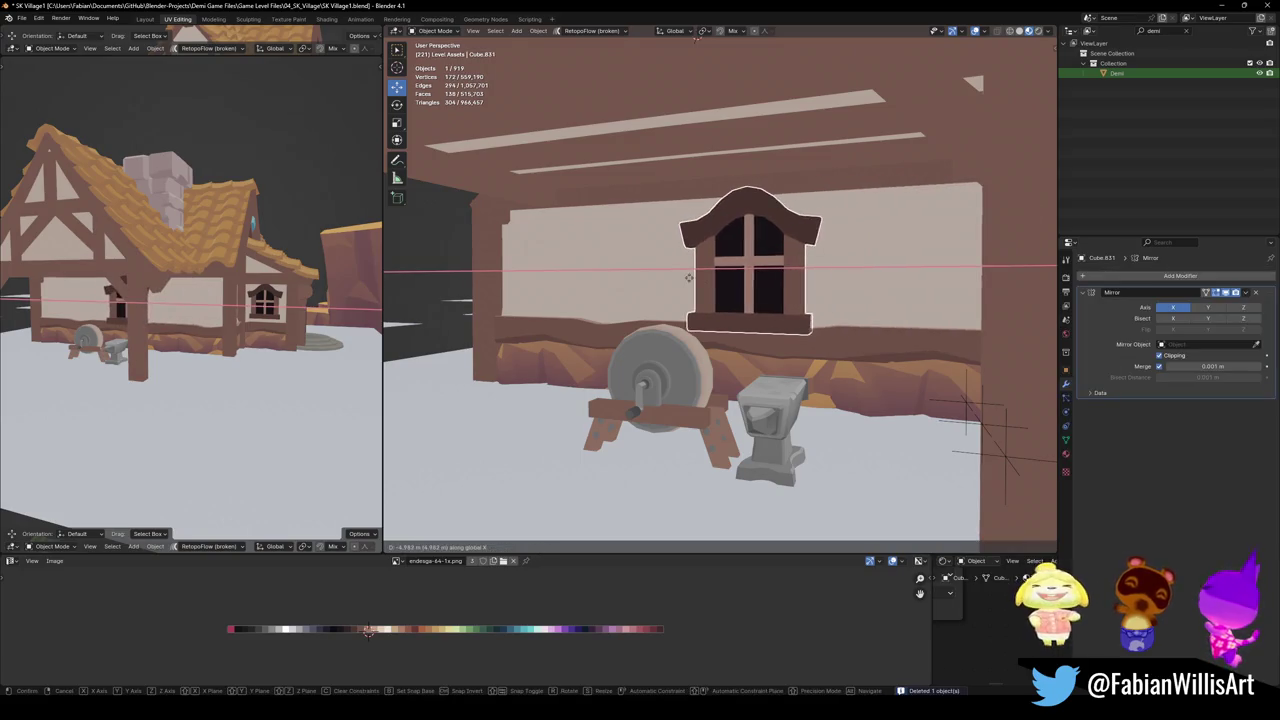
click(682, 277)
Undo and redo the window move, then reselect the left window
mouse_move(200, 290)
middle_down()
mouse_move(97, 288)
mouse_move(220, 268)
middle_up()
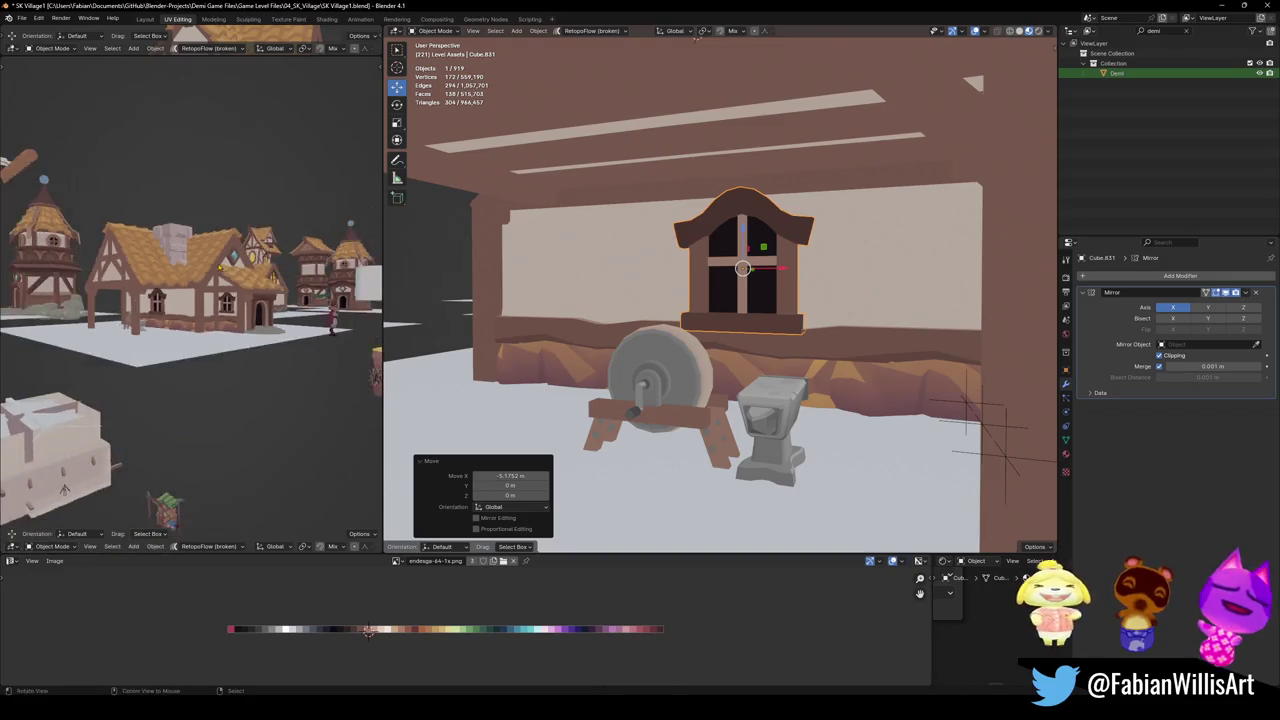
middle_drag(220, 268, 265, 265)
scroll(265, 265, up, 5)
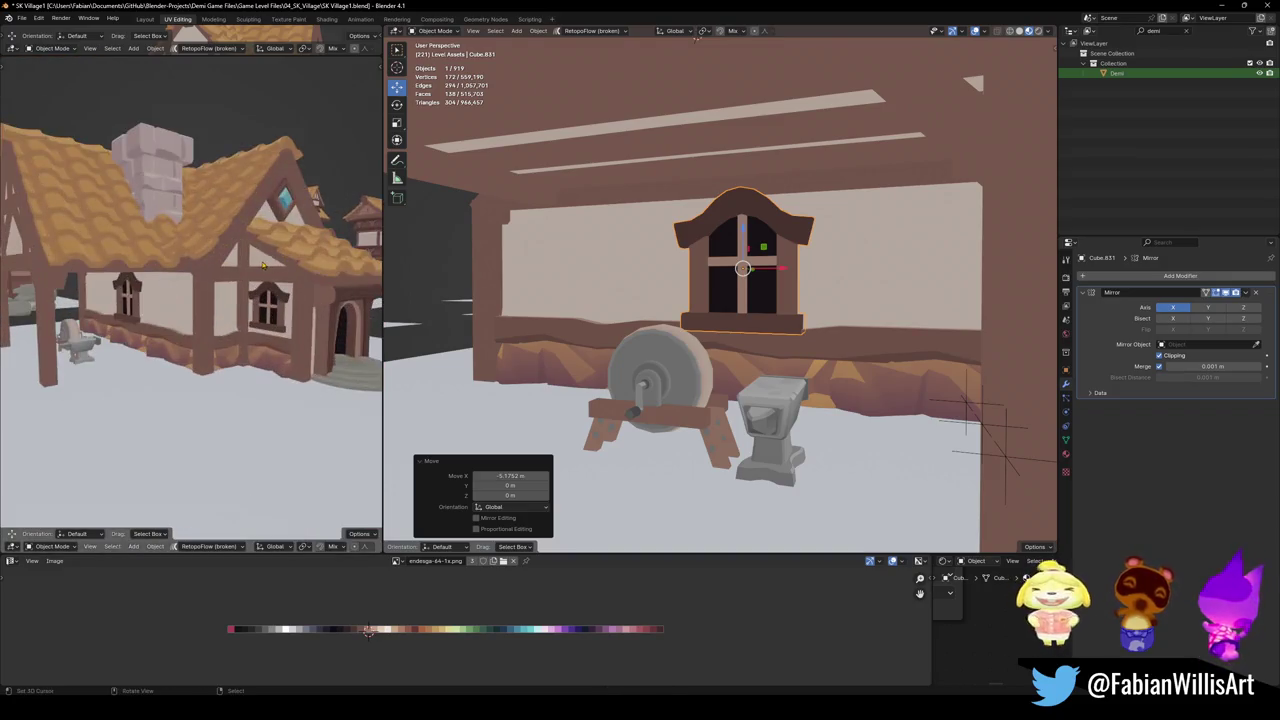
key(ctrl+z)
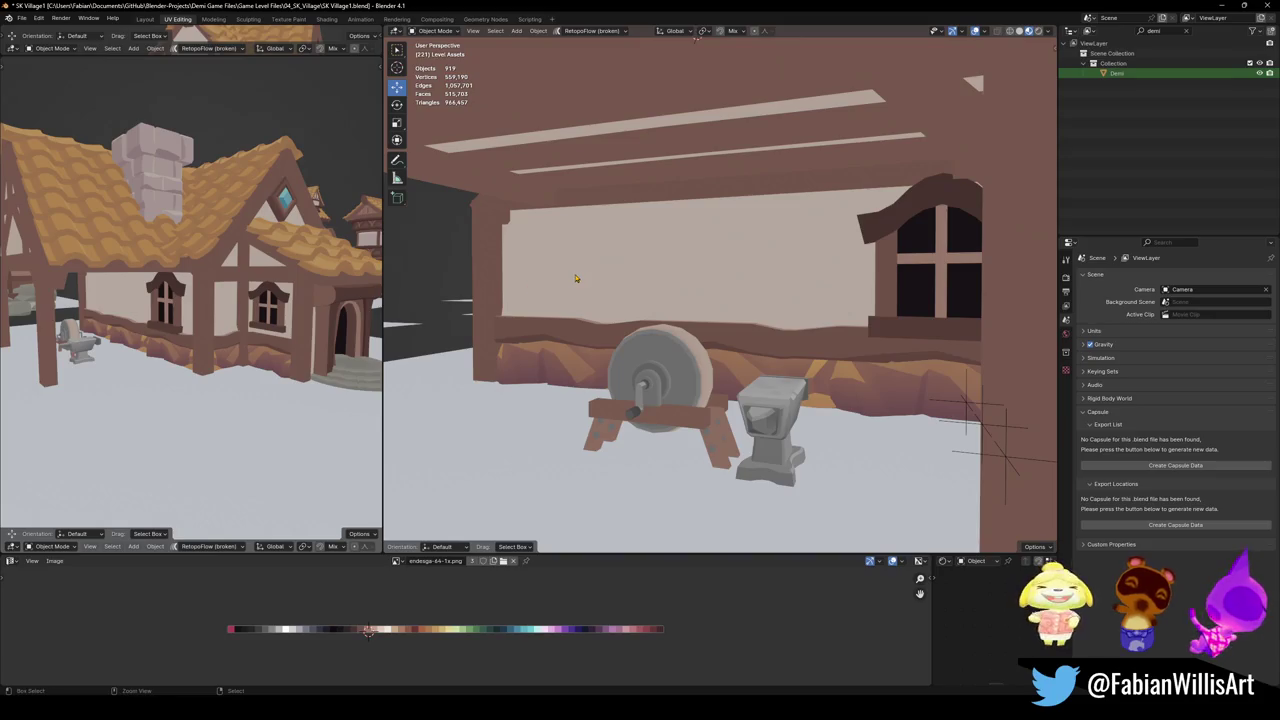
key(ctrl+shift+z)
key(alt+a)
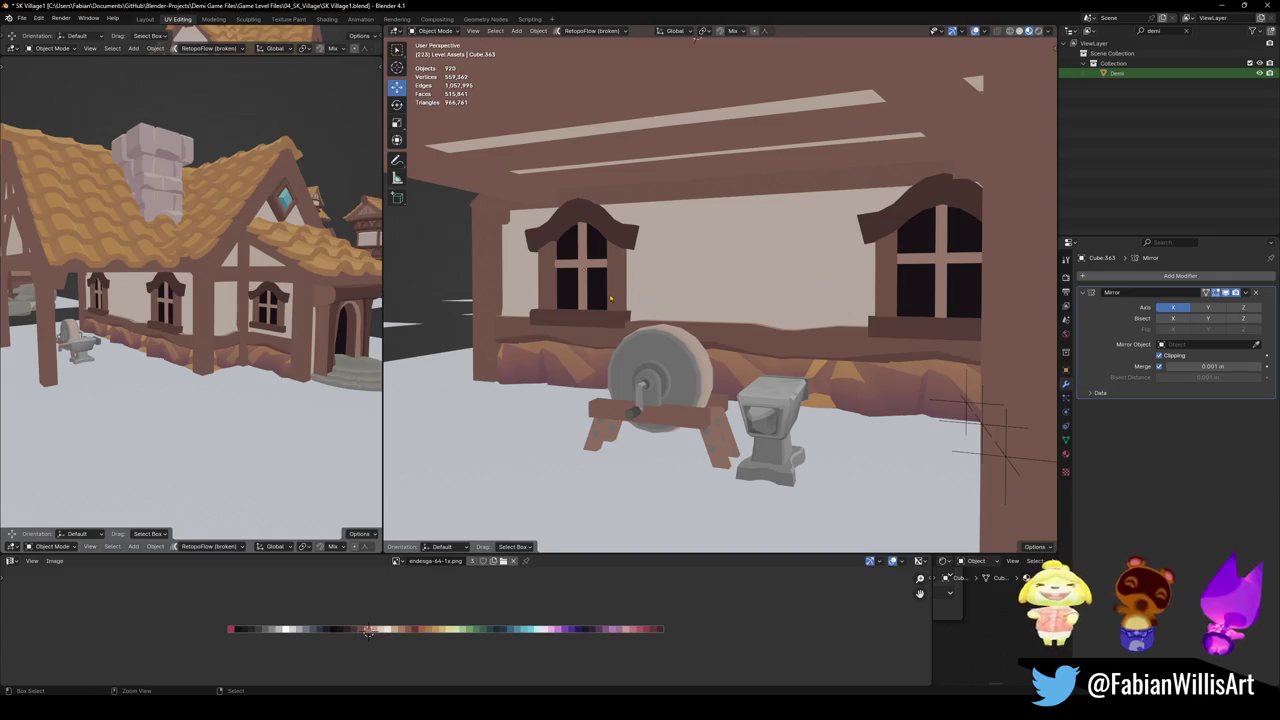
click(594, 301)
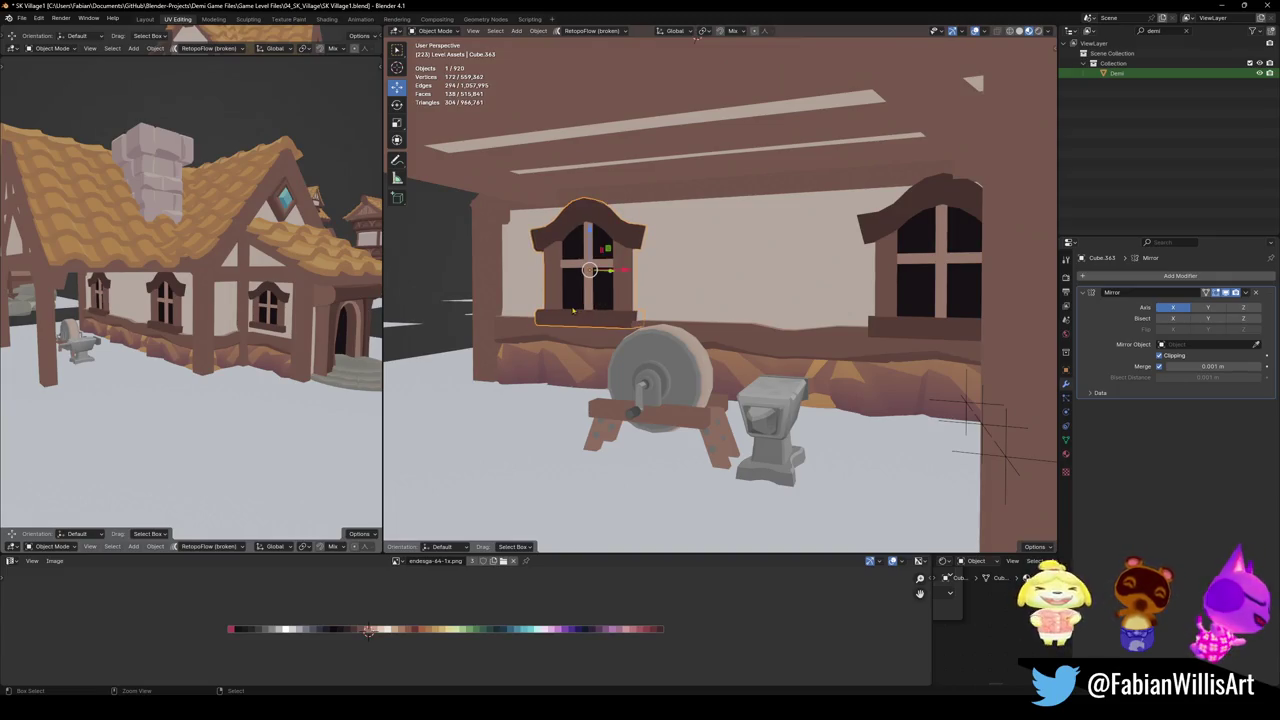
Restore the forge dome and chimney, link the grindstone's palette material to the dome, and save
key(ctrl+shift+z)
key(ctrl+shift+z)
key(ctrl+shift+z)
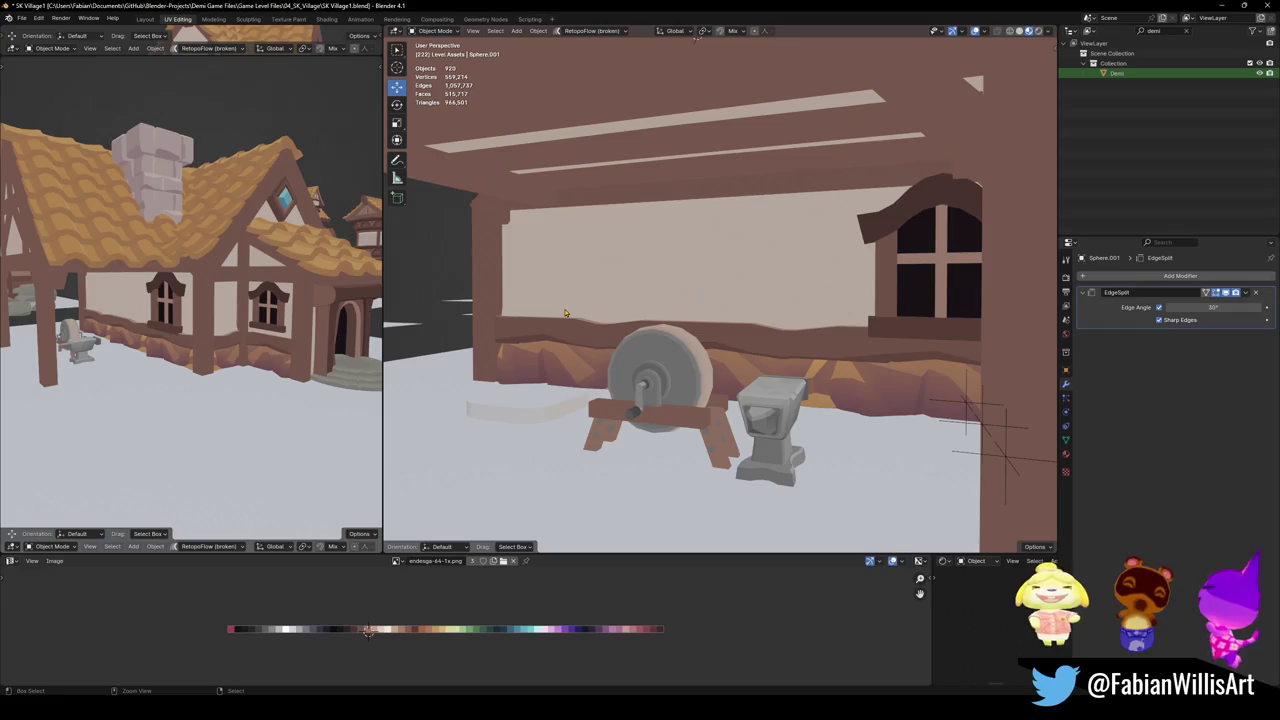
key(ctrl+shift+z)
key(ctrl+shift+z)
key(ctrl+shift+z)
key(ctrl+shift+z)
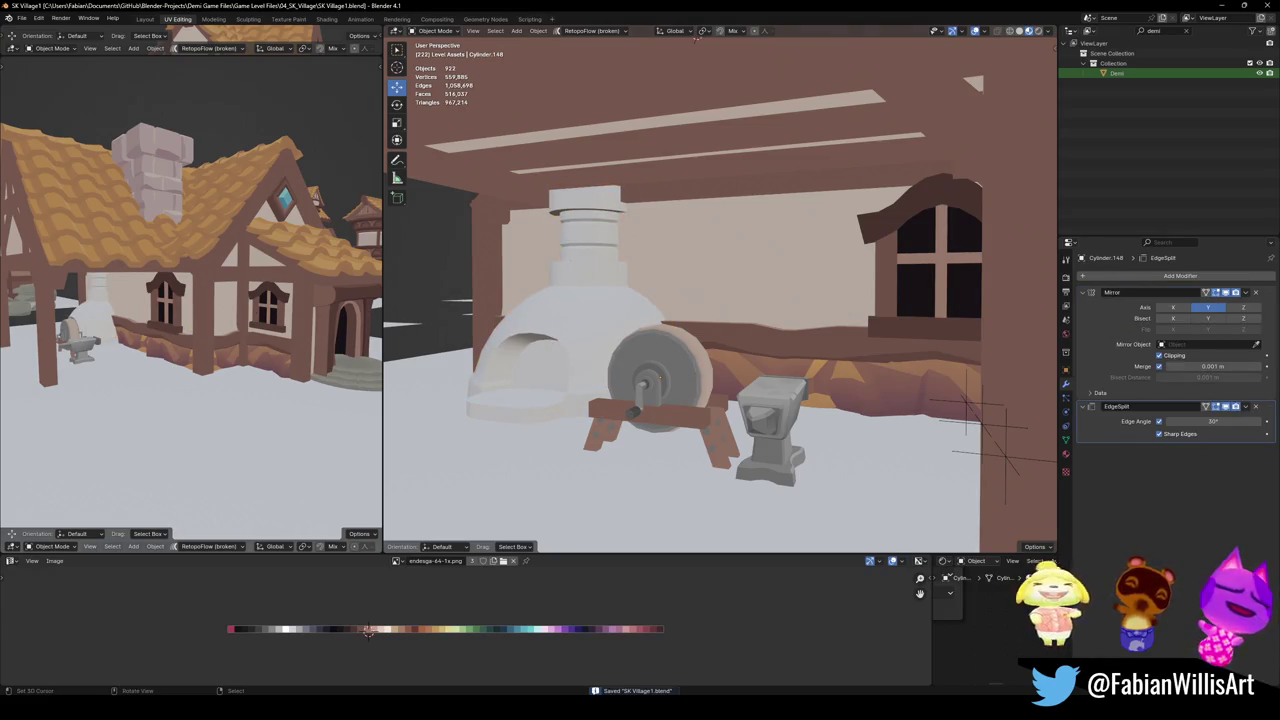
click(598, 319)
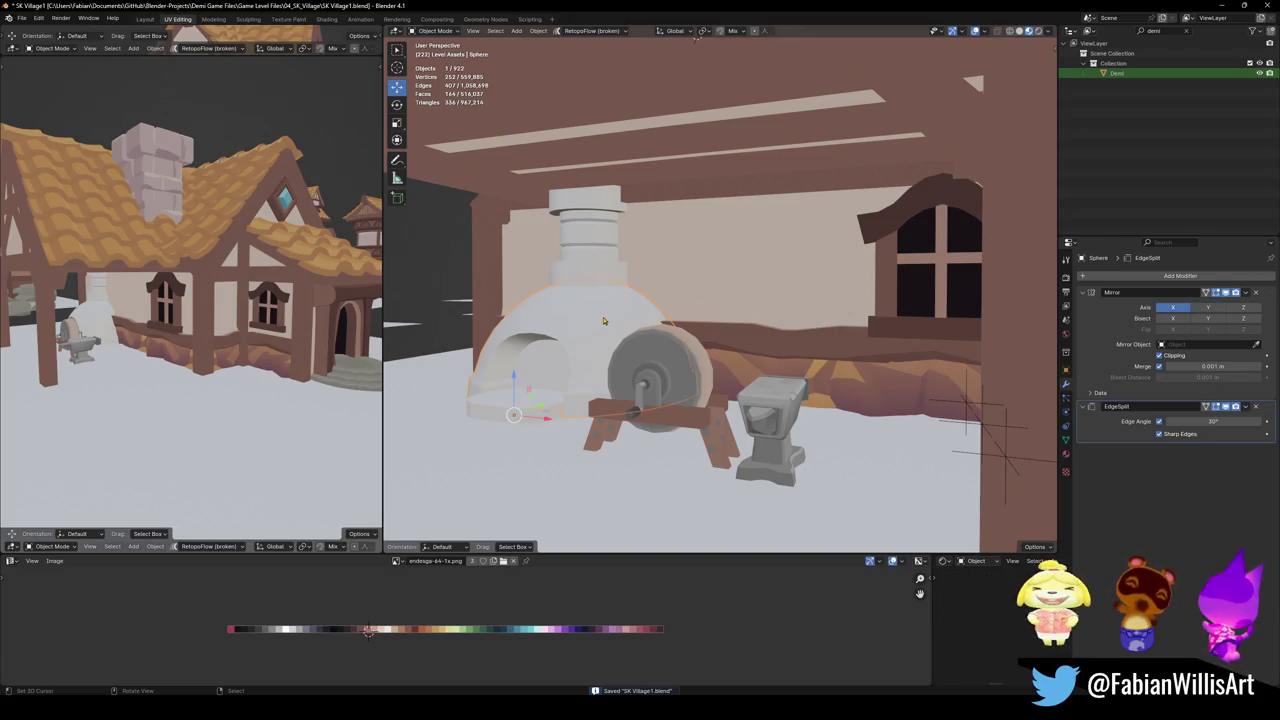
right_click(677, 389)
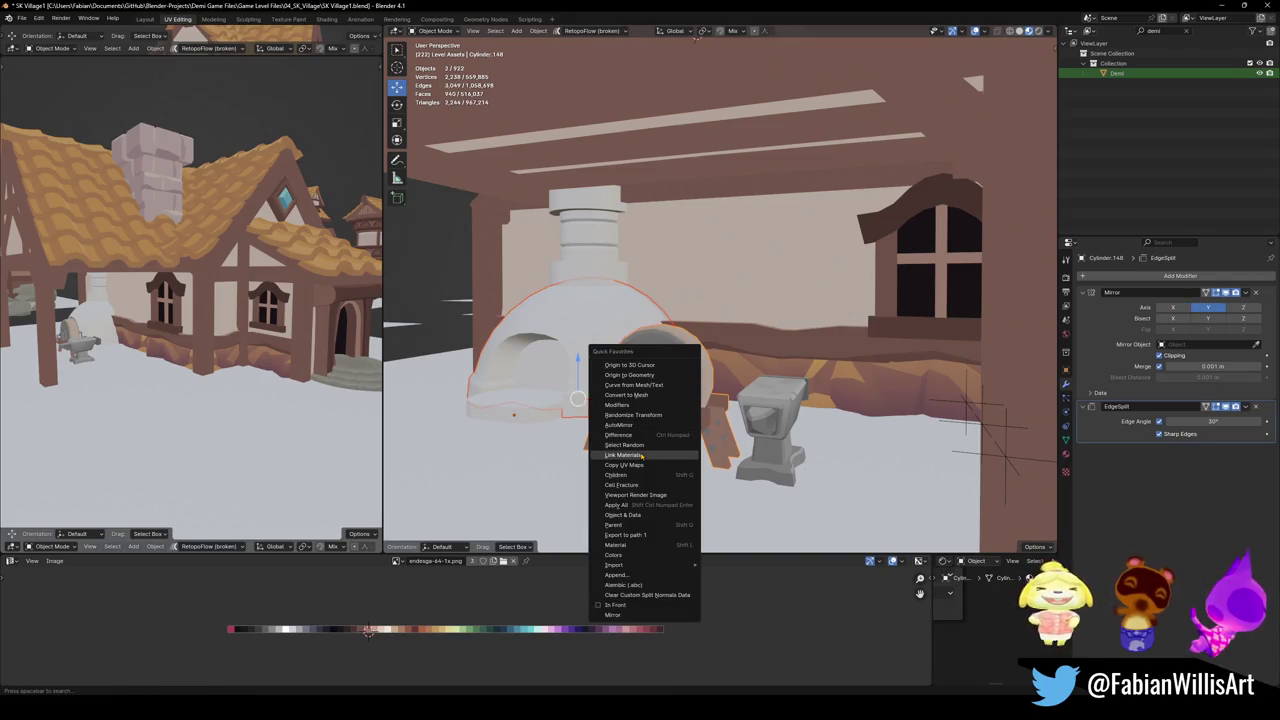
click(648, 357)
key(ctrl+s)
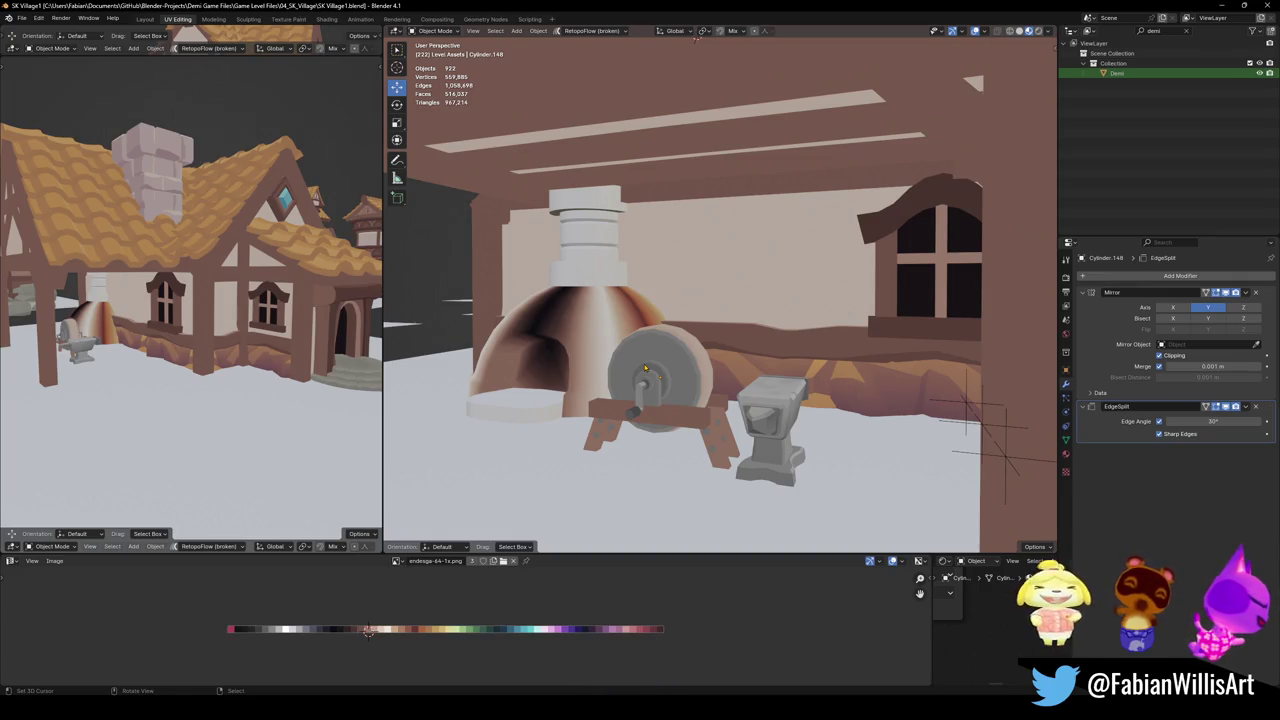
Enter Edit Mode on the dome with all faces selected
middle_drag(672, 265, 623, 283)
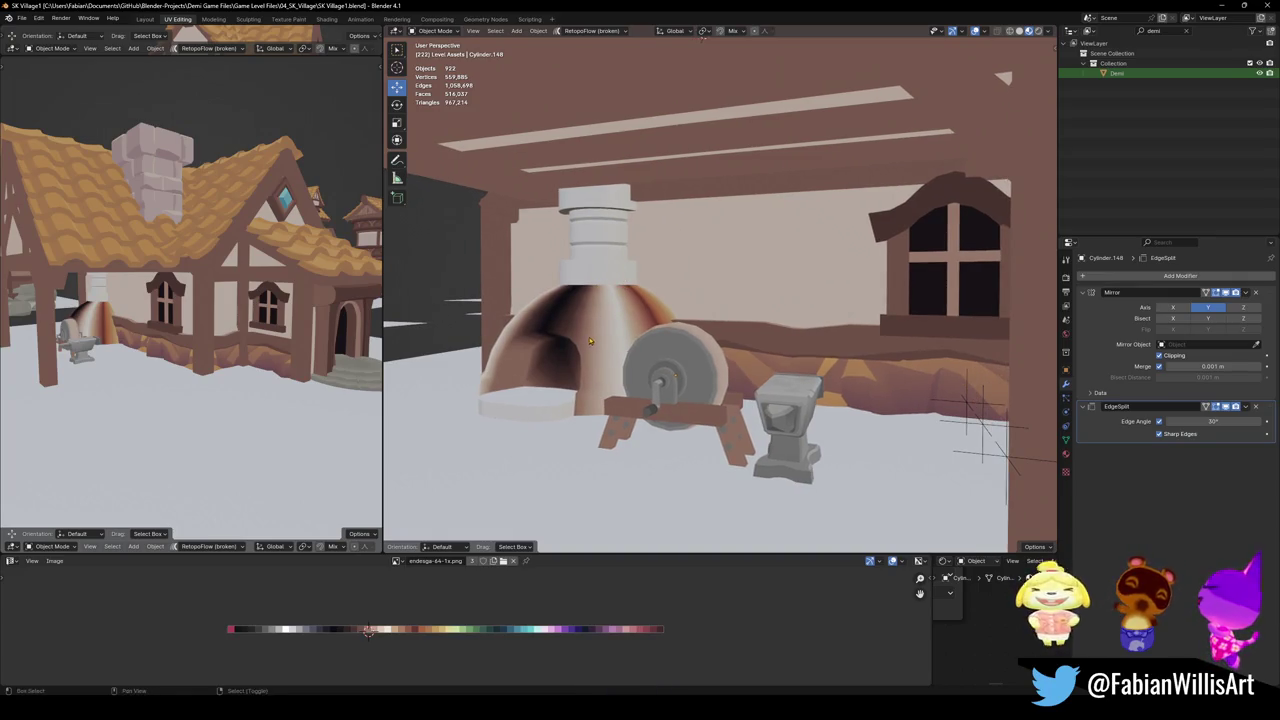
middle_drag(590, 341, 560, 345)
key(Tab)
key(ctrl+z)
key(ctrl+z)
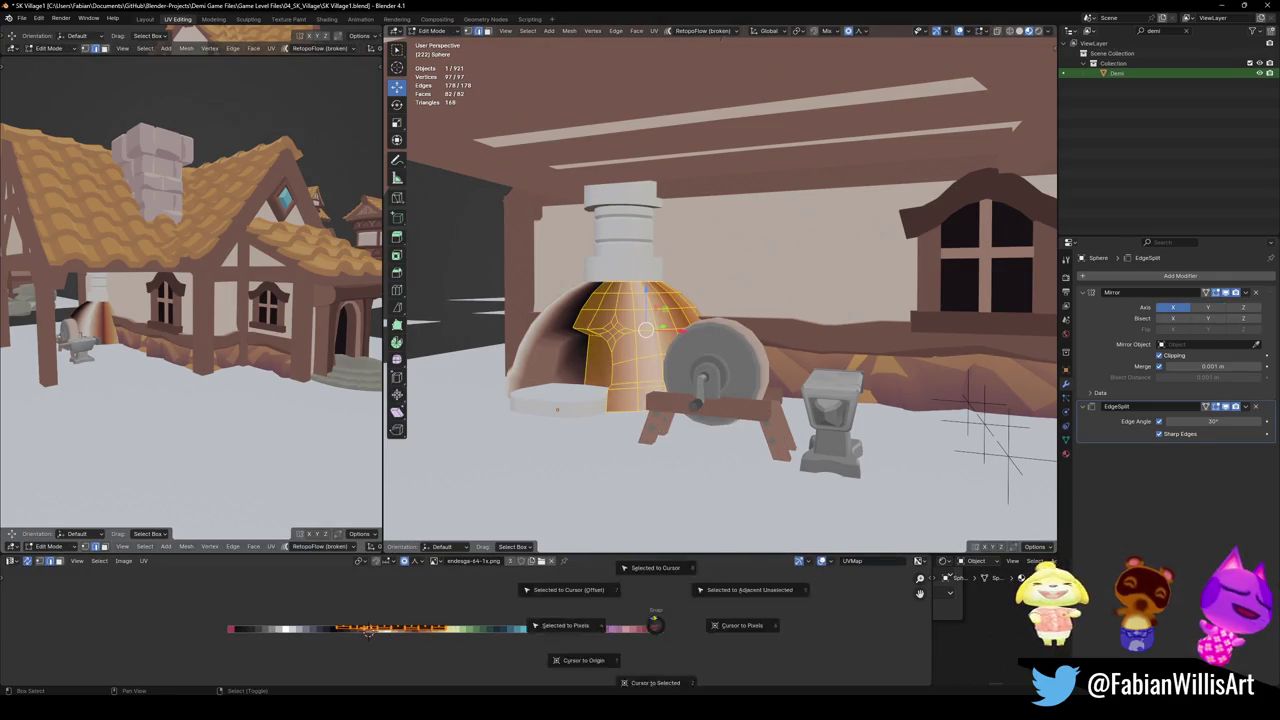
Slide the dome's UVs along X onto the red palette colour
key(g)
key(x)
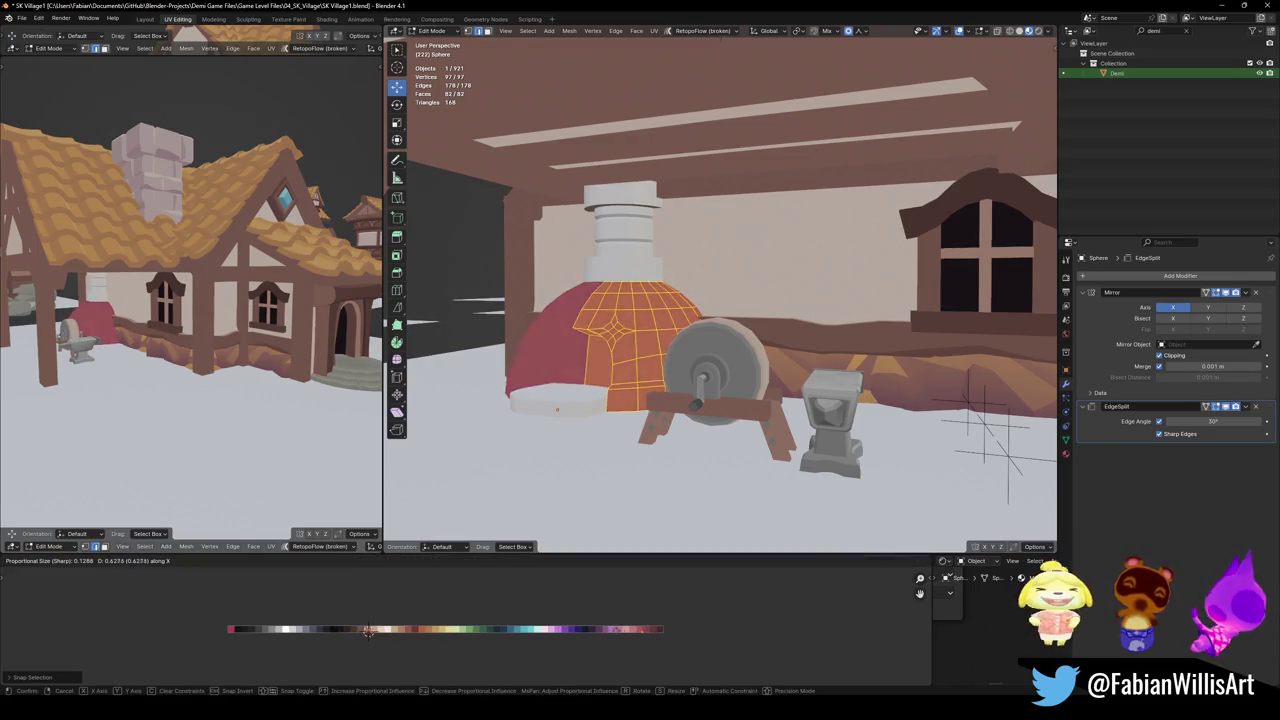
click(368, 632)
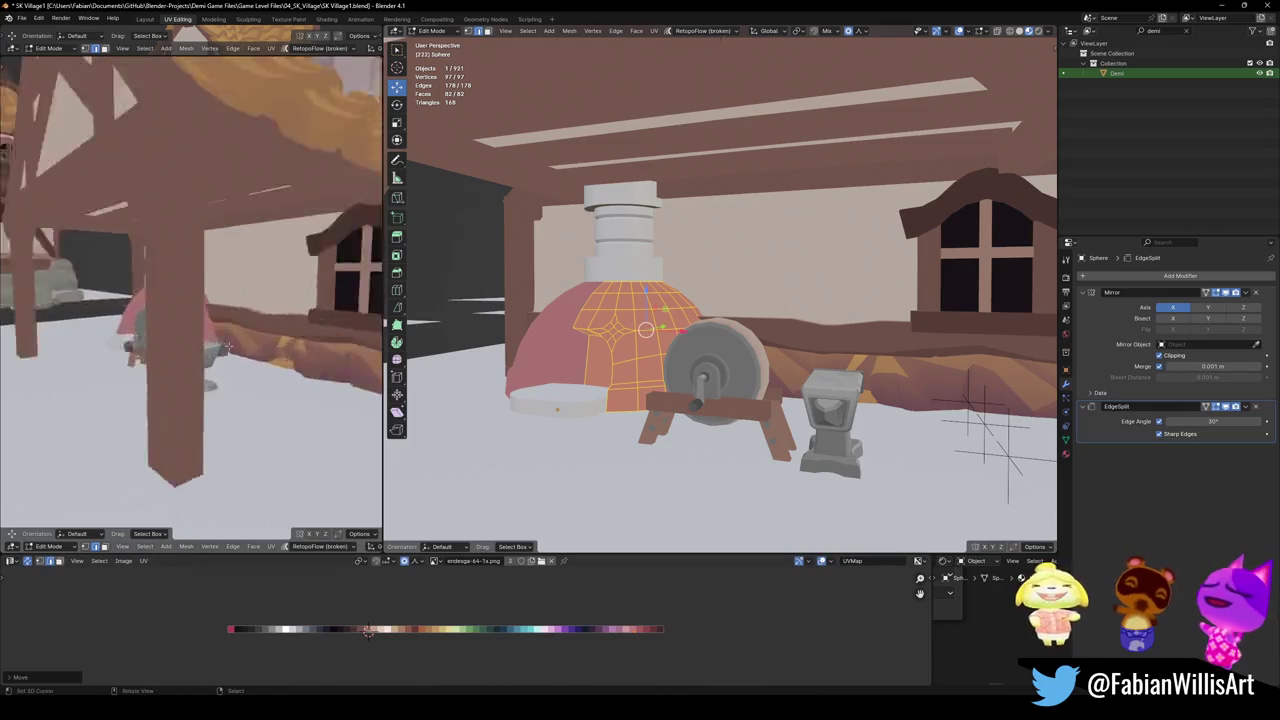
key(g)
key(x)
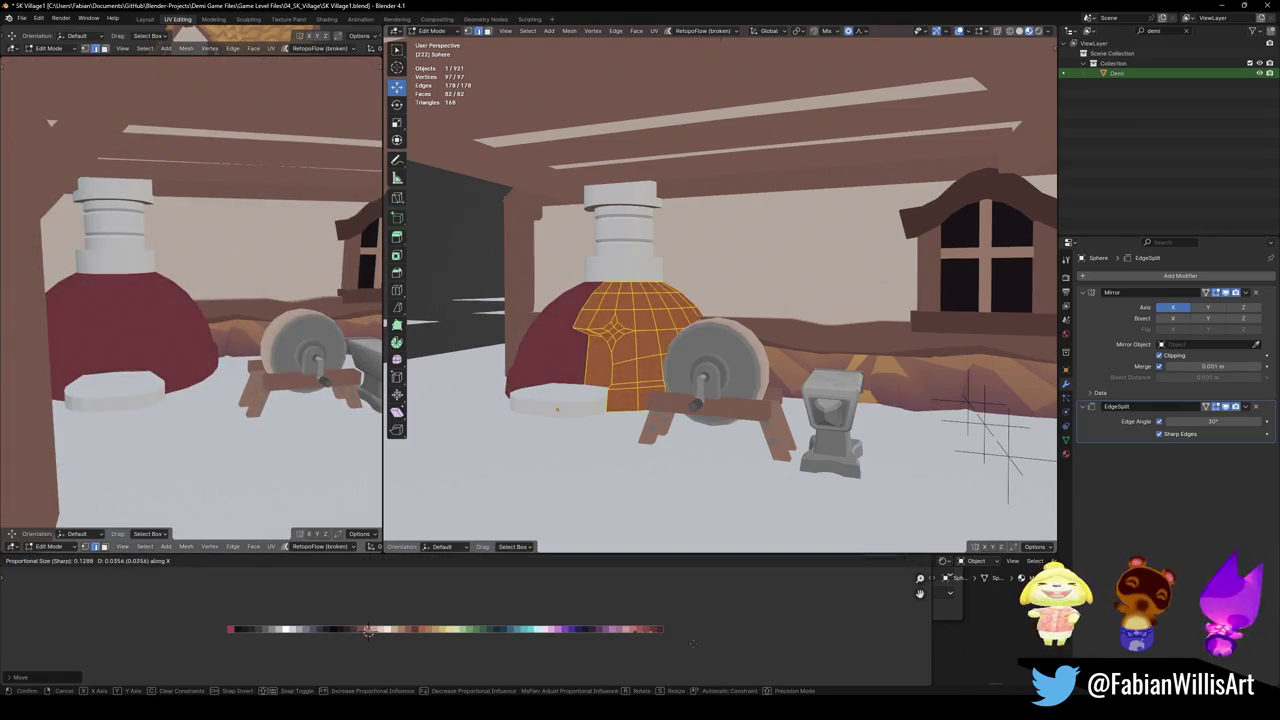
click(368, 632)
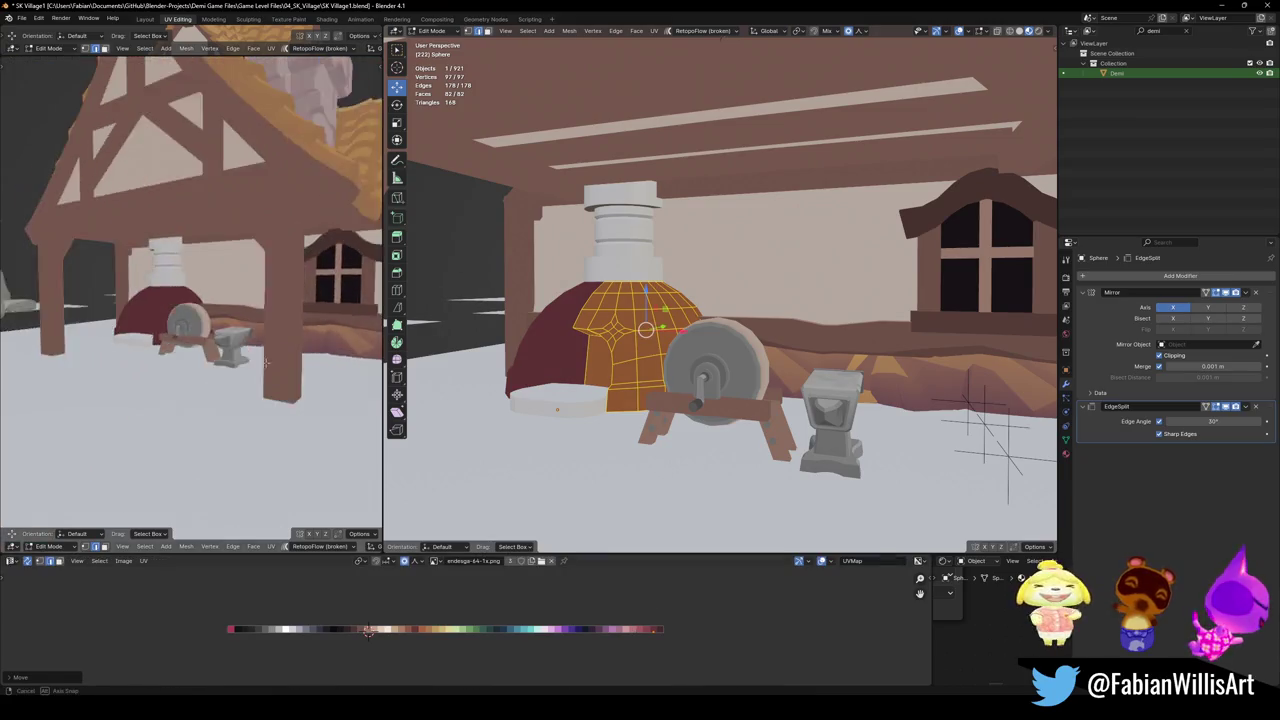
key(alt+a)
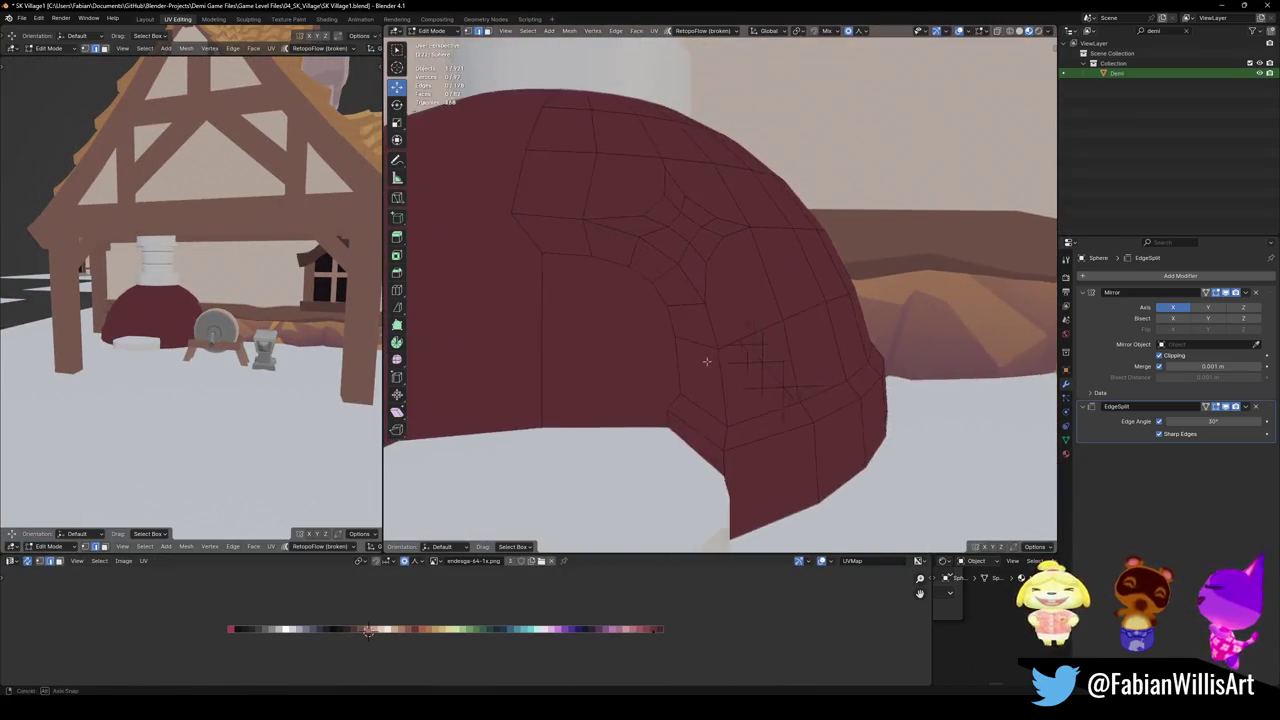
Select the doorway ring and inner face, then scale and slide their UVs to sand colour
alt+click(693, 438)
shift+click(607, 376)
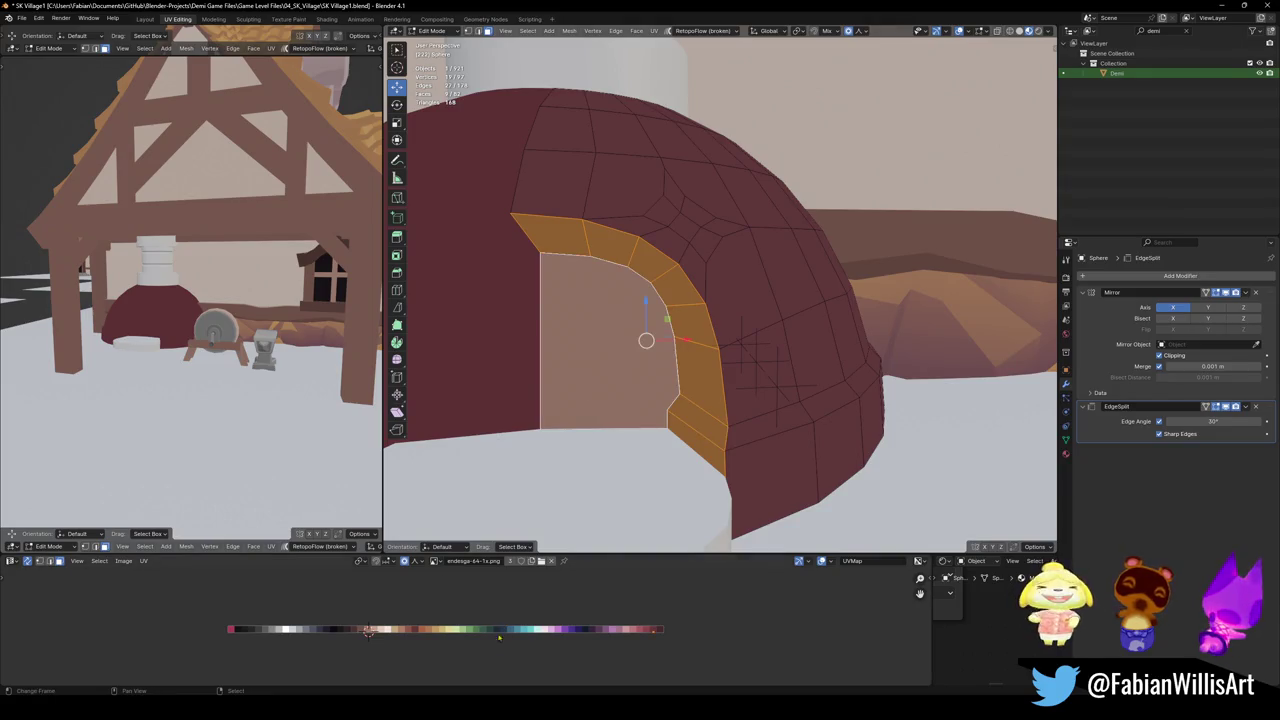
key(s)
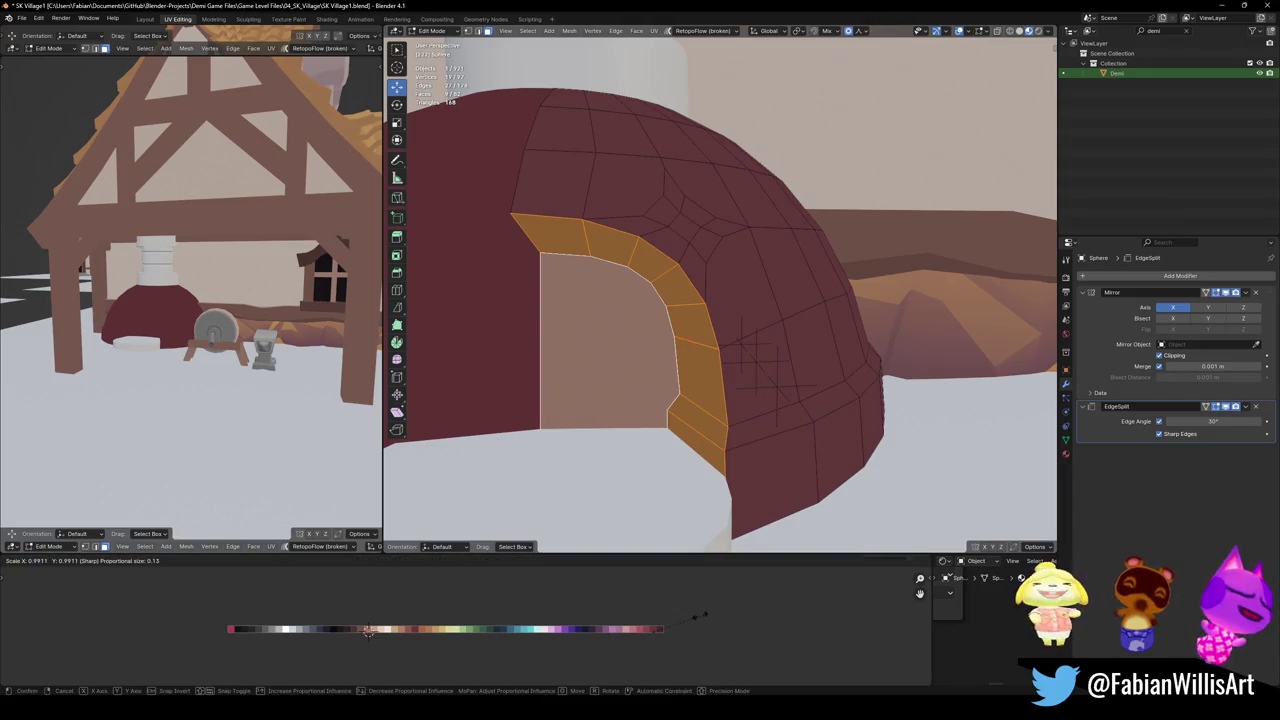
click(683, 620)
key(g)
key(x)
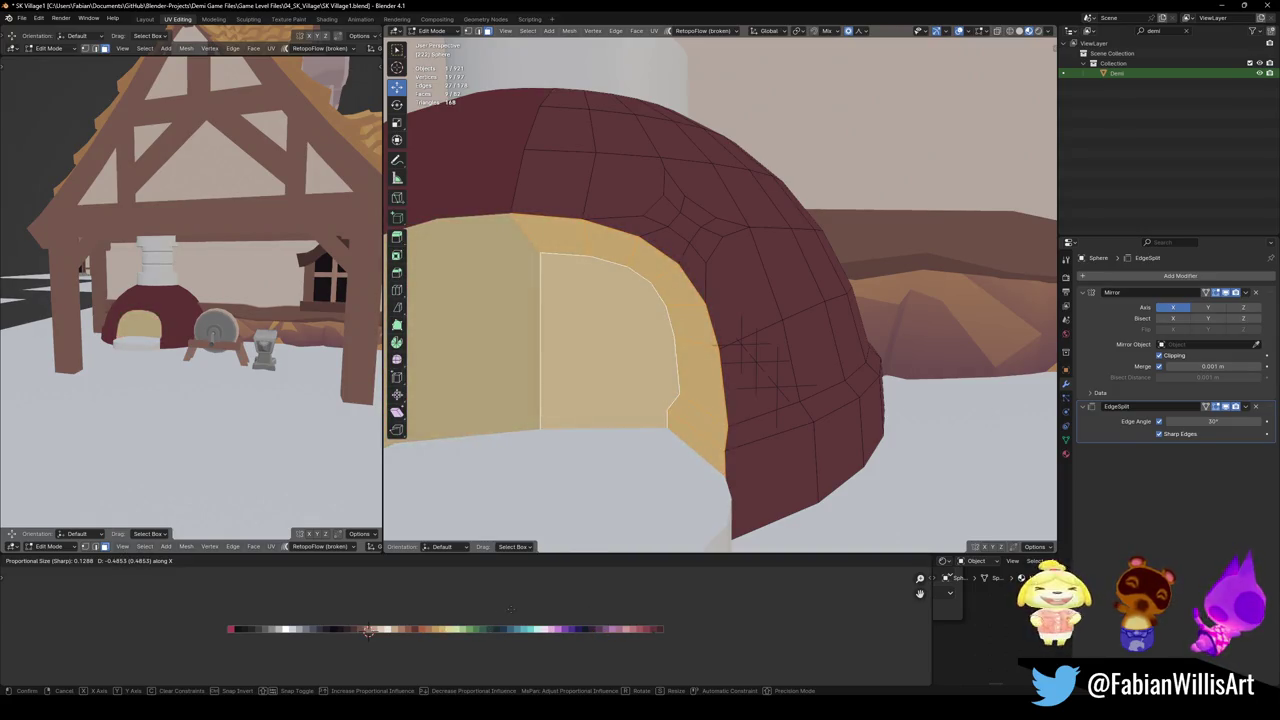
click(511, 609)
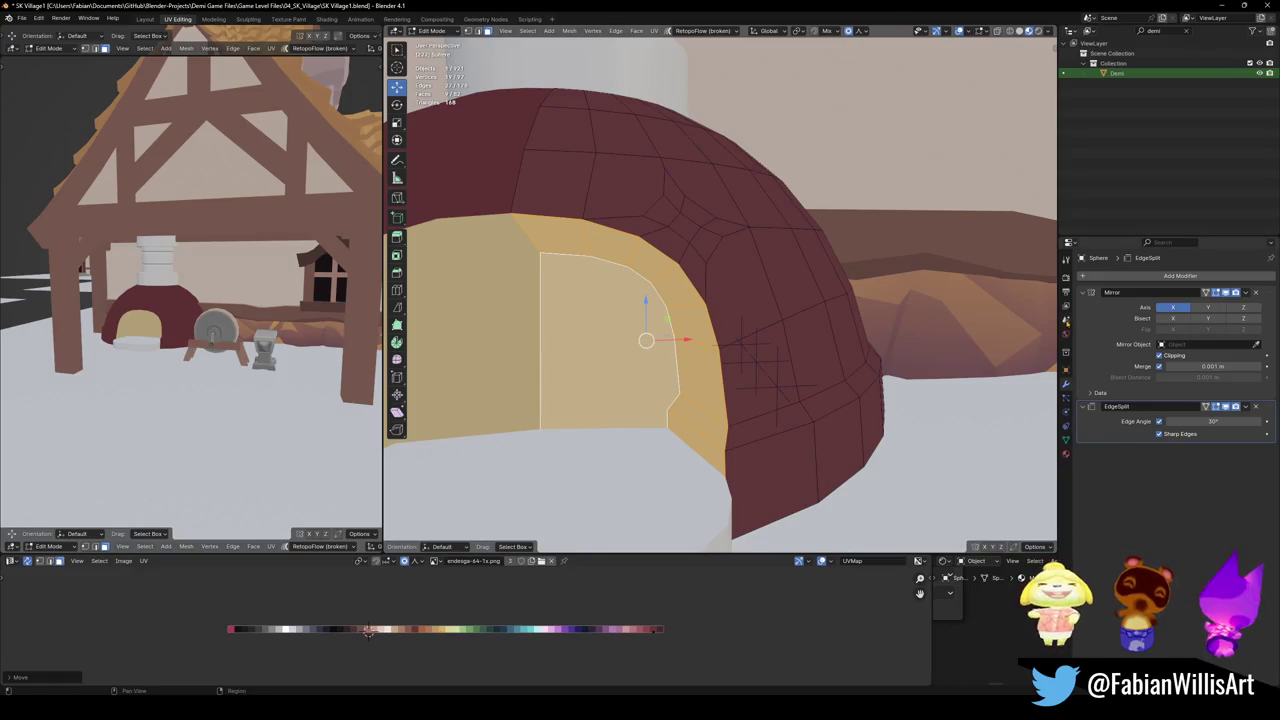
Remove the Sand.001, Nature Toon.025 and Jmy.003 material slots from the dome
click(1066, 455)
click(1105, 308)
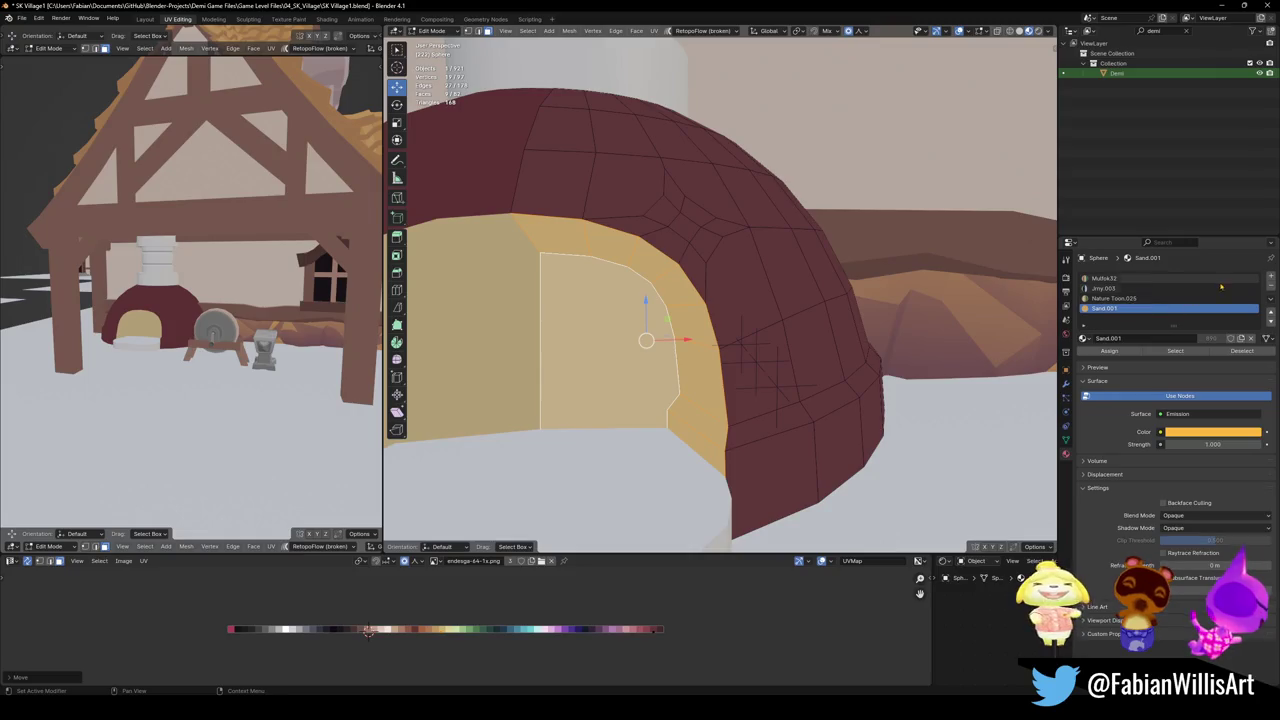
key(Tab)
click(1271, 288)
click(1271, 288)
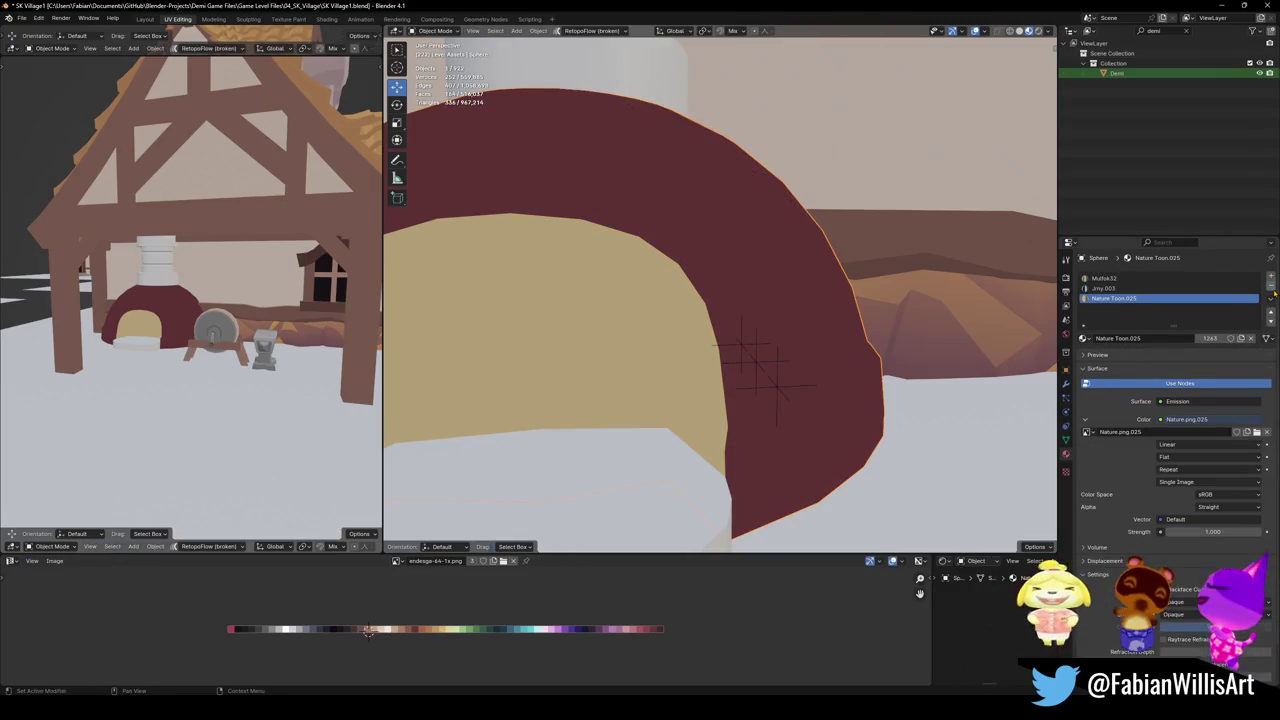
click(1271, 288)
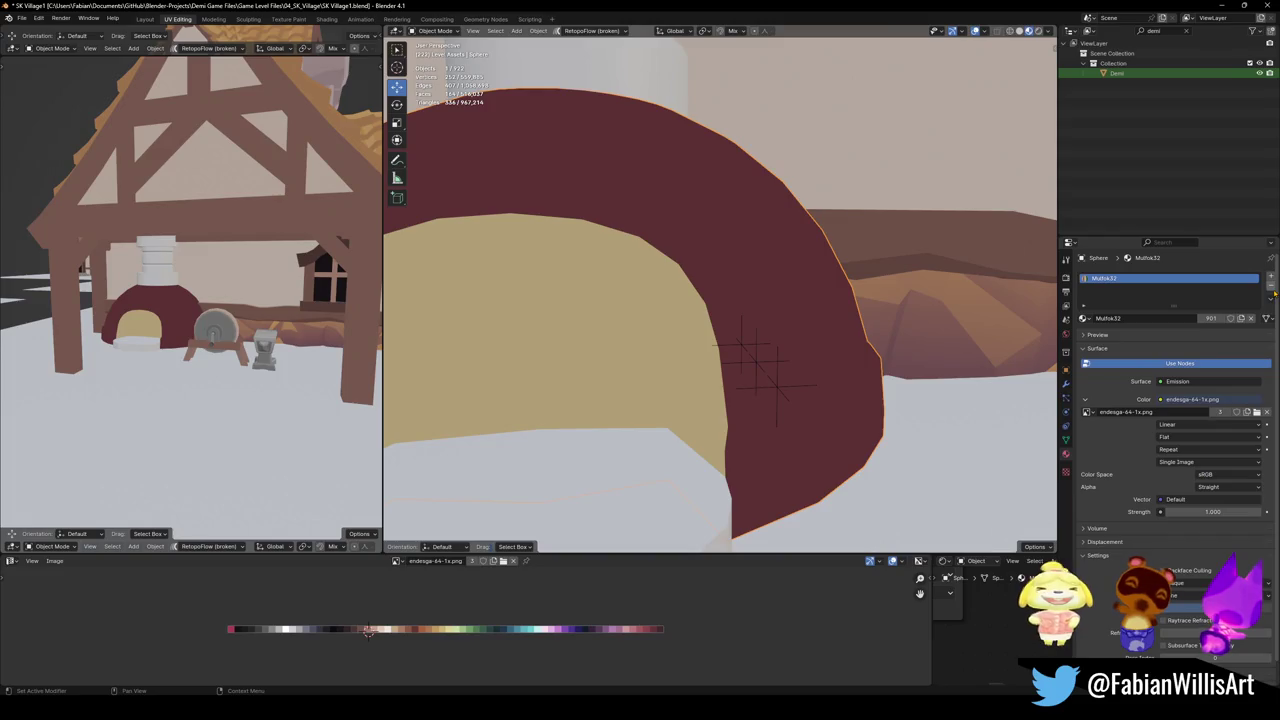
Add an Emission material slot, assign it to the doorway faces, and save
click(1271, 277)
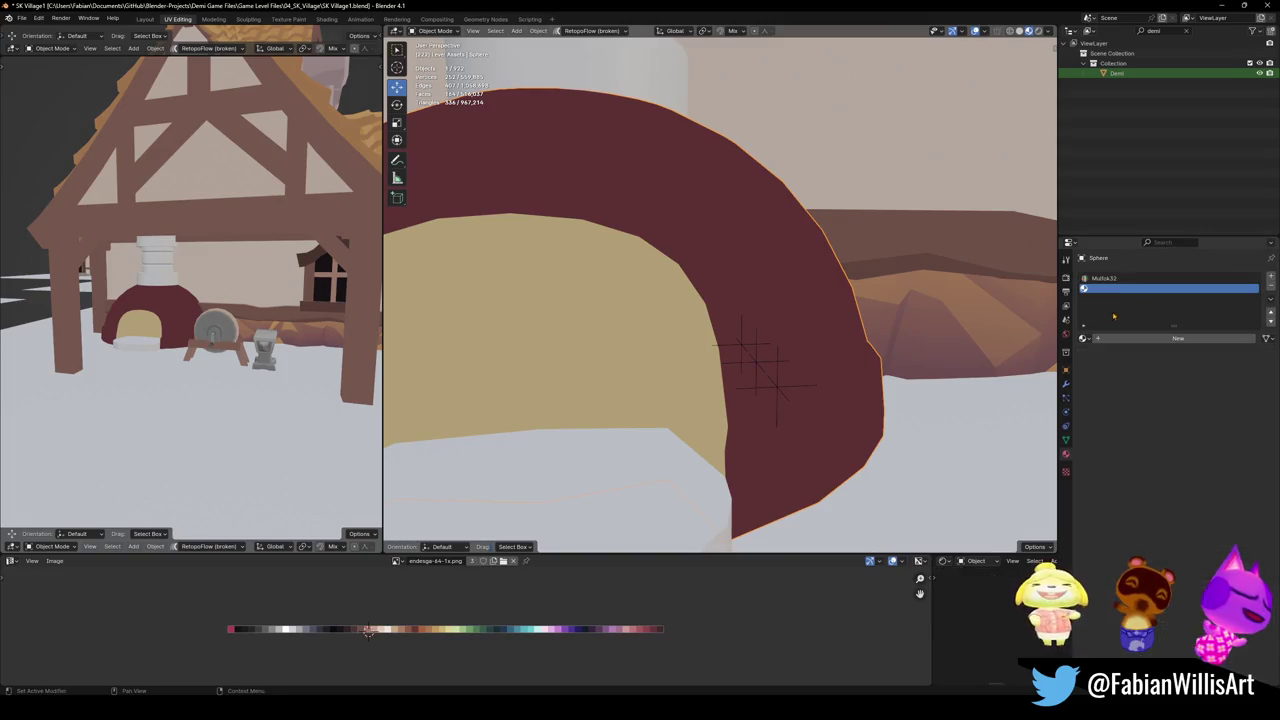
click(1084, 338)
click(1114, 356)
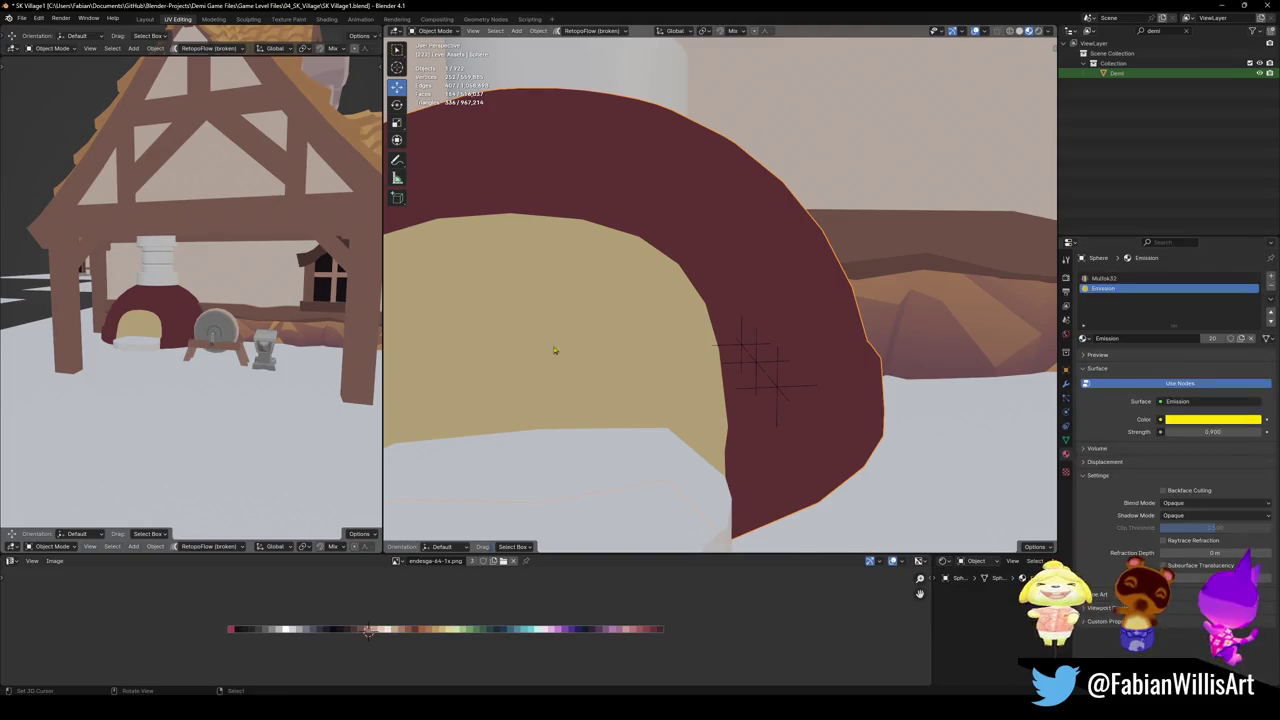
key(Tab)
click(1109, 351)
key(alt+a)
key(ctrl+s)
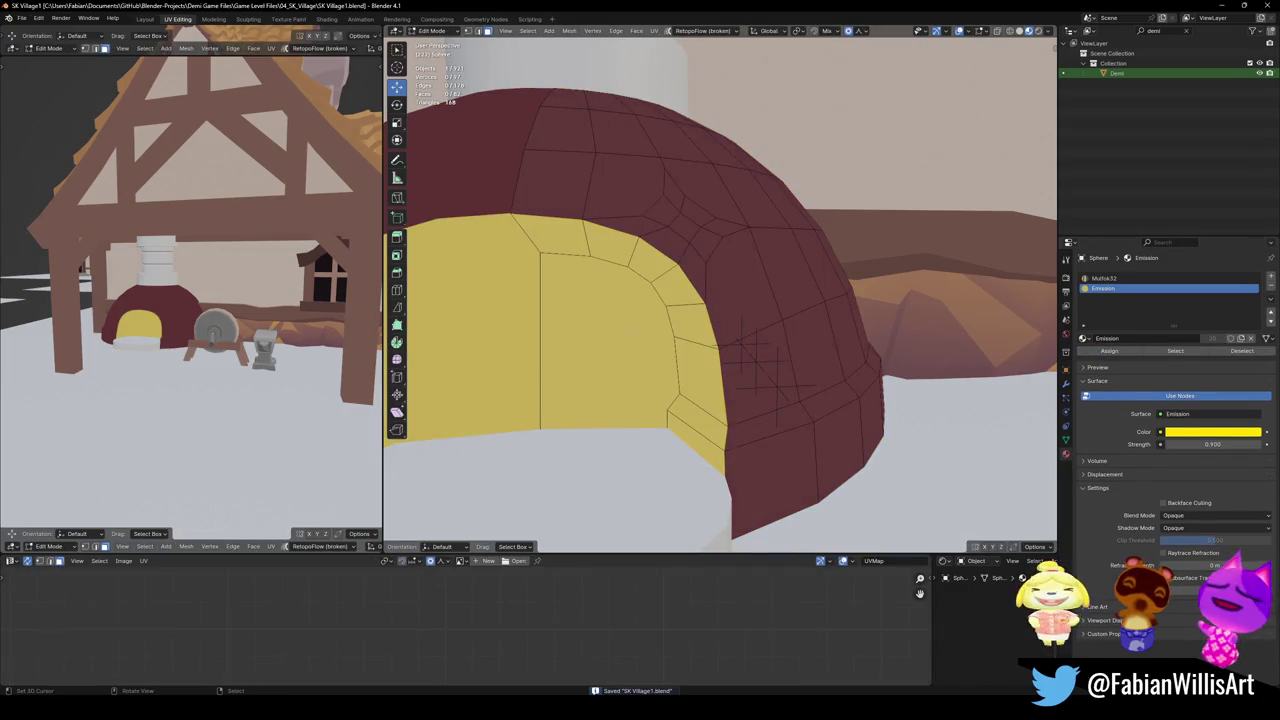
Copy the dome's palette material onto the forge's base slab and save the file
scroll(624, 330, down, 5)
mouse_move(624, 330)
middle_down()
mouse_move(700, 330)
mouse_move(741, 296)
middle_up()
scroll(720, 330, up, 5)
scroll(716, 329, down, 4)
key(Tab)
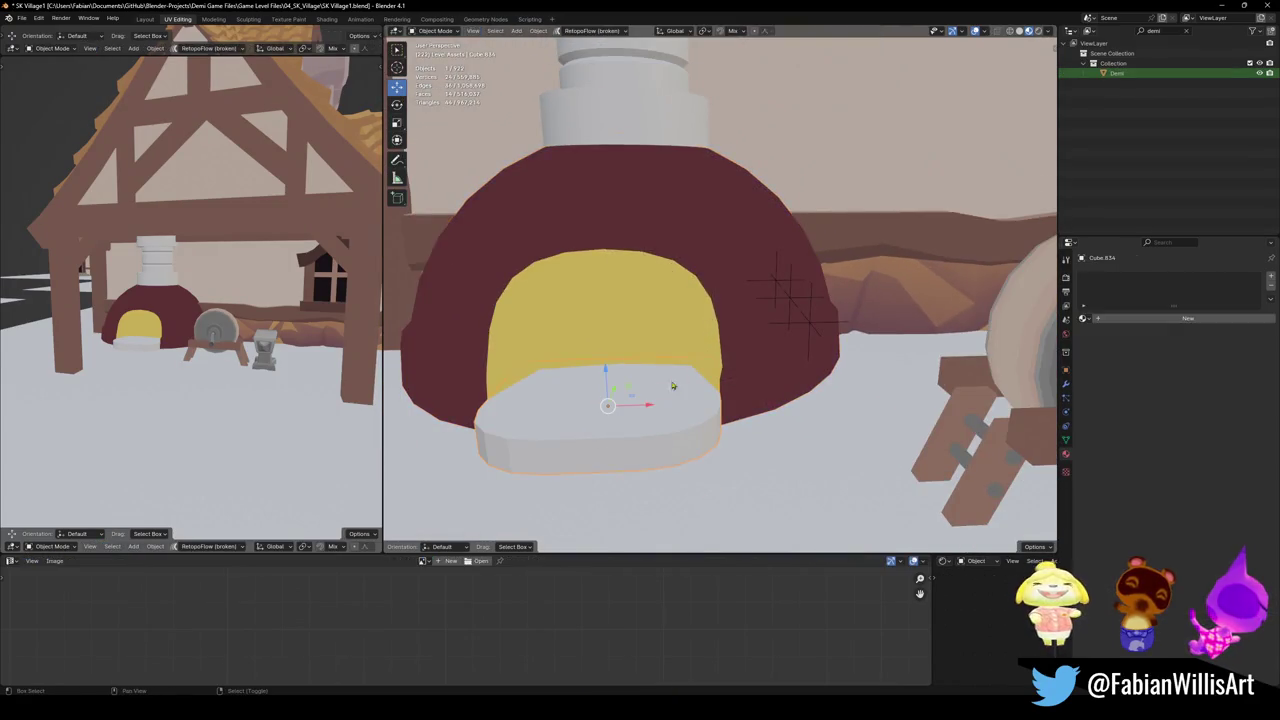
key(q)
click(733, 298)
key(alt+a)
key(ctrl+s)
Select the two face rings around the dome's base and slide their UVs onto the darker orange-brown swatch
click(764, 391)
key(Tab)
scroll(764, 391, up, 3)
key(l)
key(shift+l)
alt+click(786, 392)
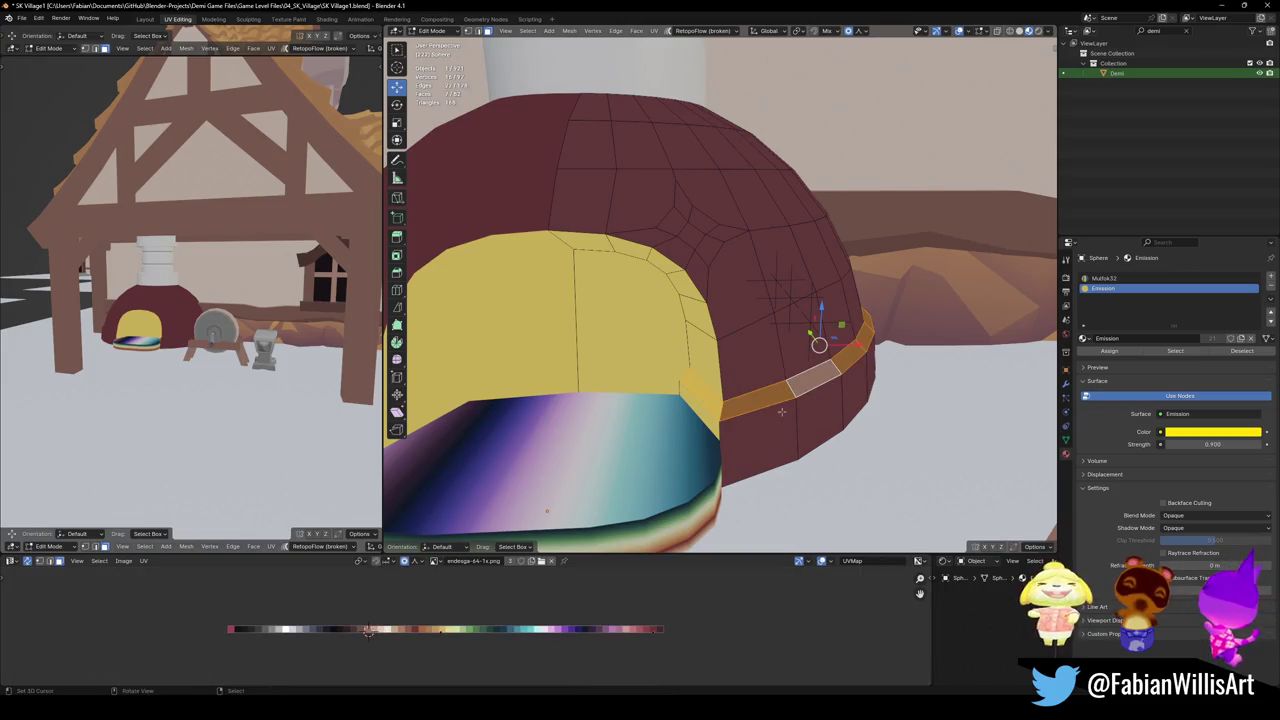
alt+shift+click(789, 425)
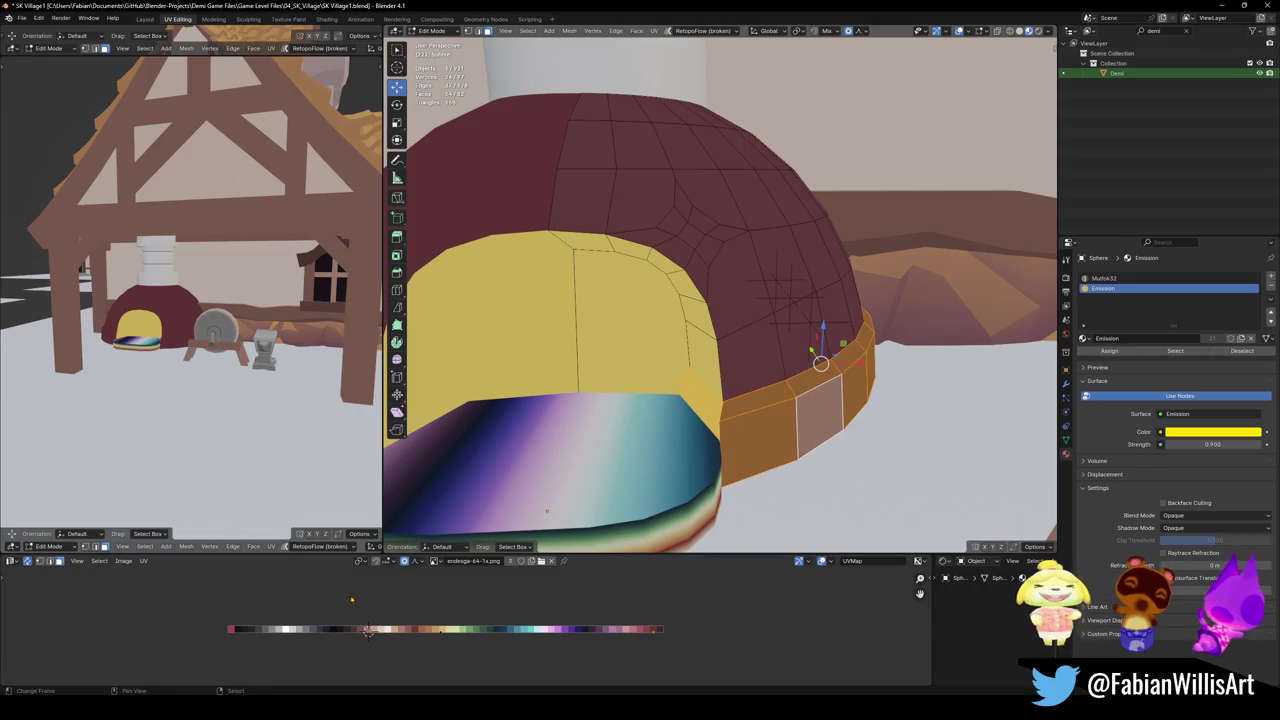
key(g)
key(x)
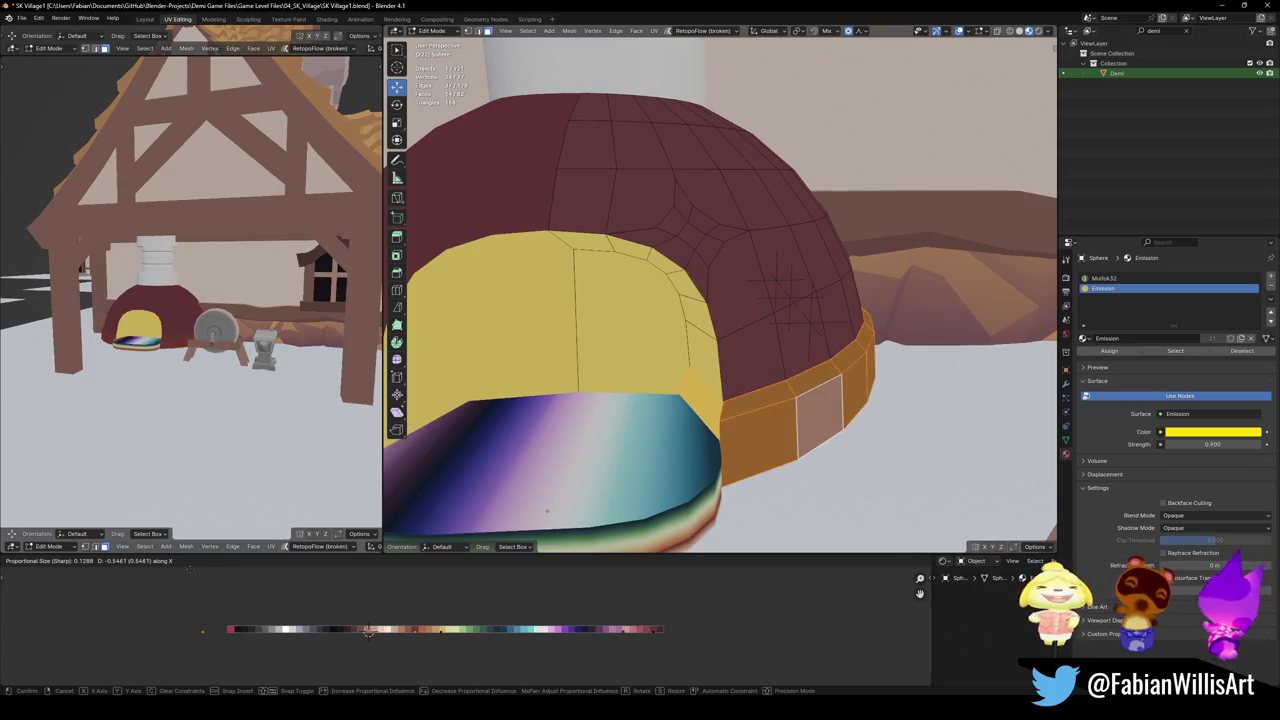
click(207, 568)
Give the upper base ring its own palette colour, then clear the selection and save
scroll(140, 320, up, 5)
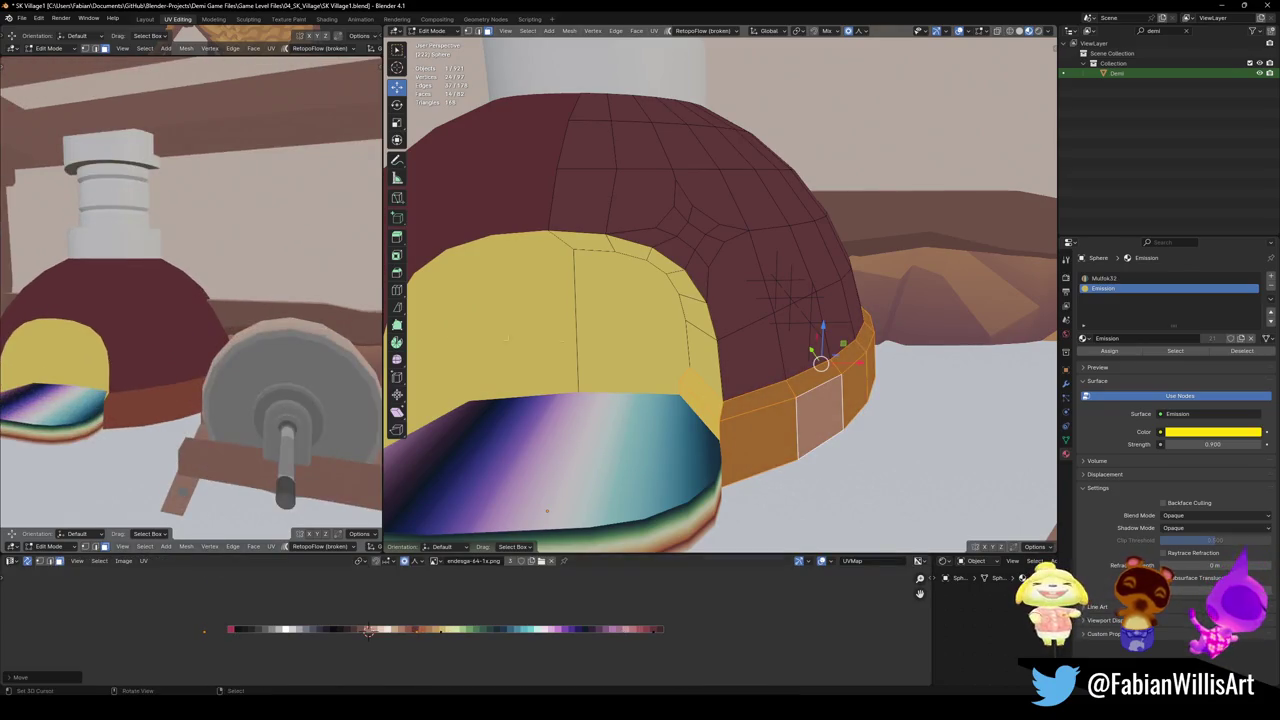
alt+click(787, 390)
key(g)
key(x)
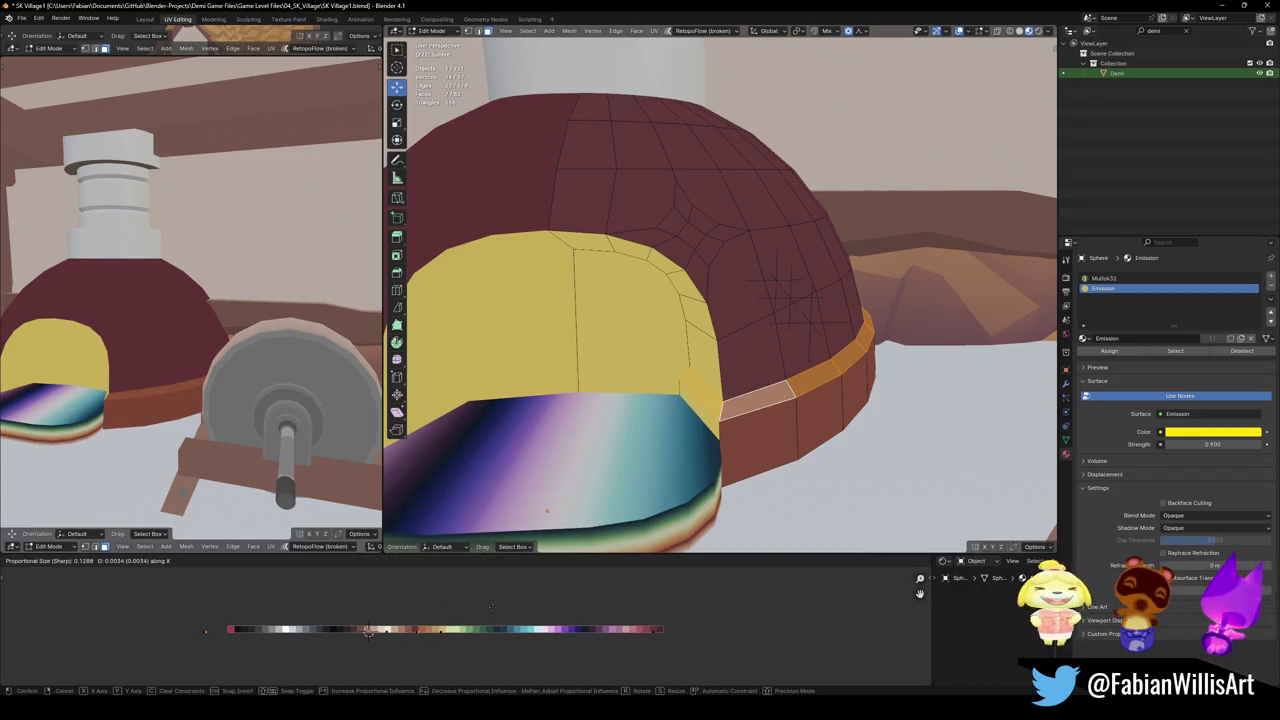
key(Return)
key(alt+a)
mouse_move(190, 300)
middle_down()
mouse_move(250, 330)
mouse_move(240, 310)
middle_up()
scroll(200, 300, up, 2)
key(ctrl+s)
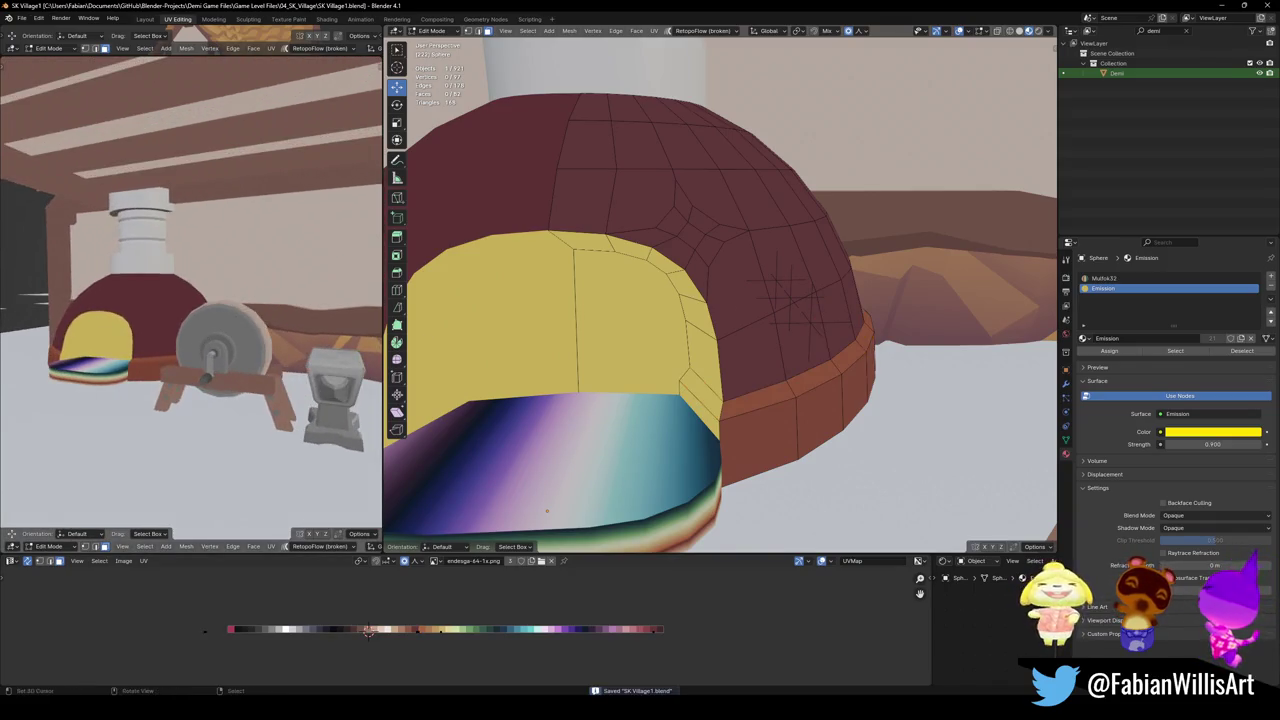
key(alt+q)
Snap all of the base slab's UVs to one point and slide them onto the grey swatch
key(a)
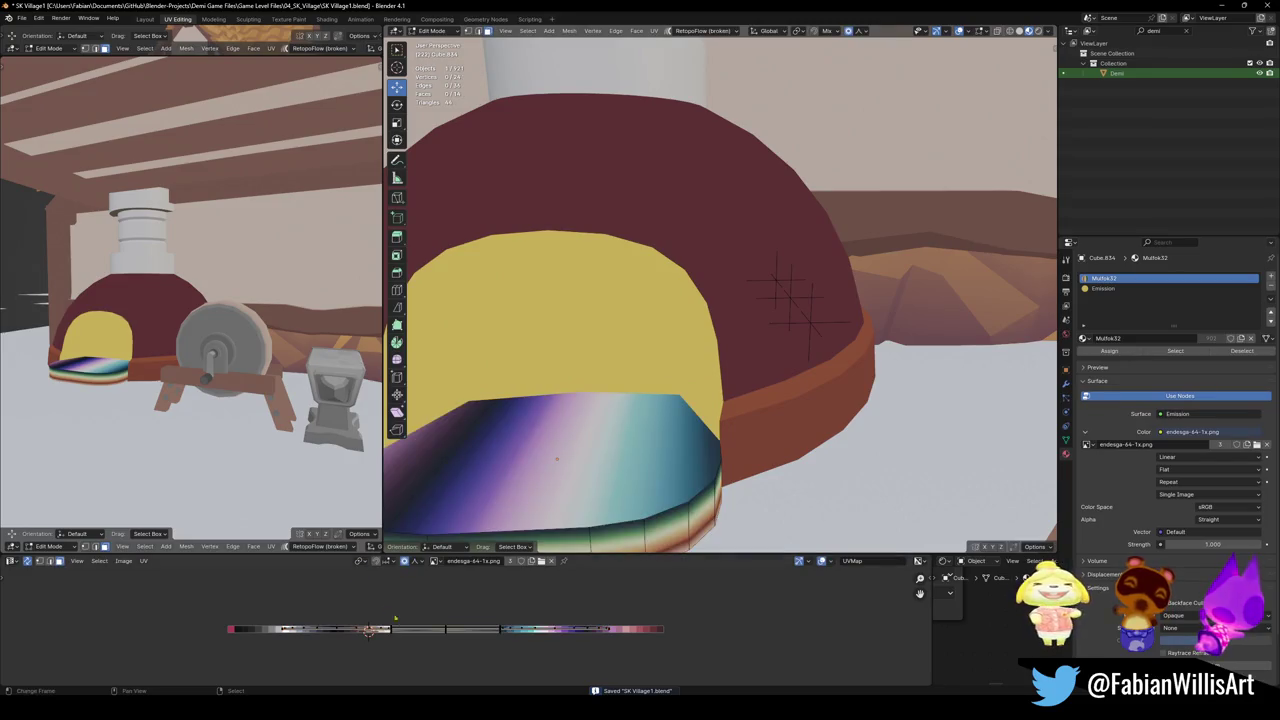
key(shift+s)
click(457, 593)
key(g)
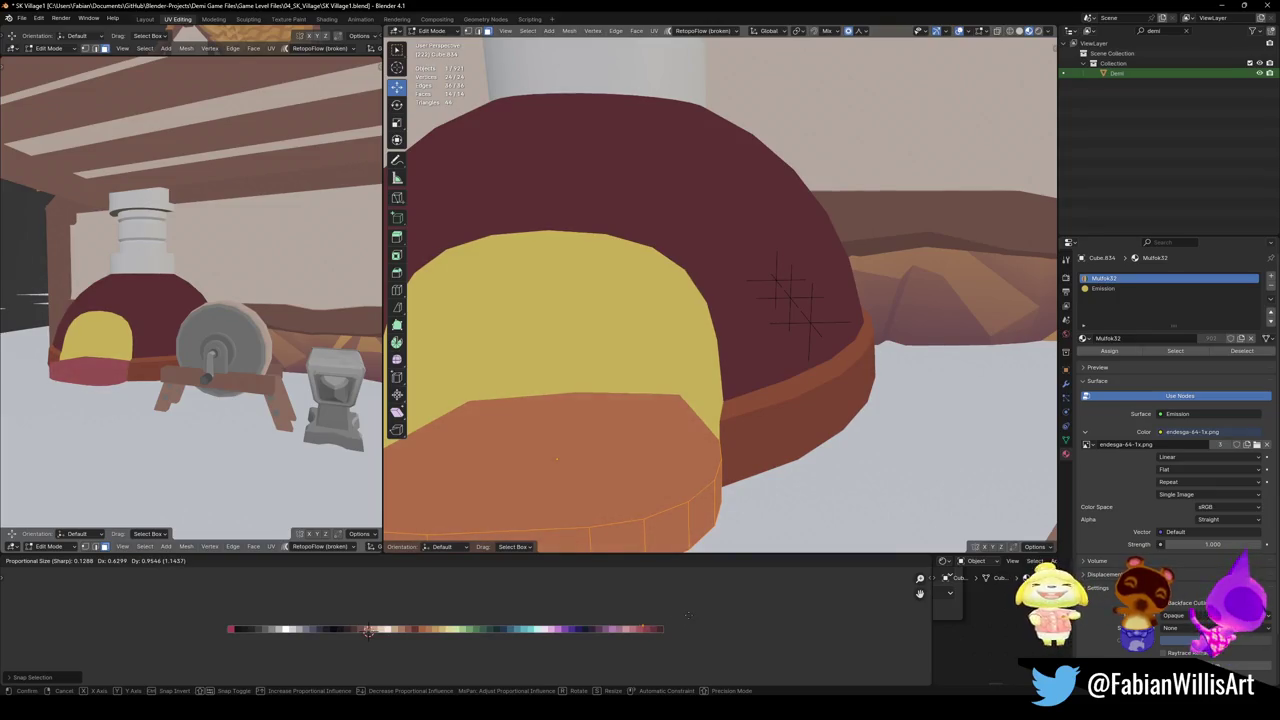
key(x)
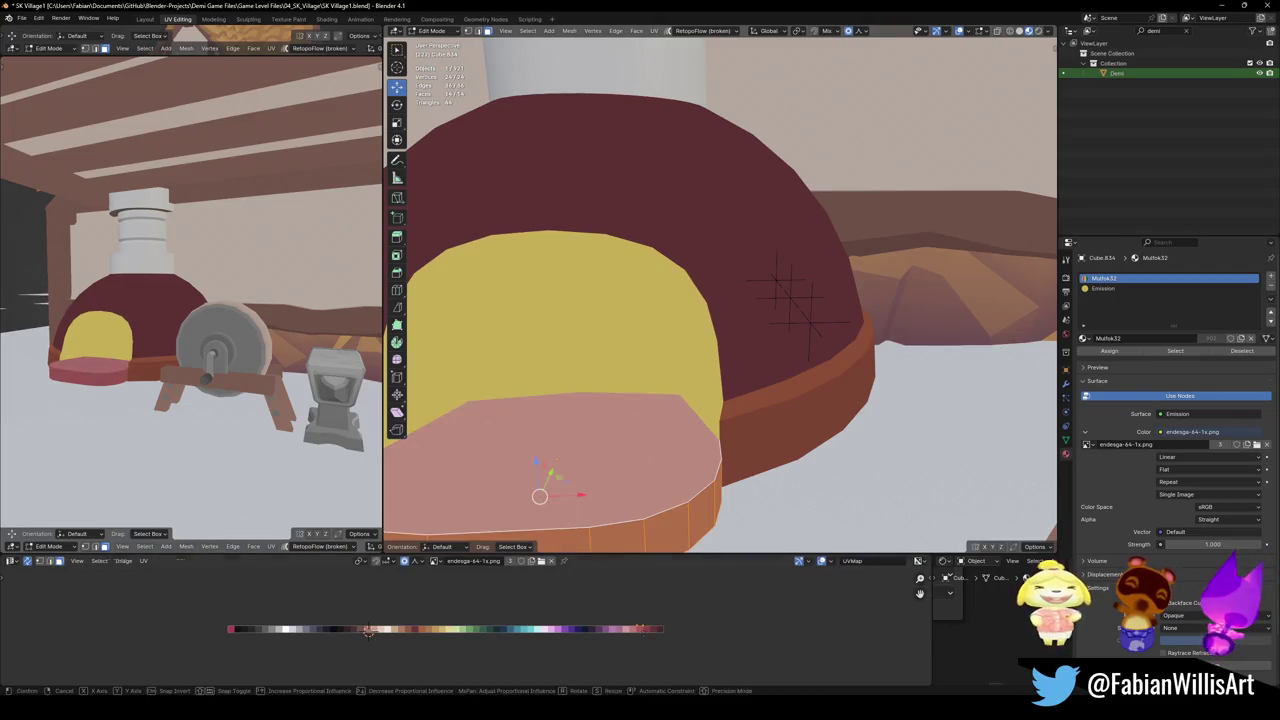
click(310, 578)
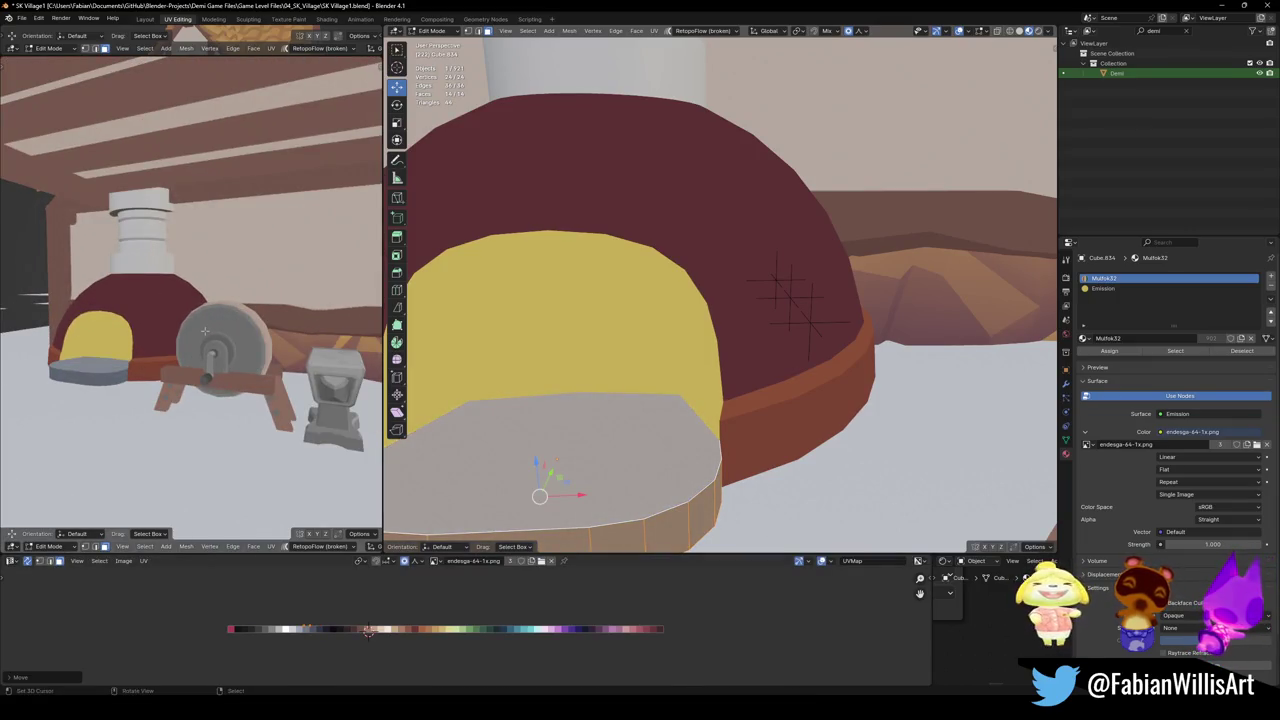
scroll(207, 331, down, 5)
mouse_move(250, 296)
middle_down()
mouse_move(270, 300)
mouse_move(249, 307)
middle_up()
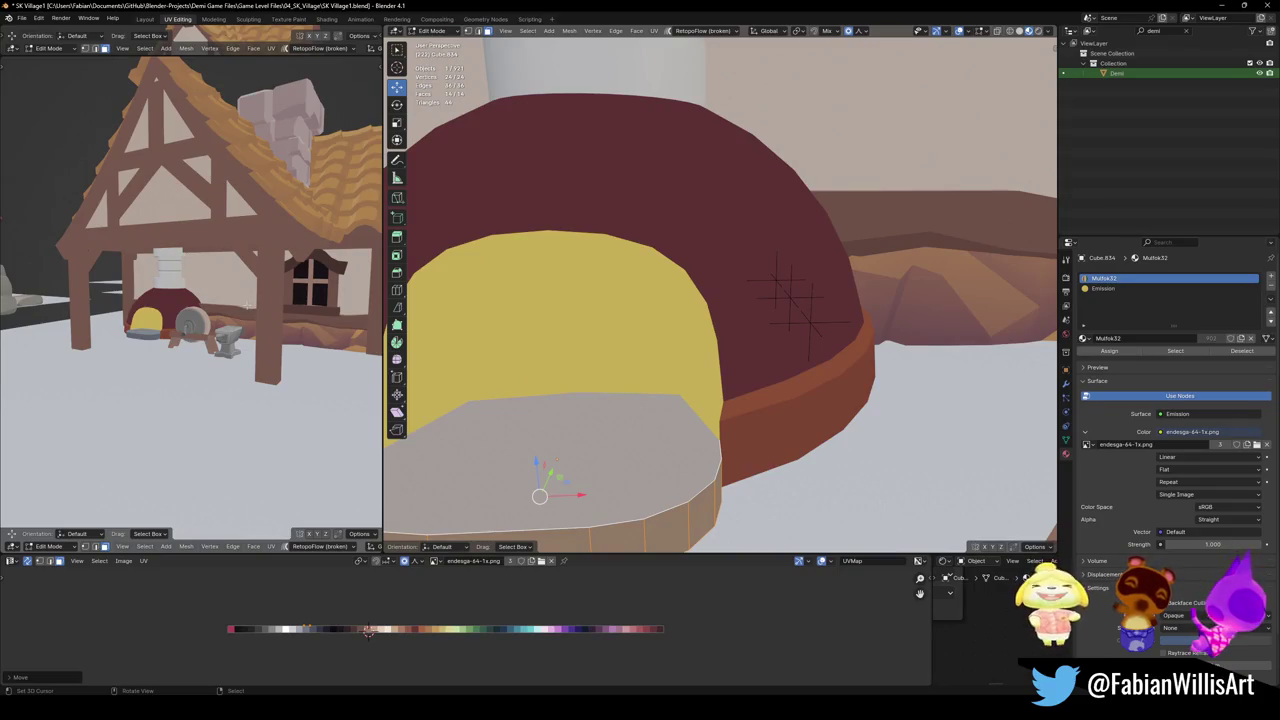
scroll(258, 300, up, 3)
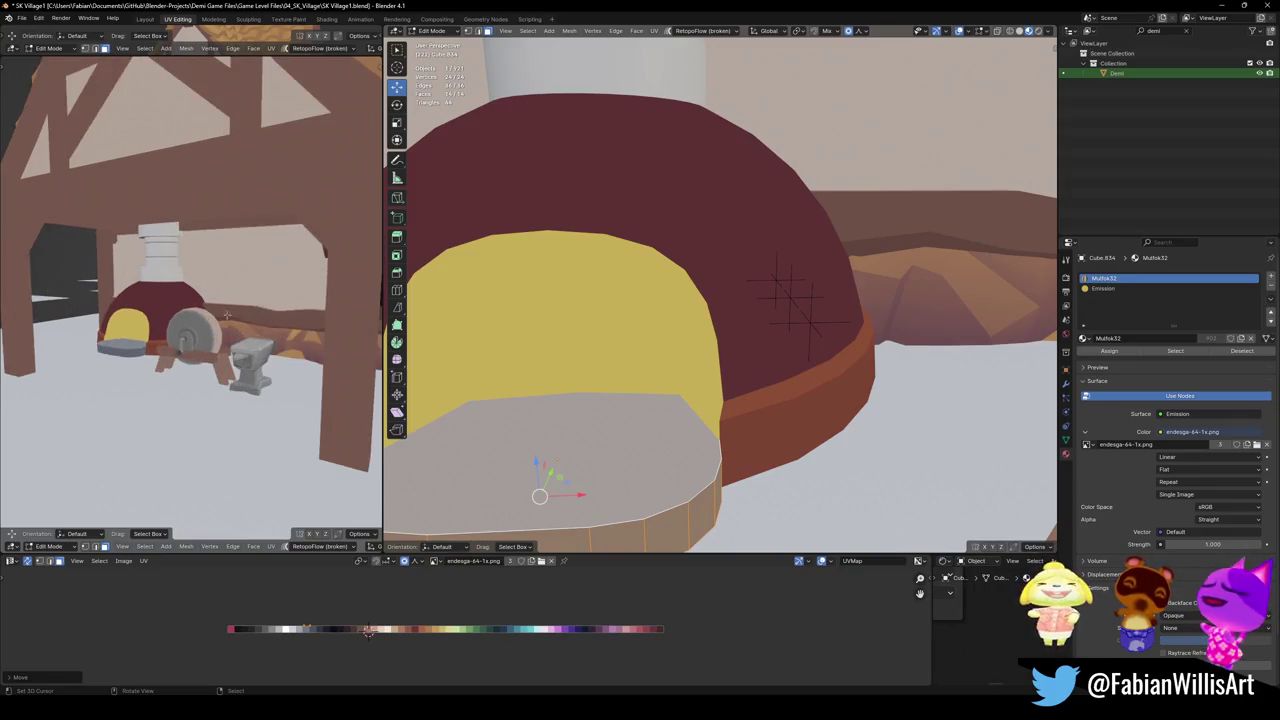
scroll(258, 300, up, 2)
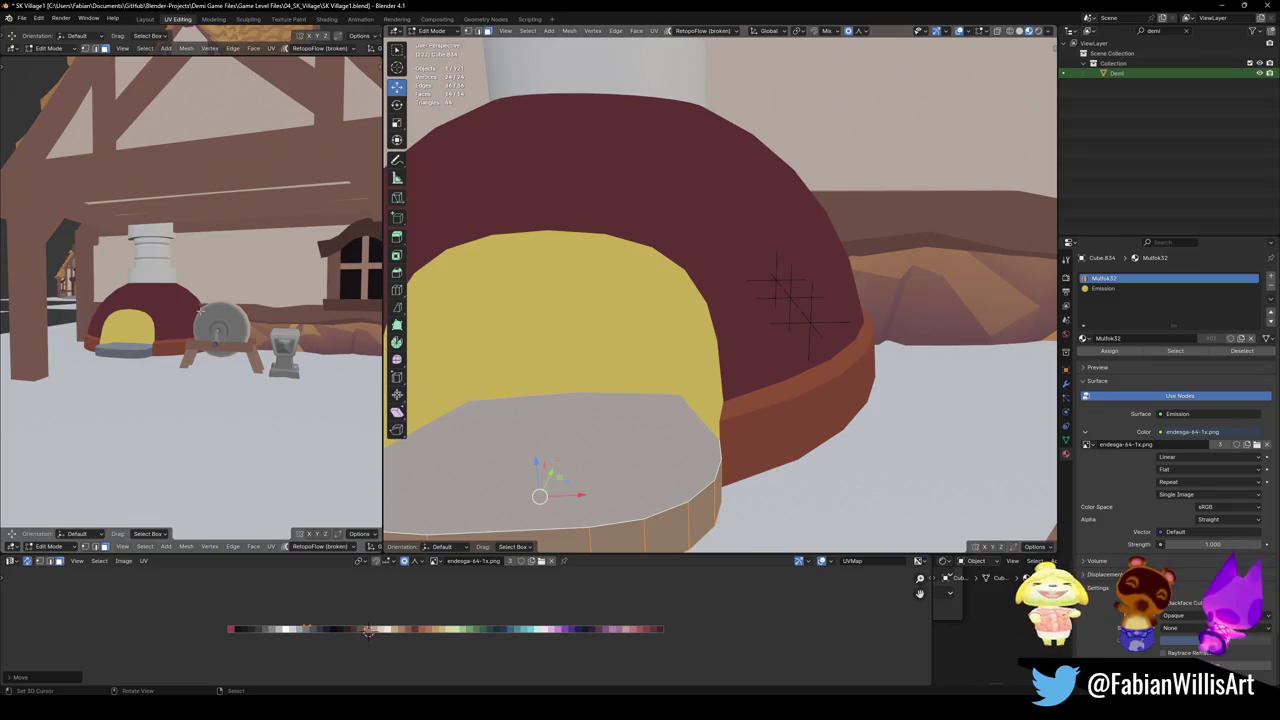
Select all of the dome's faces and slide their UVs onto the terracotta orange swatch
click(714, 269)
key(ctrl+l)
key(g)
key(x)
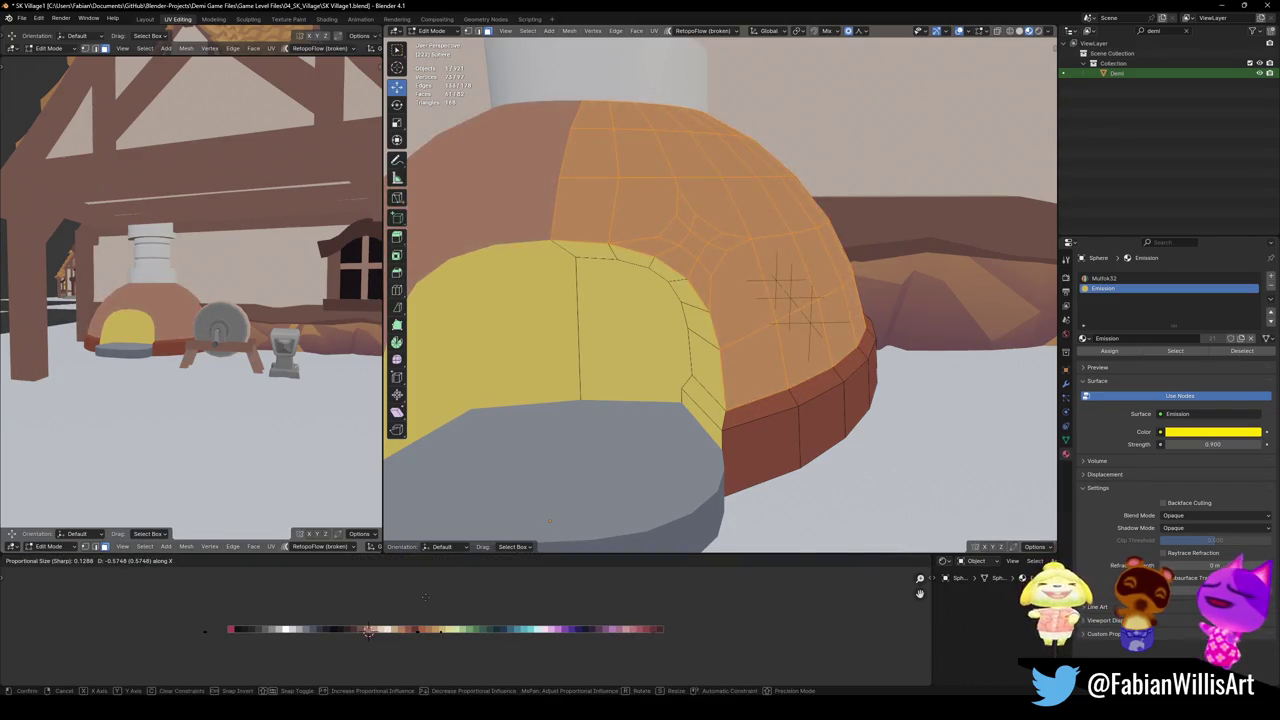
click(425, 597)
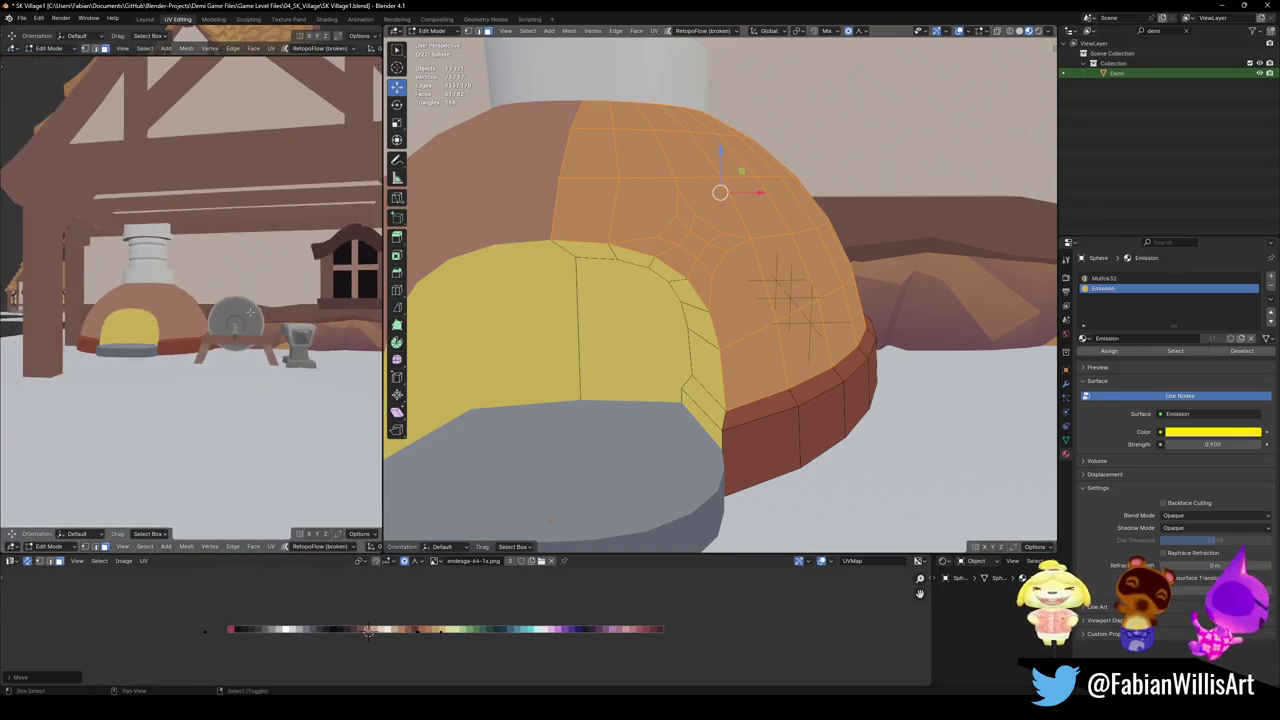
Give the chimney the palette material and slide its UVs toward a reddish-brown colour
key(Tab)
click(737, 320)
key(Tab)
key(u)
click(690, 400)
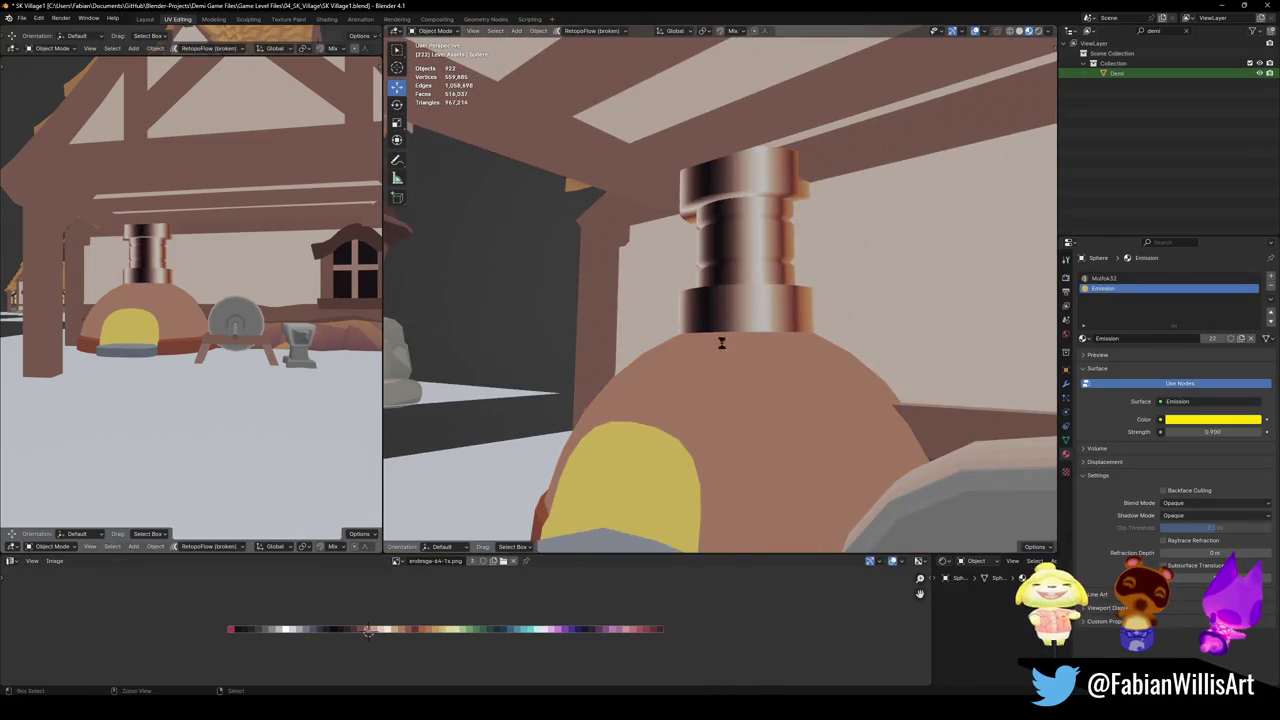
key(ctrl+s)
key(a)
key(g)
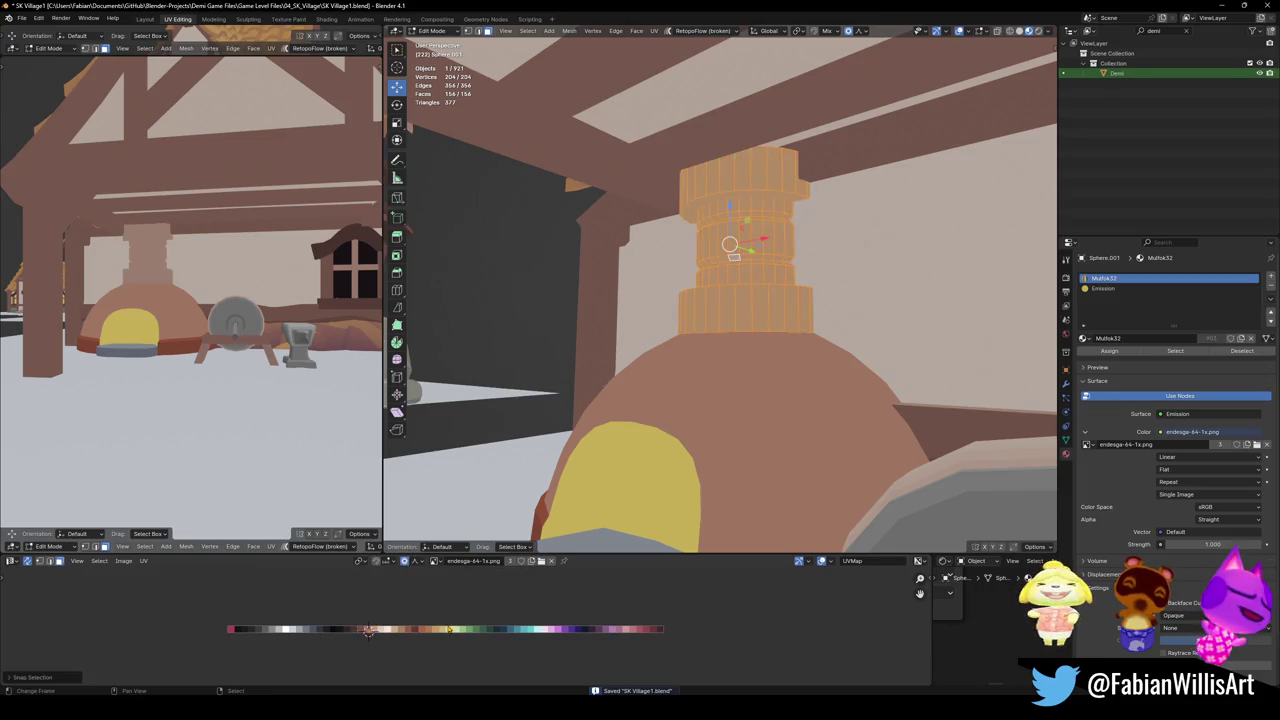
key(x)
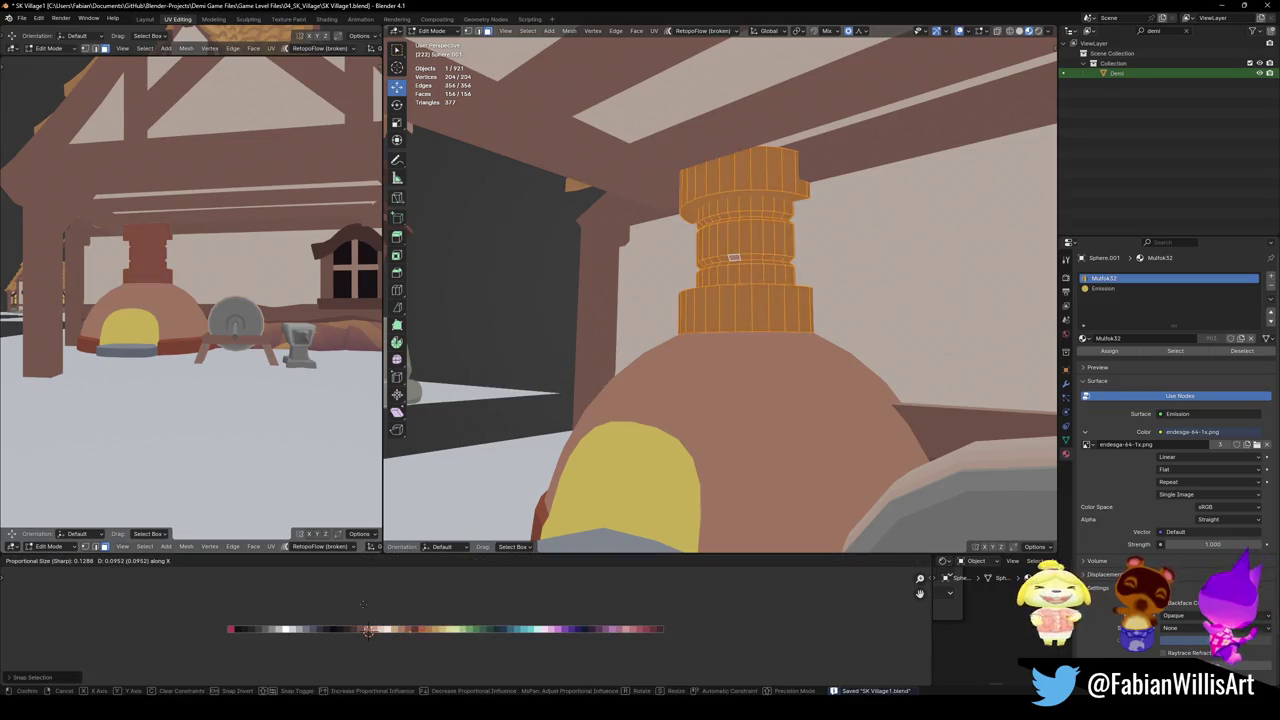